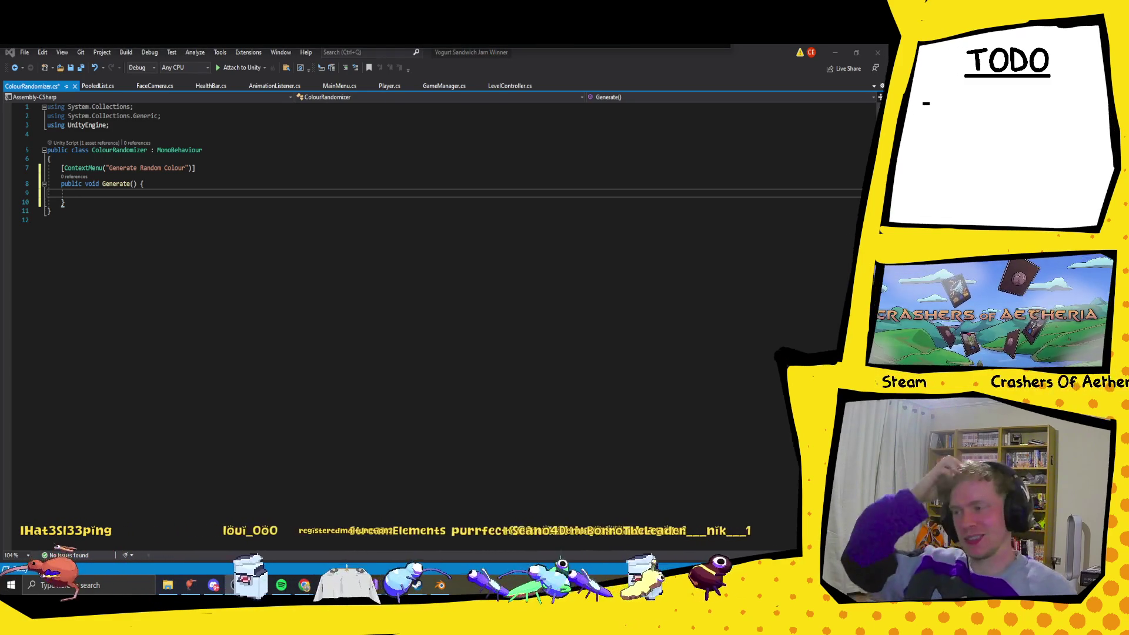
Step: Focus Visual Studio, then switch to the Chrome window holding the Bug Ball TODO document
left_click(114, 190)
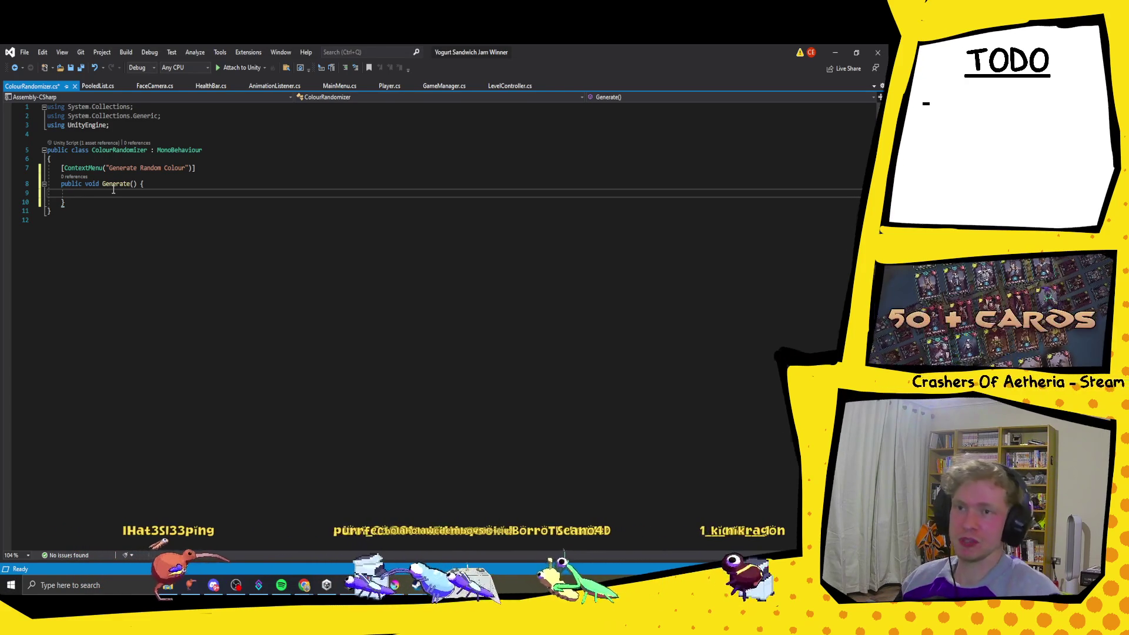
left_click(303, 587)
left_click(415, 538)
left_click(134, 54)
type("hams")
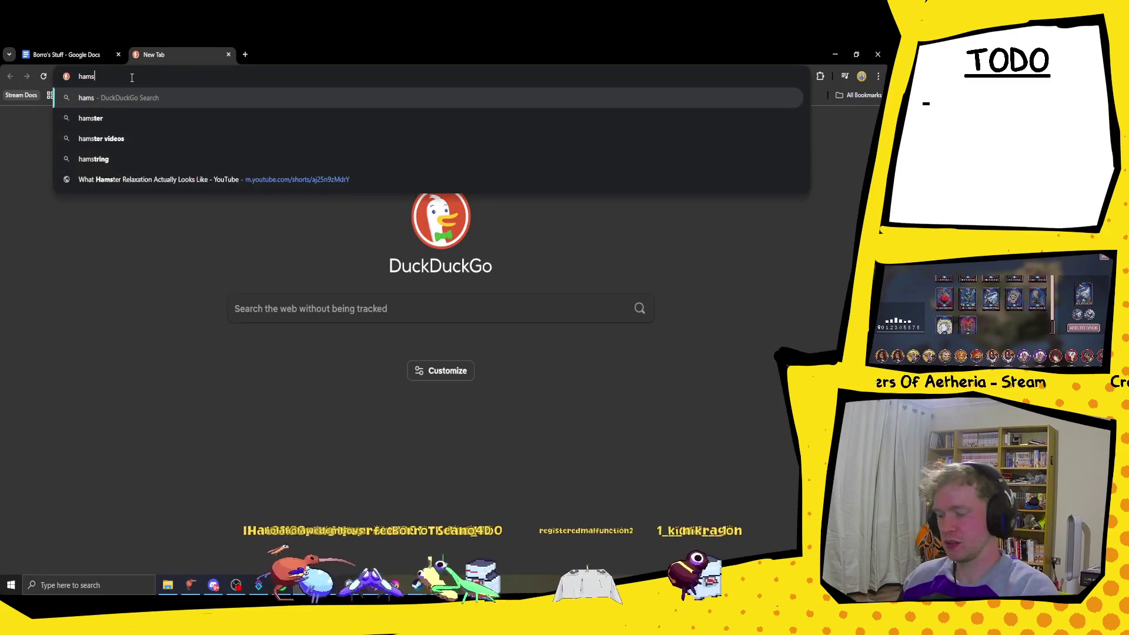
type("ter ball")
key("Return")
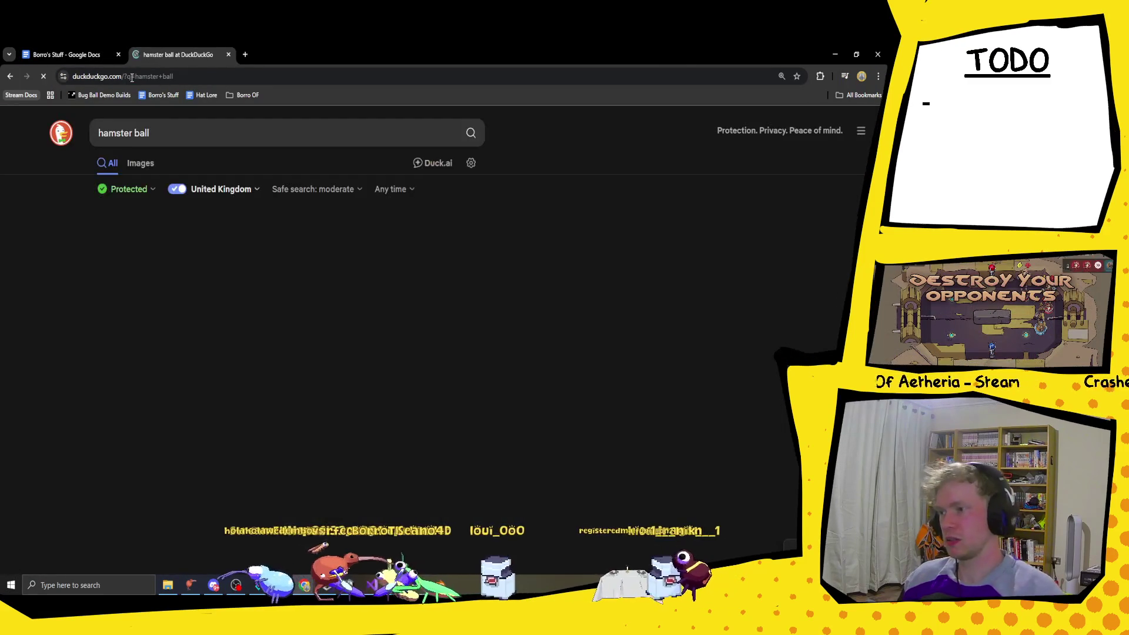
left_click(140, 163)
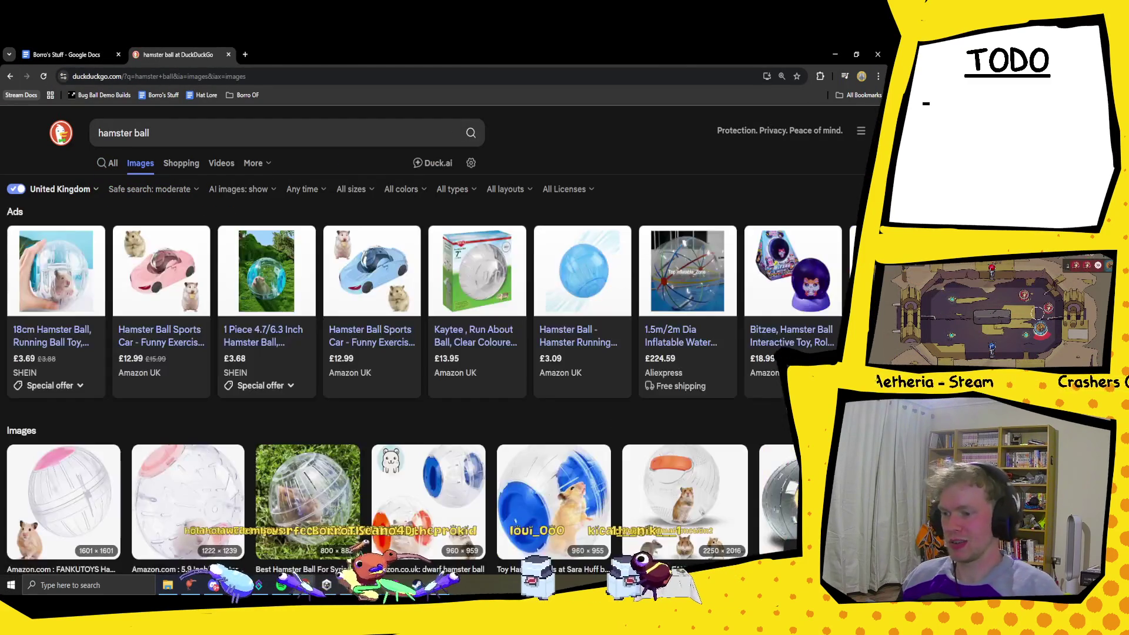
scroll(320, 325, "down", 3)
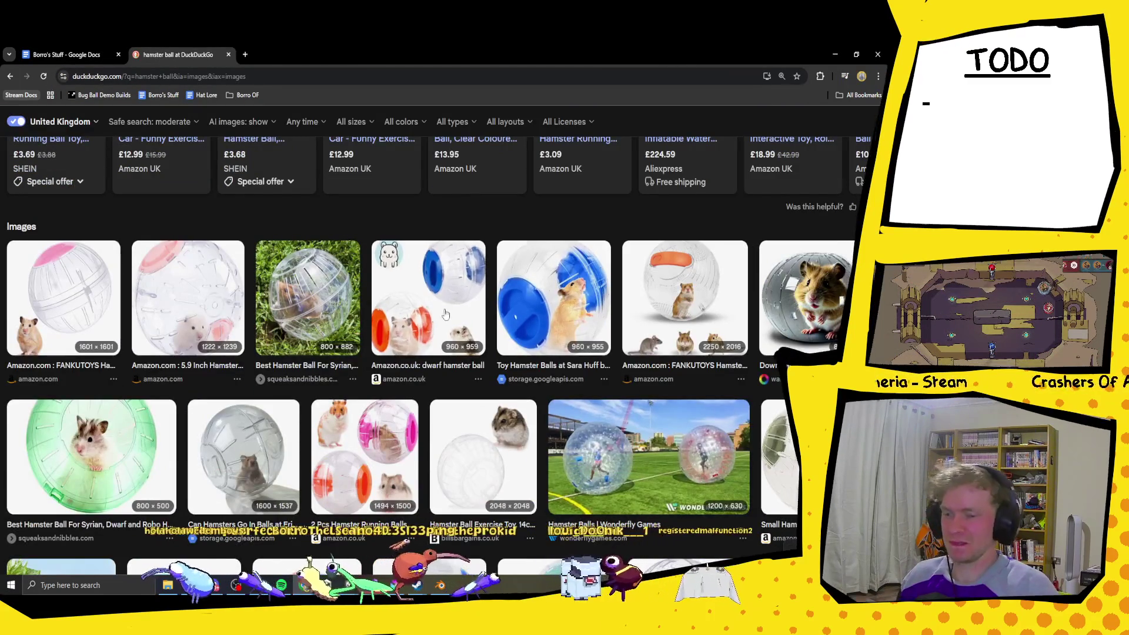
scroll(449, 311, "down", 5)
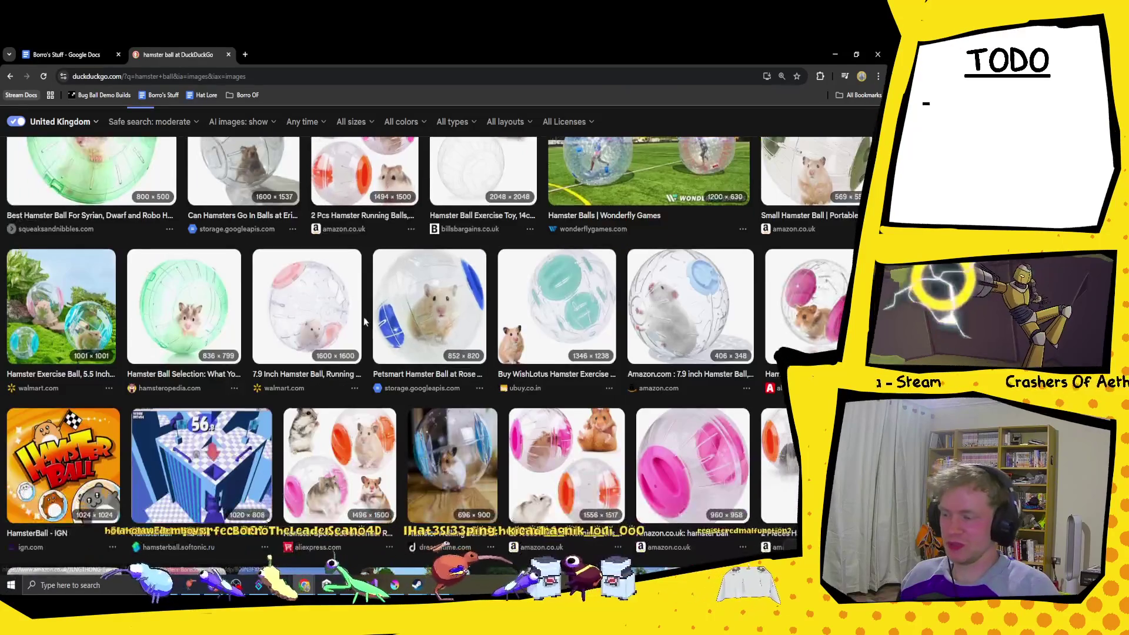
scroll(305, 329, "down", 2)
left_click(262, 377)
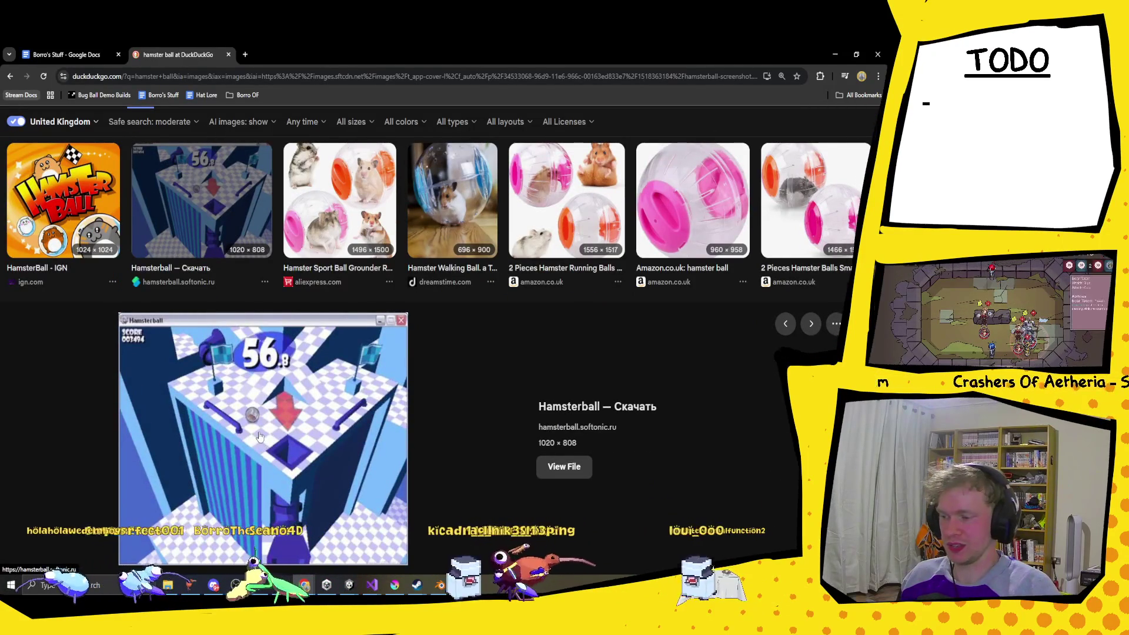
key("Escape")
scroll(653, 362, "down", 8)
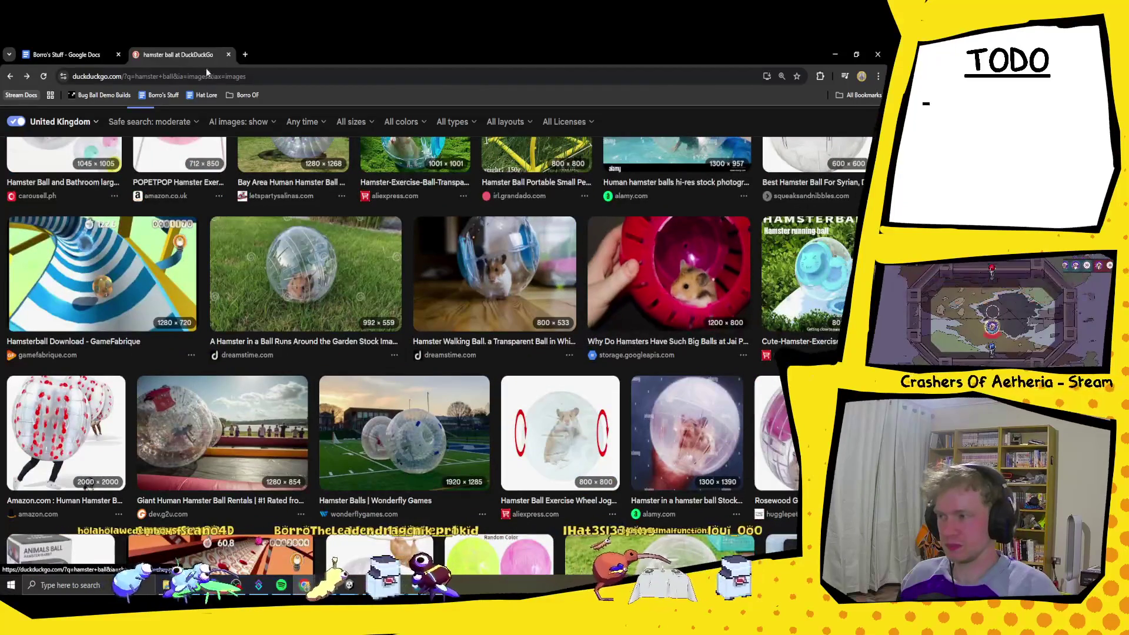
left_click(229, 54)
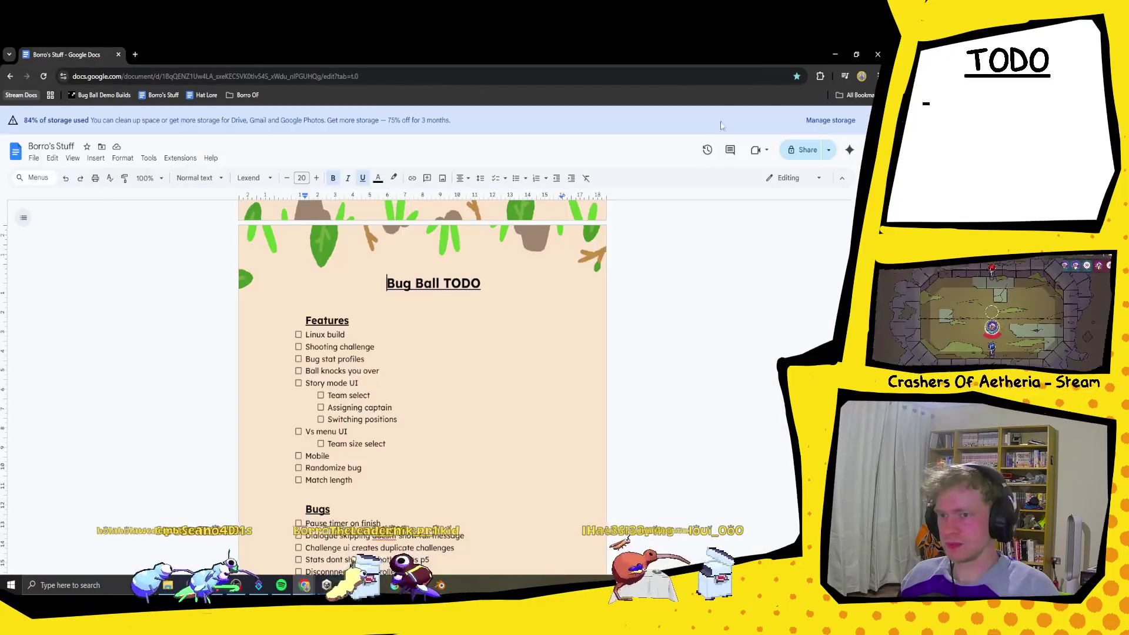
Step: Minimize Chrome to get back to ColourRandomizer.cs in Visual Studio
left_click(835, 55)
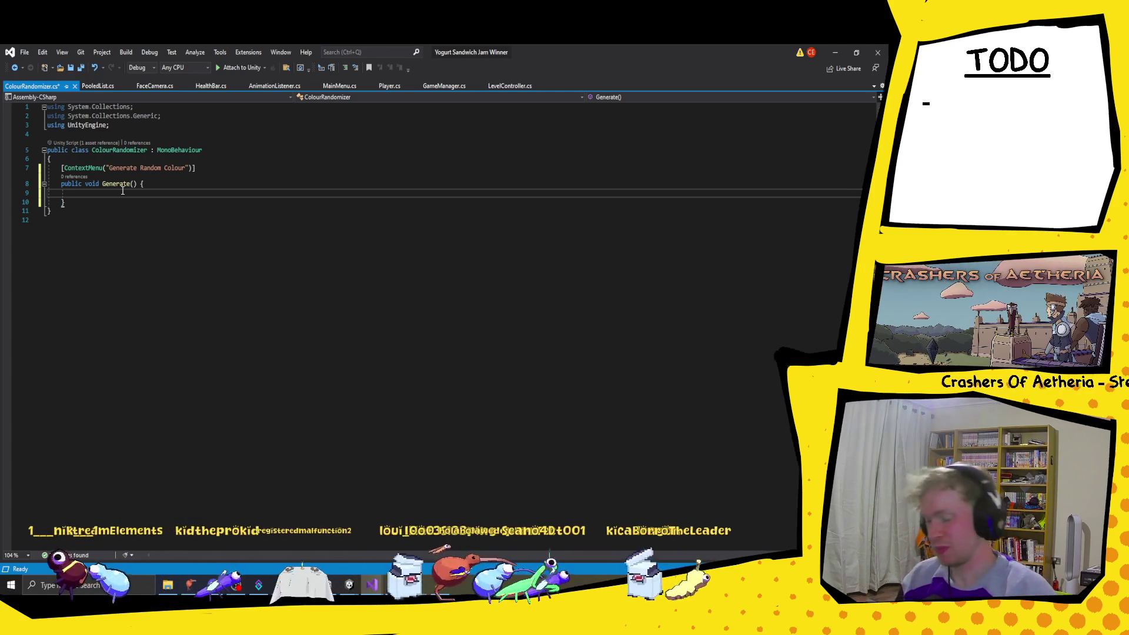
Step: Add a for loop in Generate() running i up to transform.childCount
type("for")
key("Tab")
key("Tab")
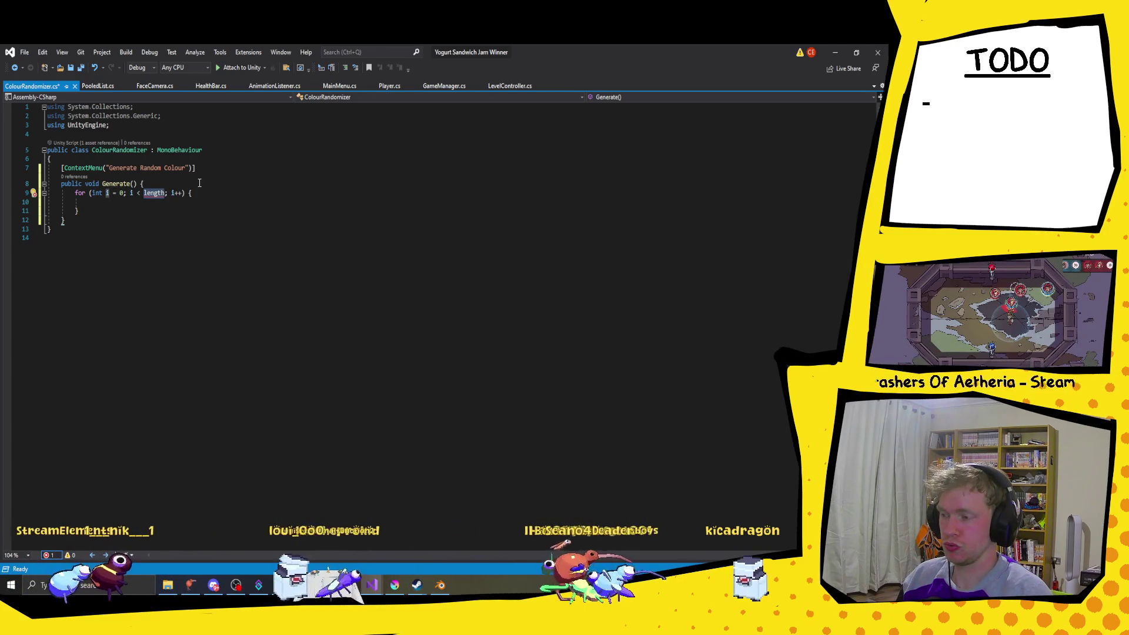
type("transform")
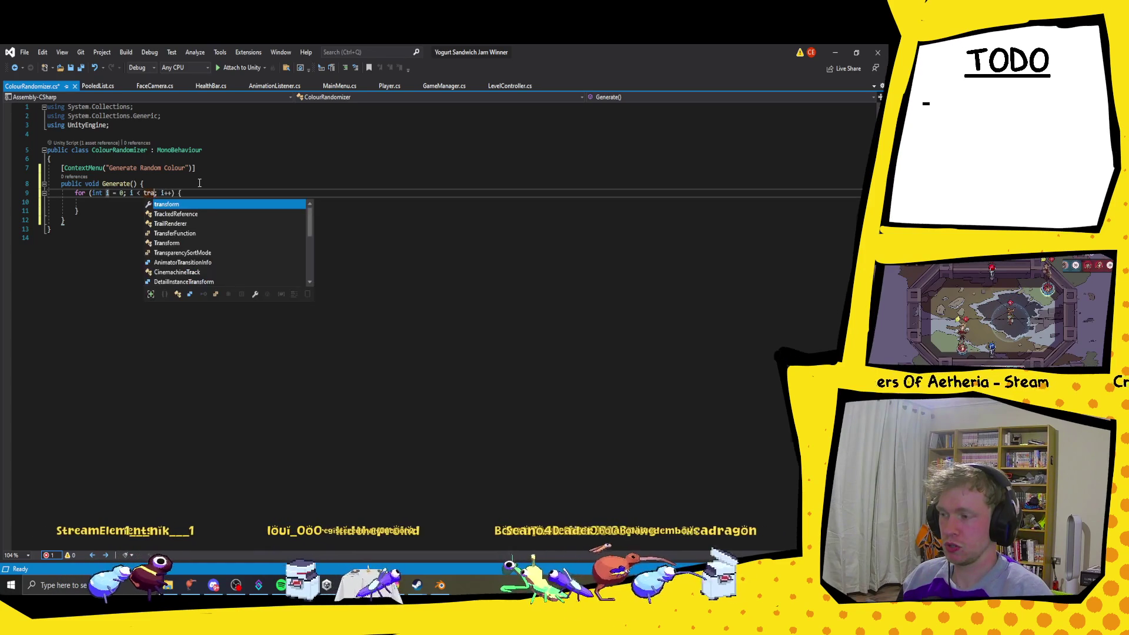
type(".")
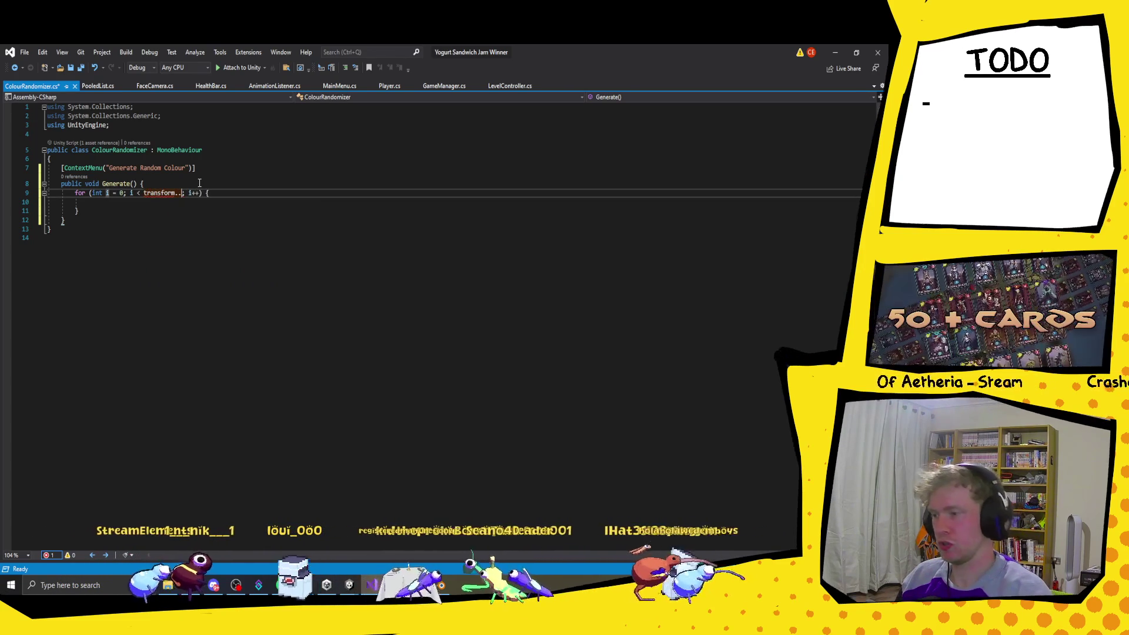
type("ch")
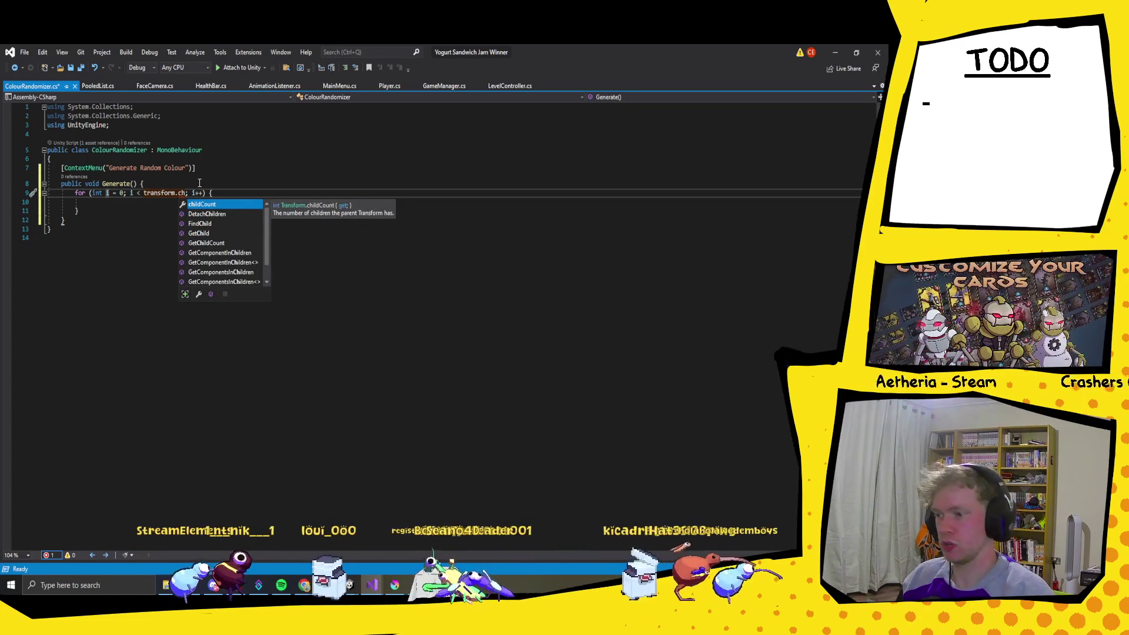
key("Tab")
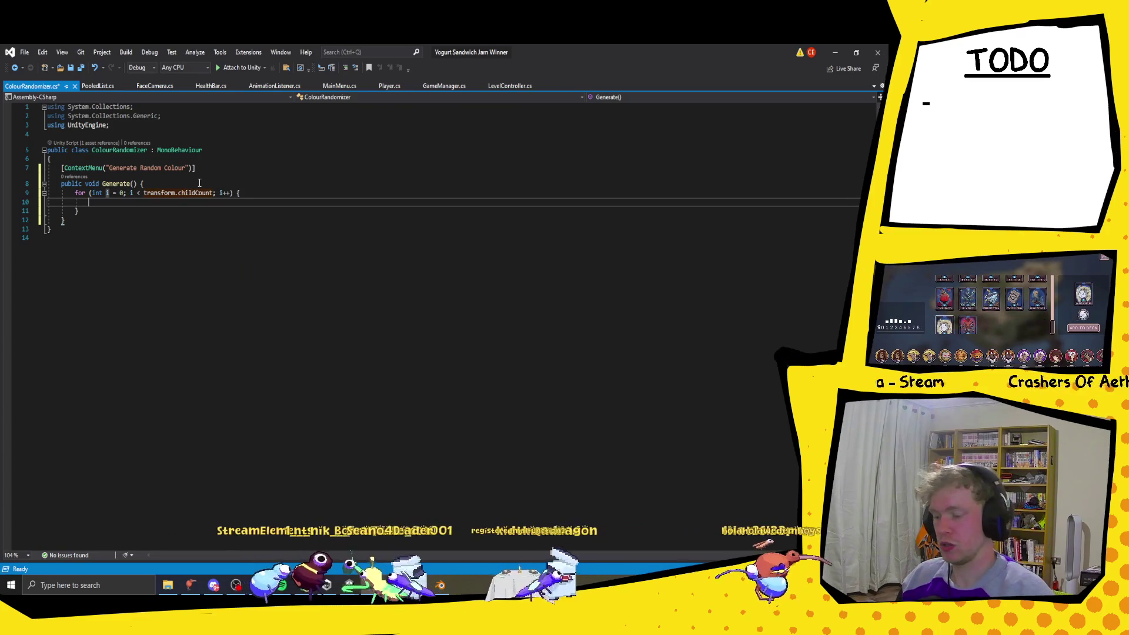
Step: Inside the loop, start assigning transform.GetChild(i).GetComponent<Renderer>().material.color =
type("transform.chi")
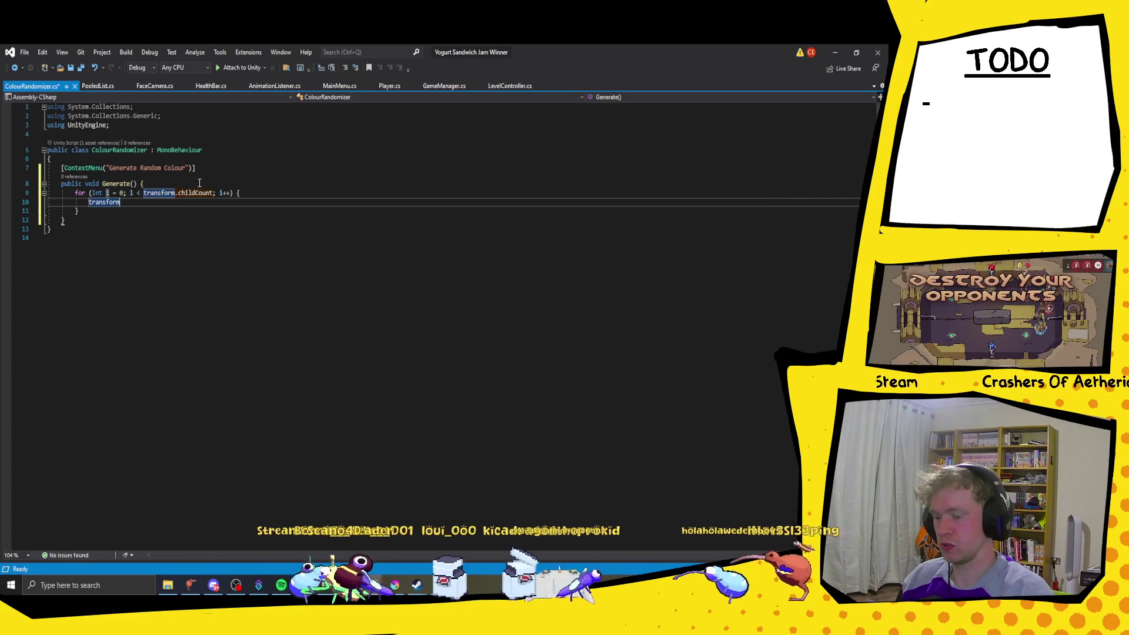
key("Down")
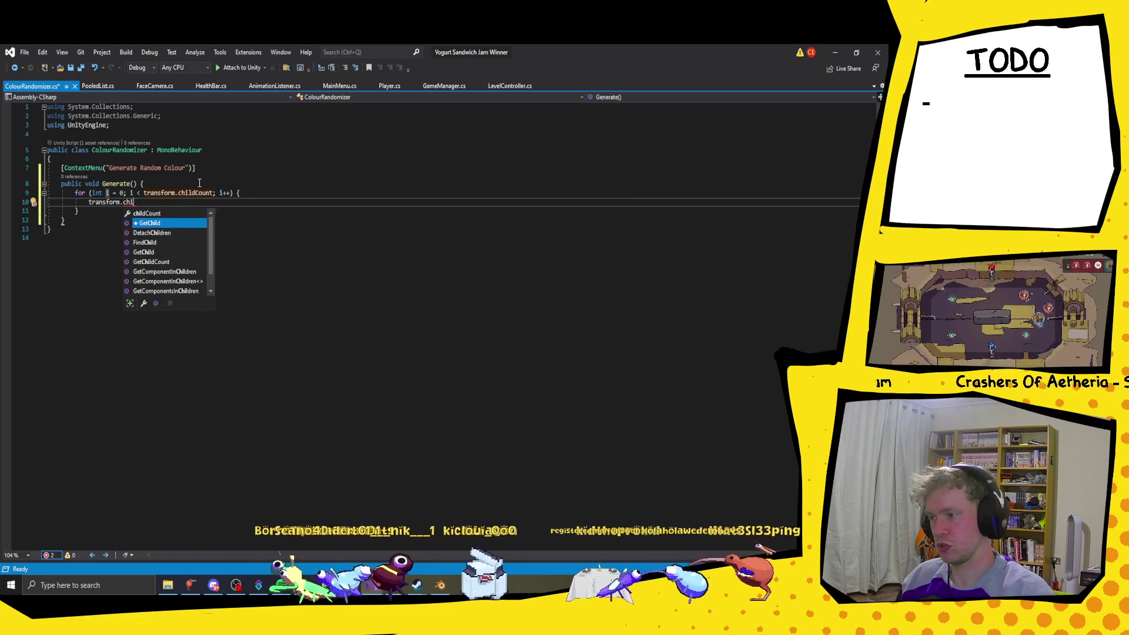
key("Tab")
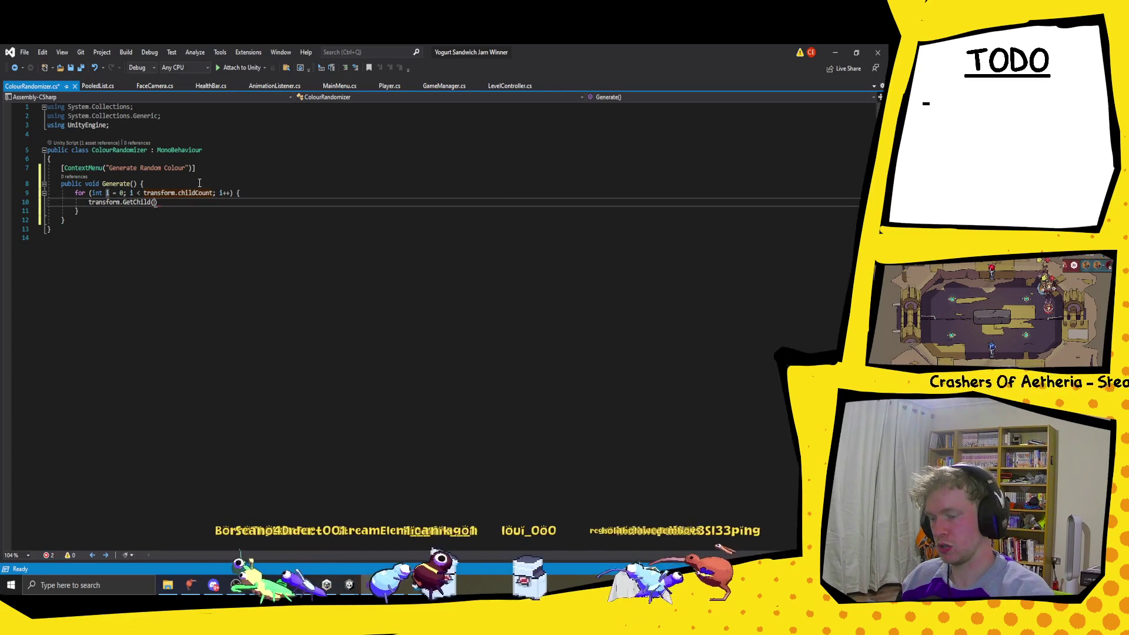
type("(")
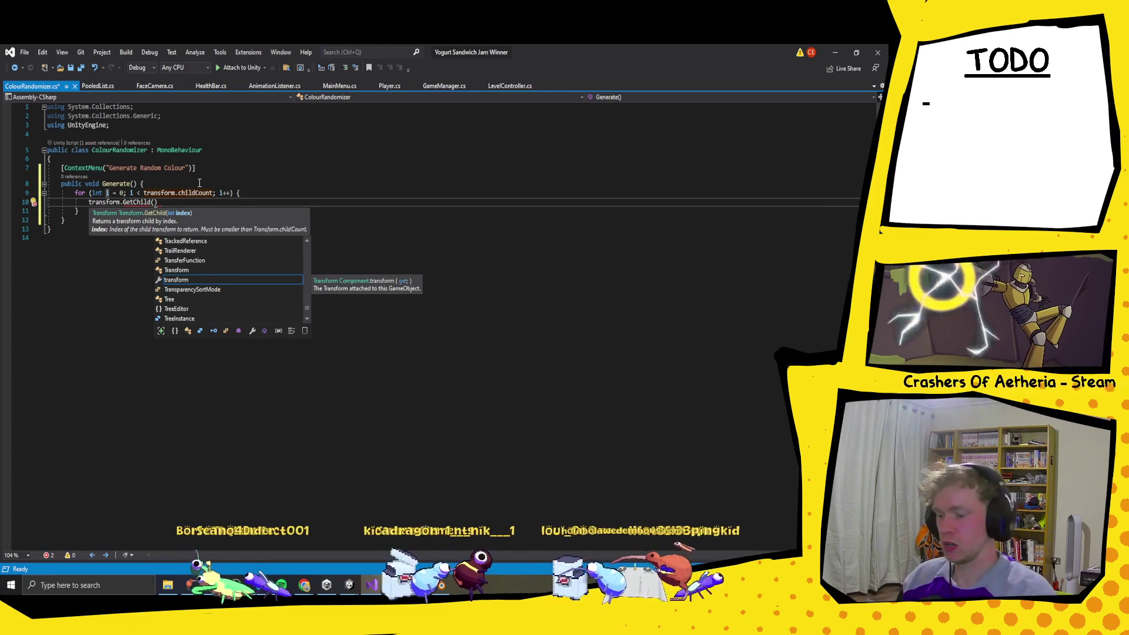
type("i).get")
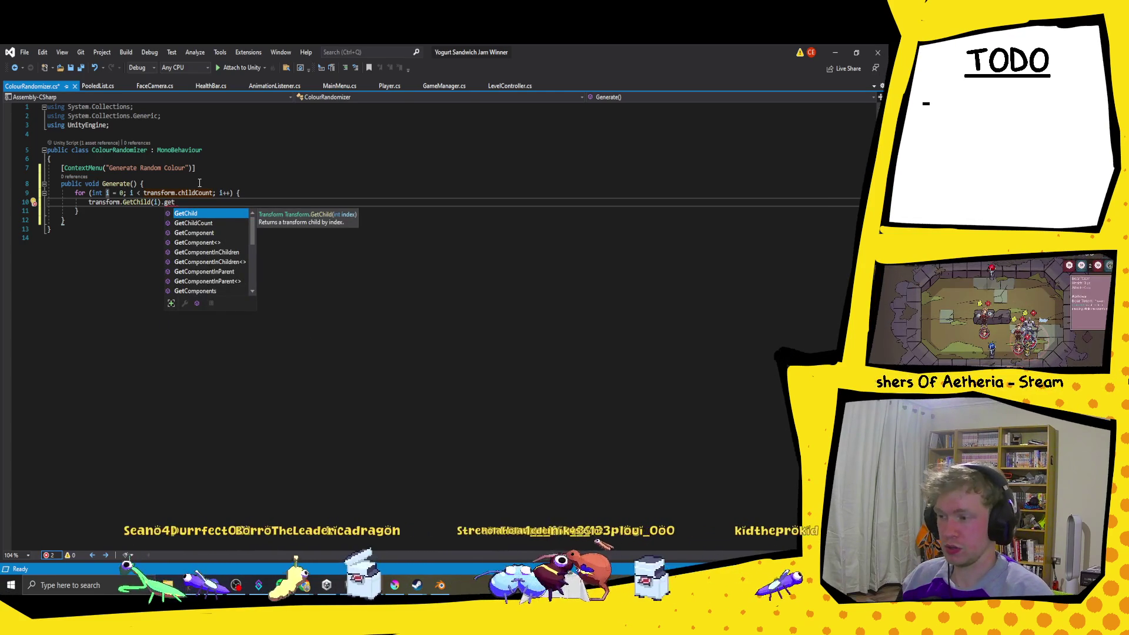
key("Down")
key("Down")
key("Down")
key("Tab")
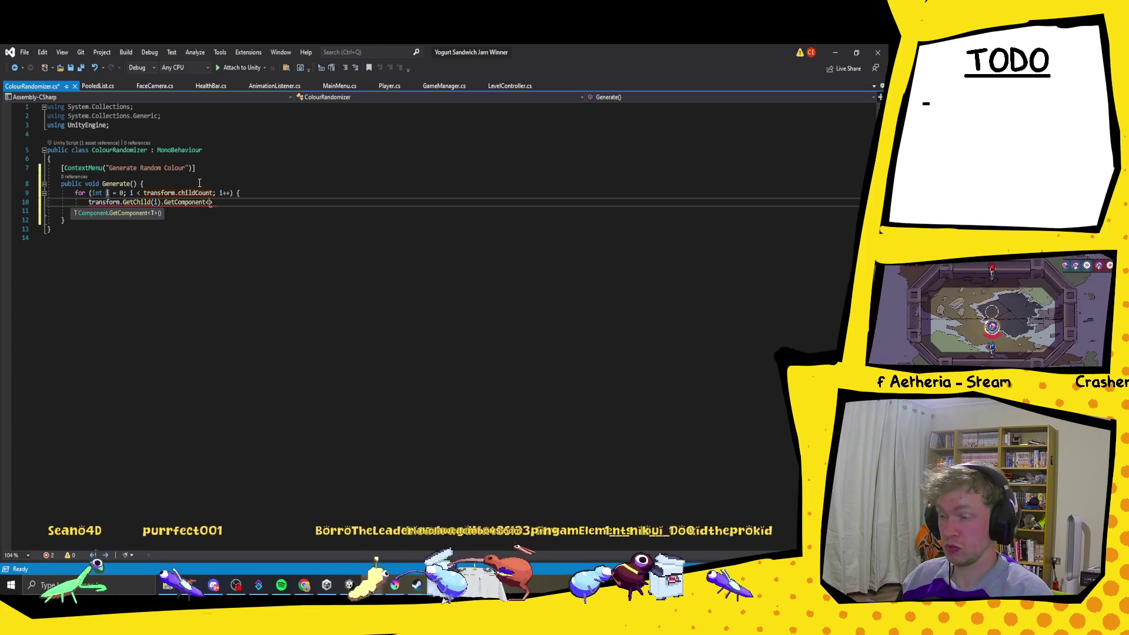
type("Re")
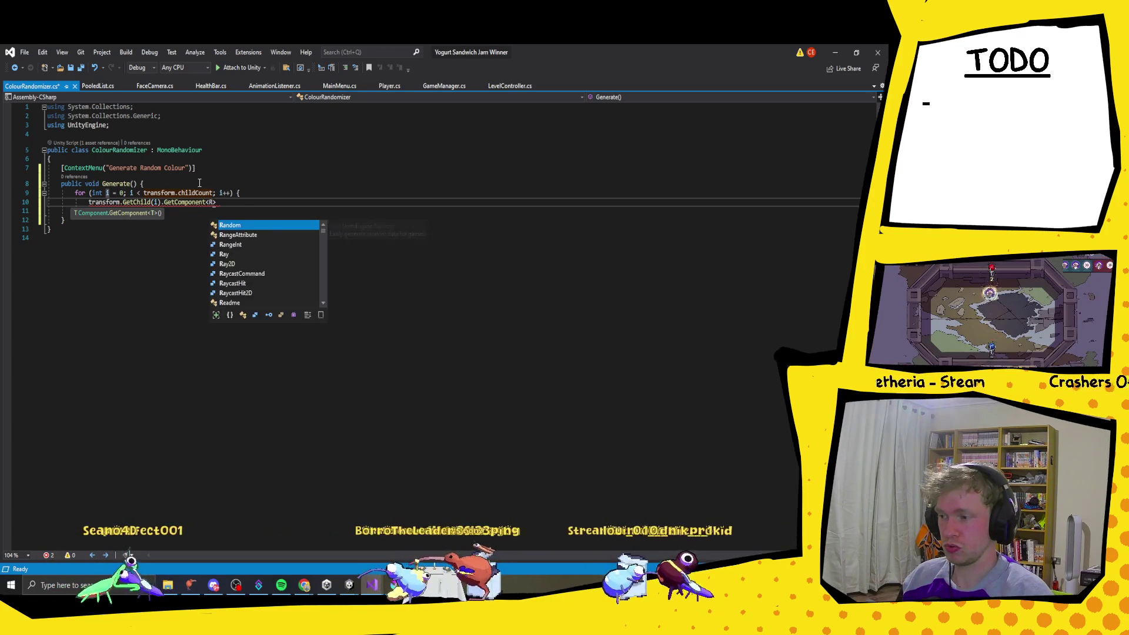
type("nde")
key("Down")
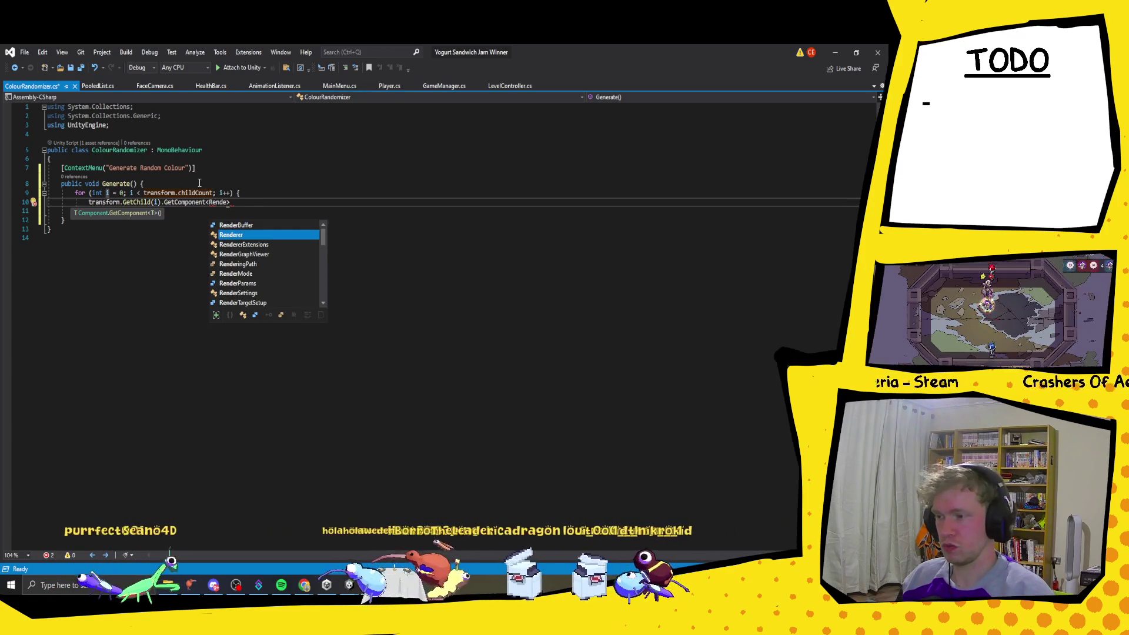
type(">(")
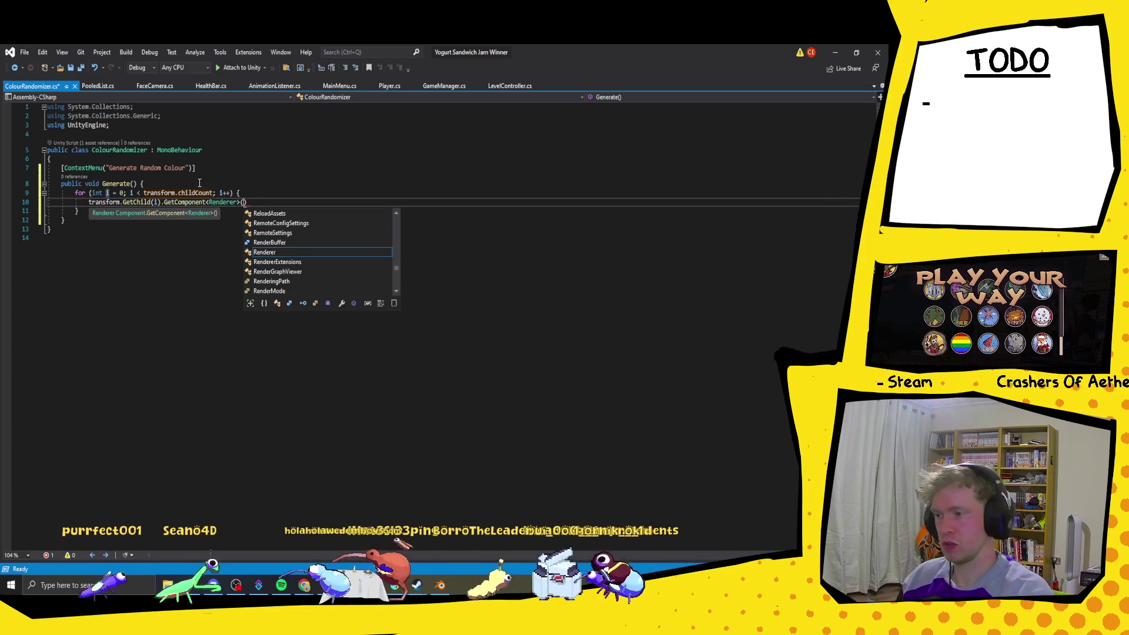
type(").")
type("mat")
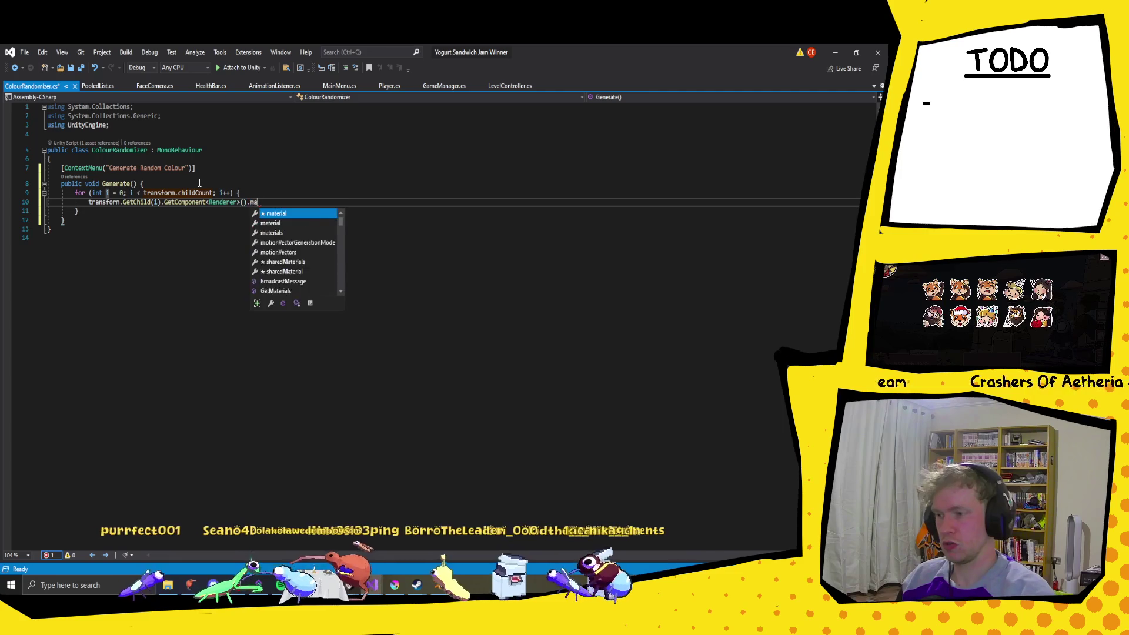
key("Tab")
type("c")
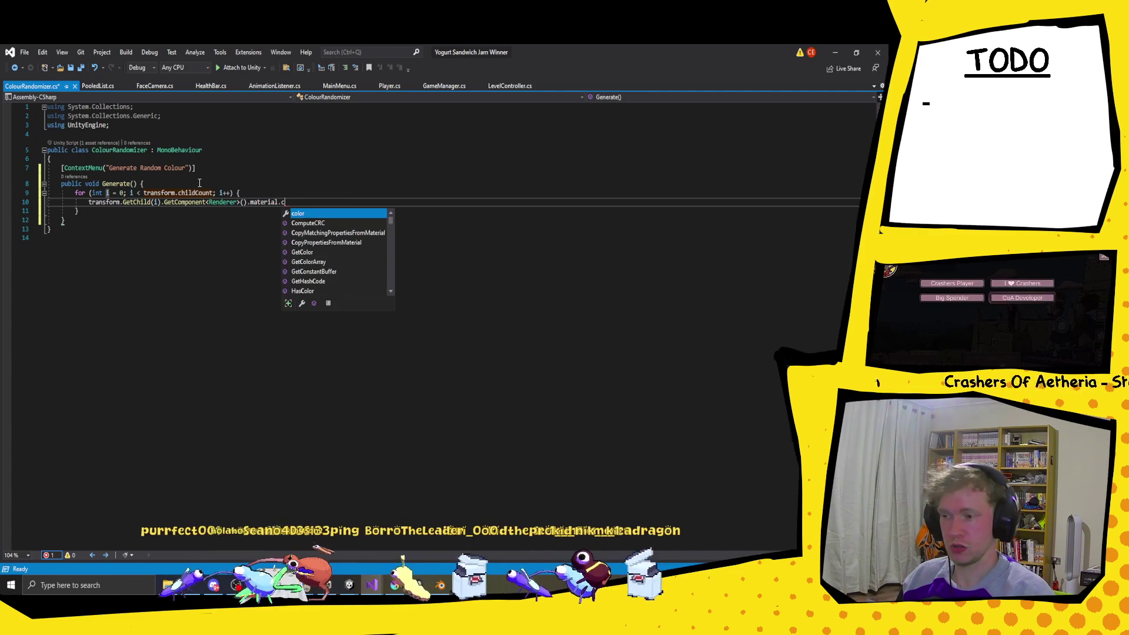
key("Tab")
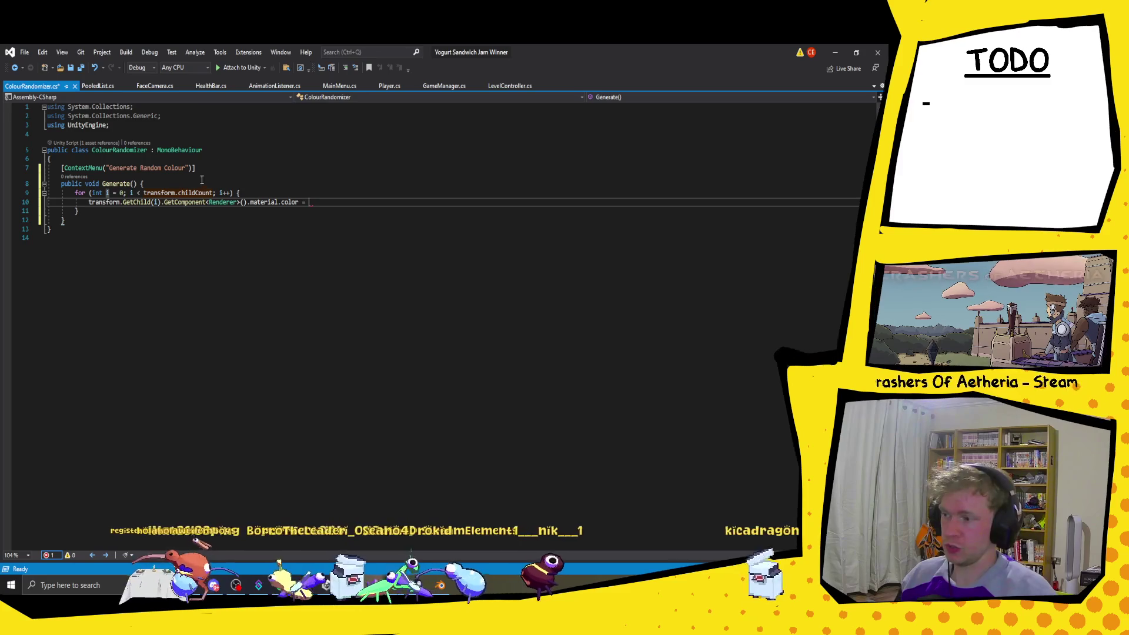
left_click(216, 162)
Step: Declare a public Color[] colours field in the ColourRandomizer class
key("Return")
key("Return")
key("Up")
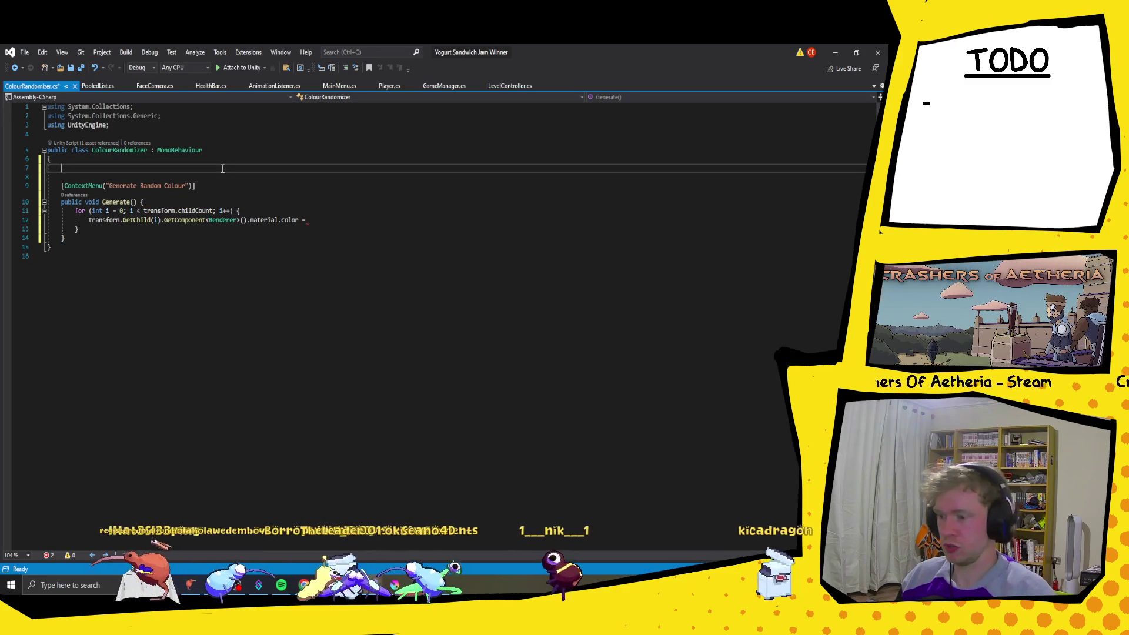
type("public ")
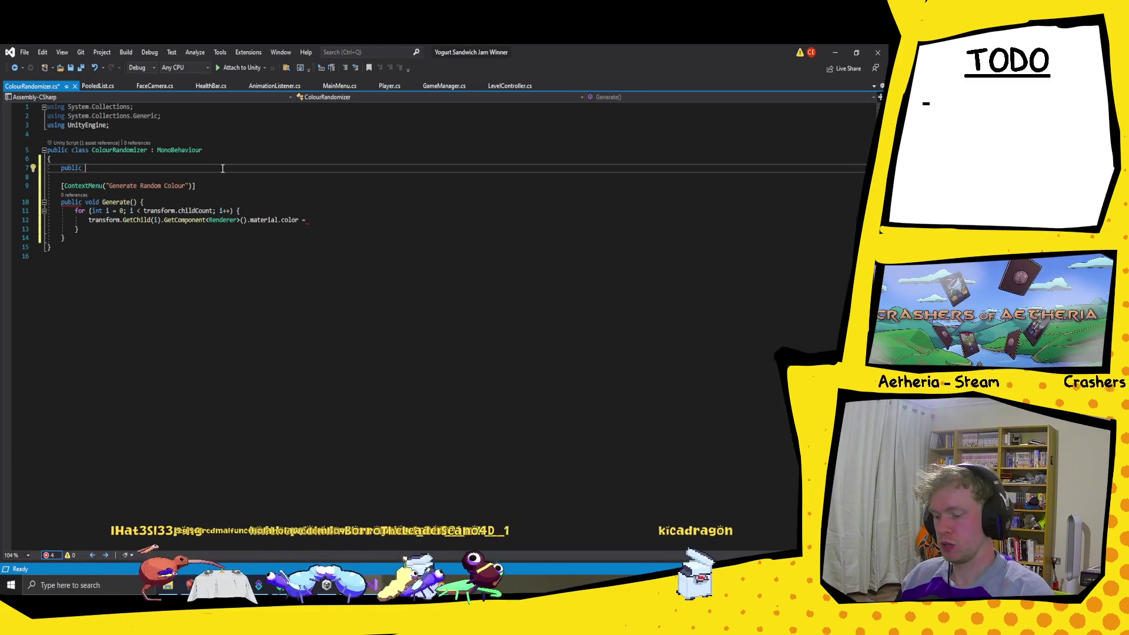
type("color[]")
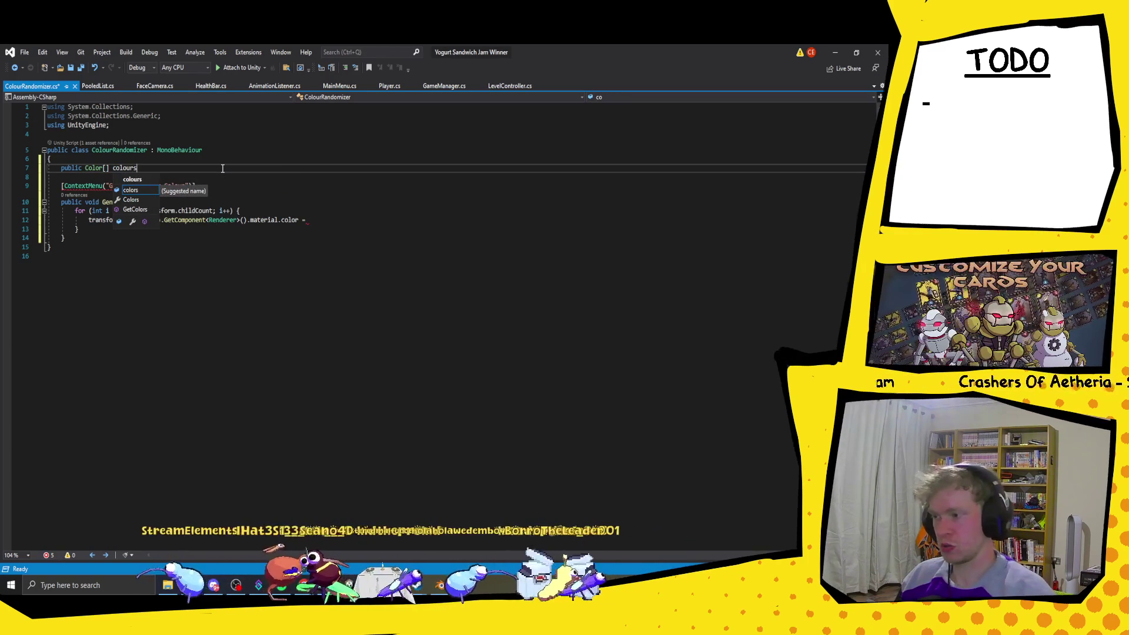
type(";")
Step: Begin a new loop line: int random = Random.Range(0, colours..
left_click(174, 202)
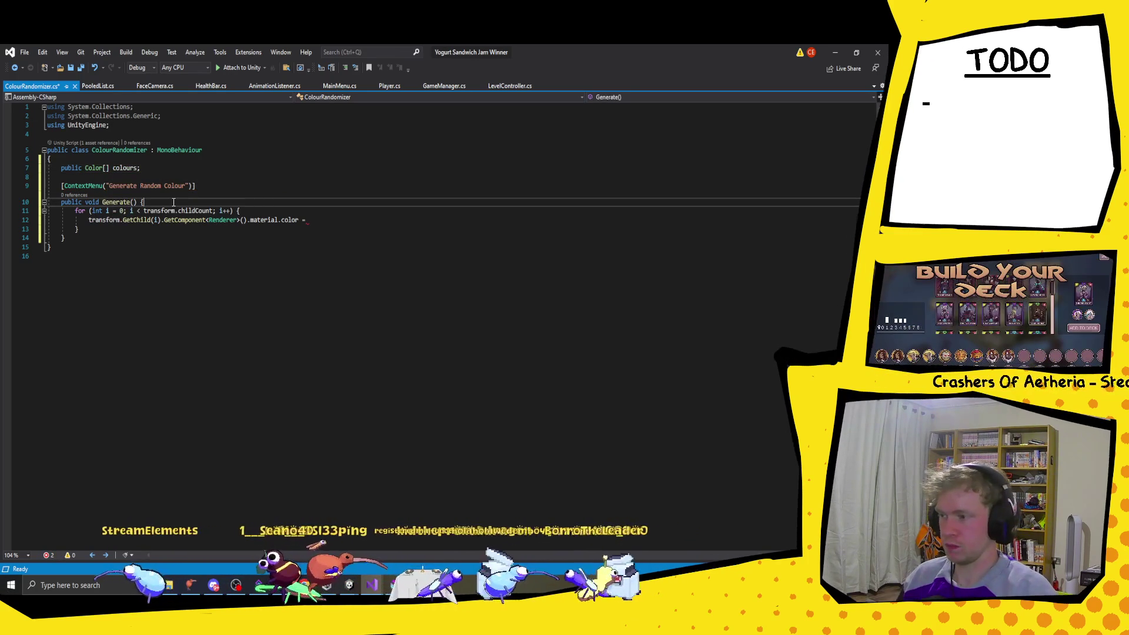
left_click(255, 213)
key("Return")
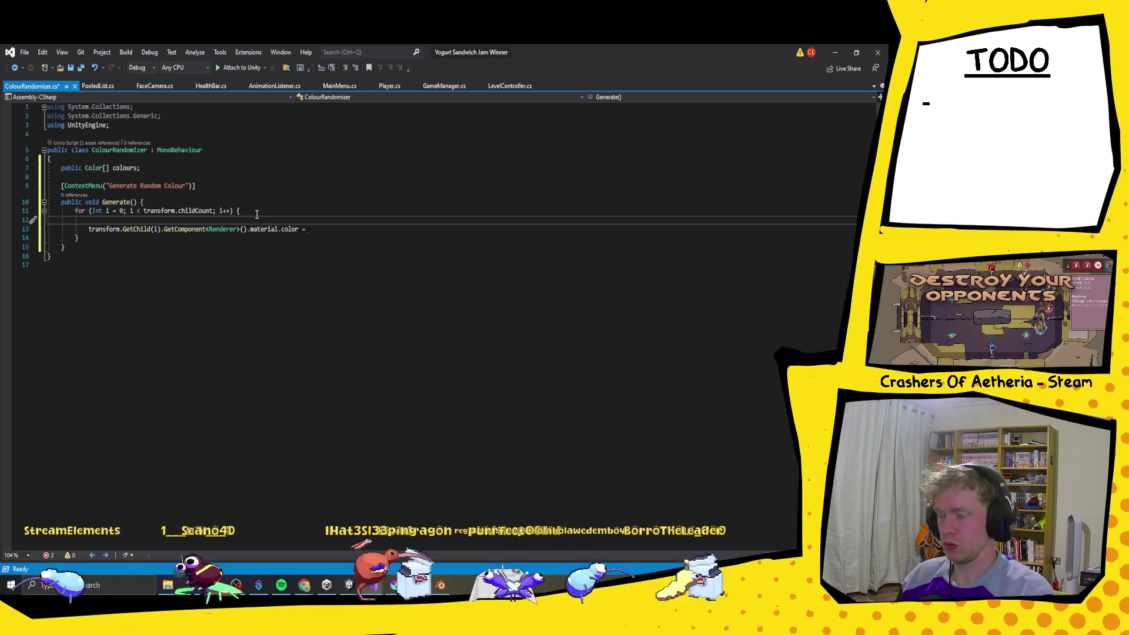
type("int random = ")
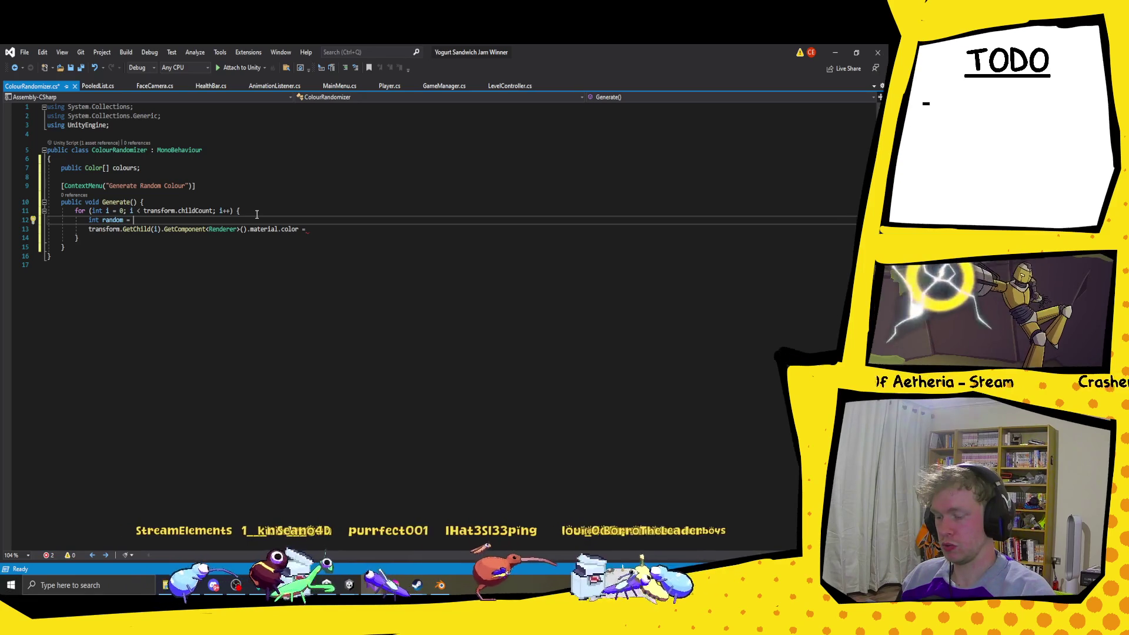
type("Random")
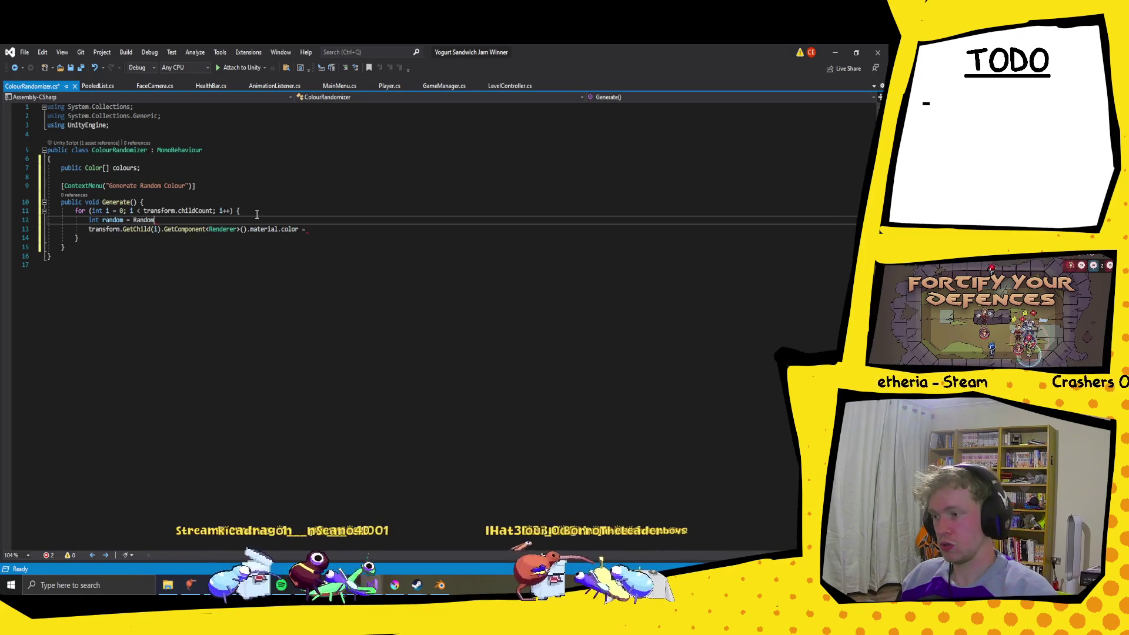
type(".Range(")
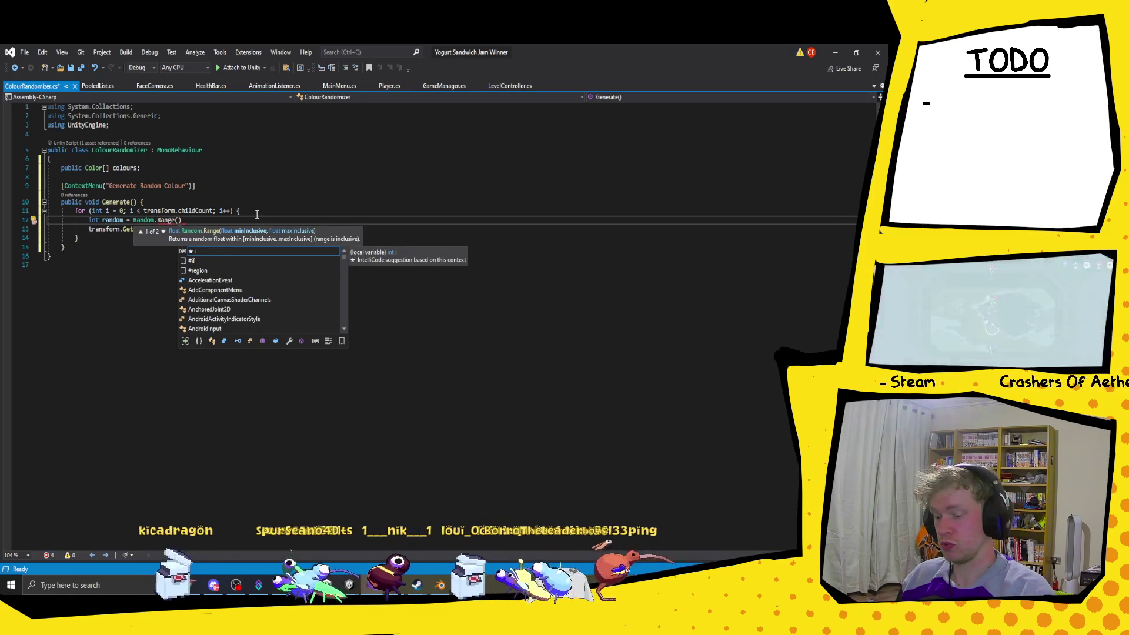
type("0,")
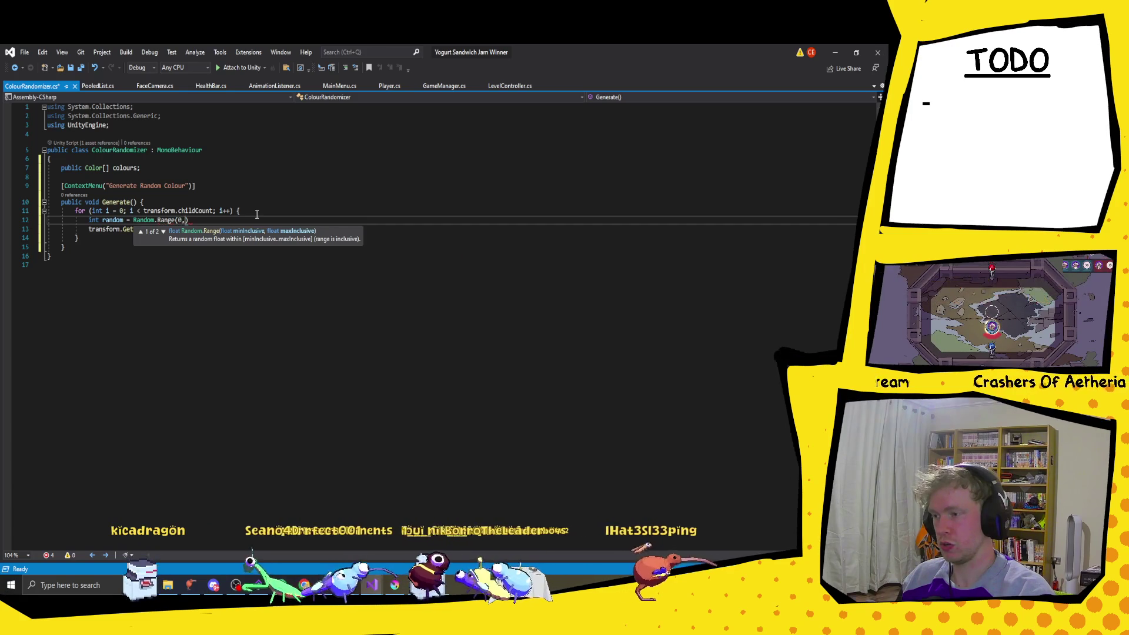
type("colours.c")
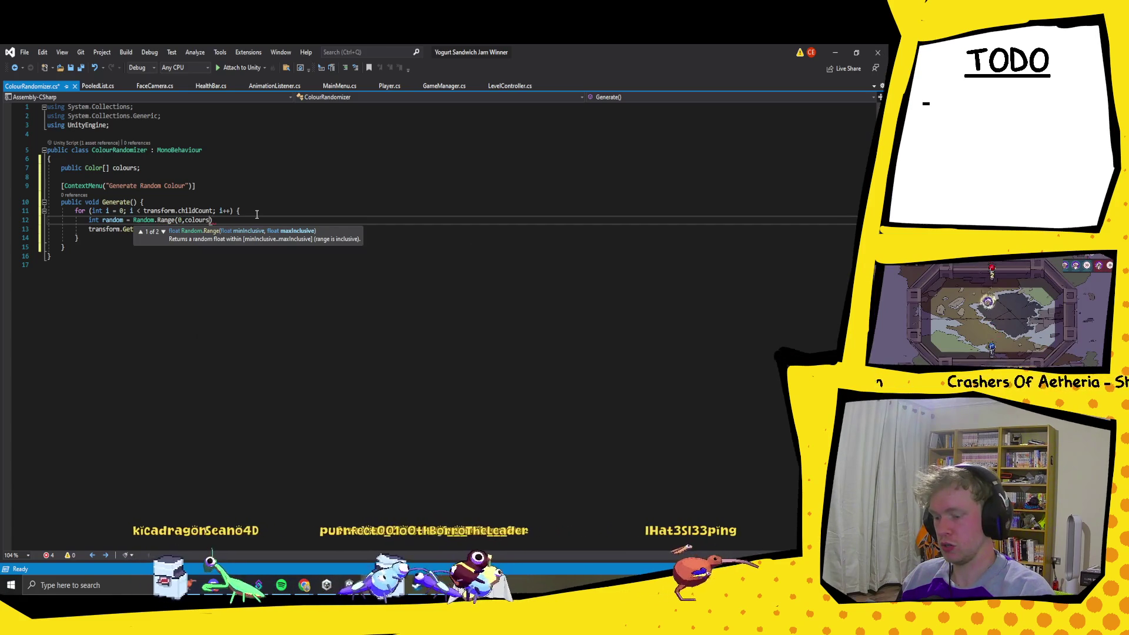
Step: Complete the line as int random = Random.Range(0, colours.Length);
key("BackSpace")
key("BackSpace")
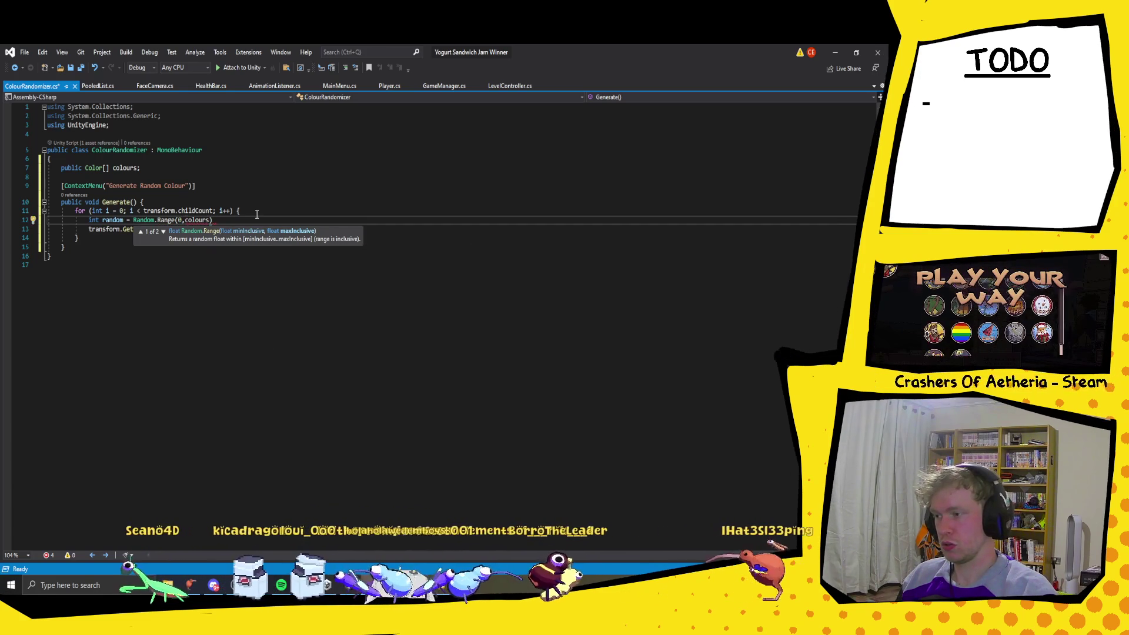
type(".Len")
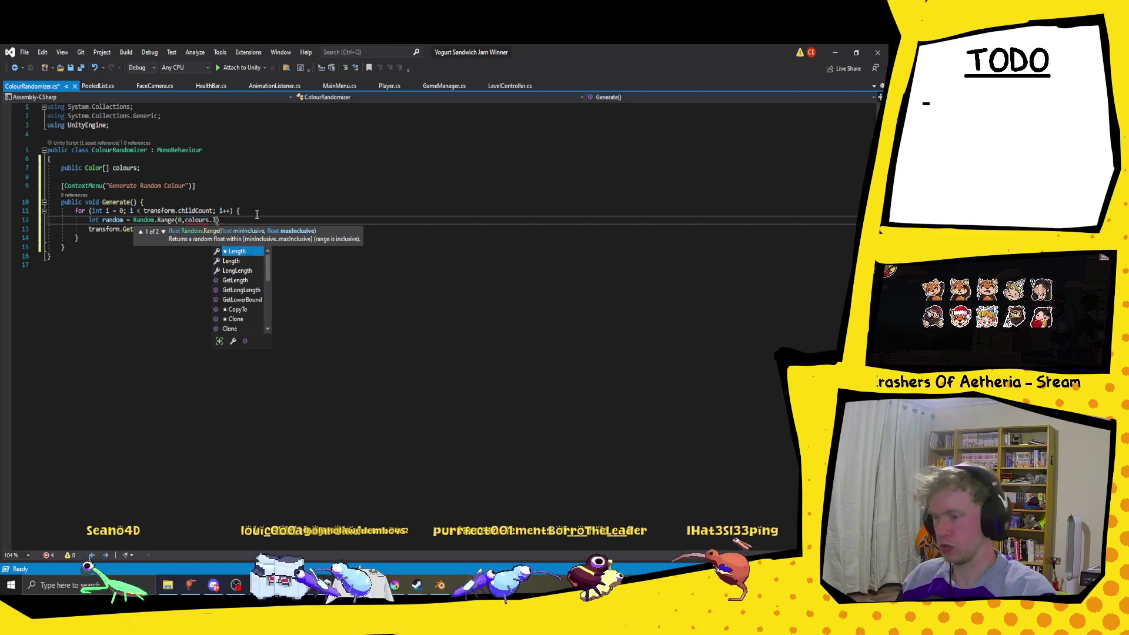
key("Tab")
key("End")
type(";")
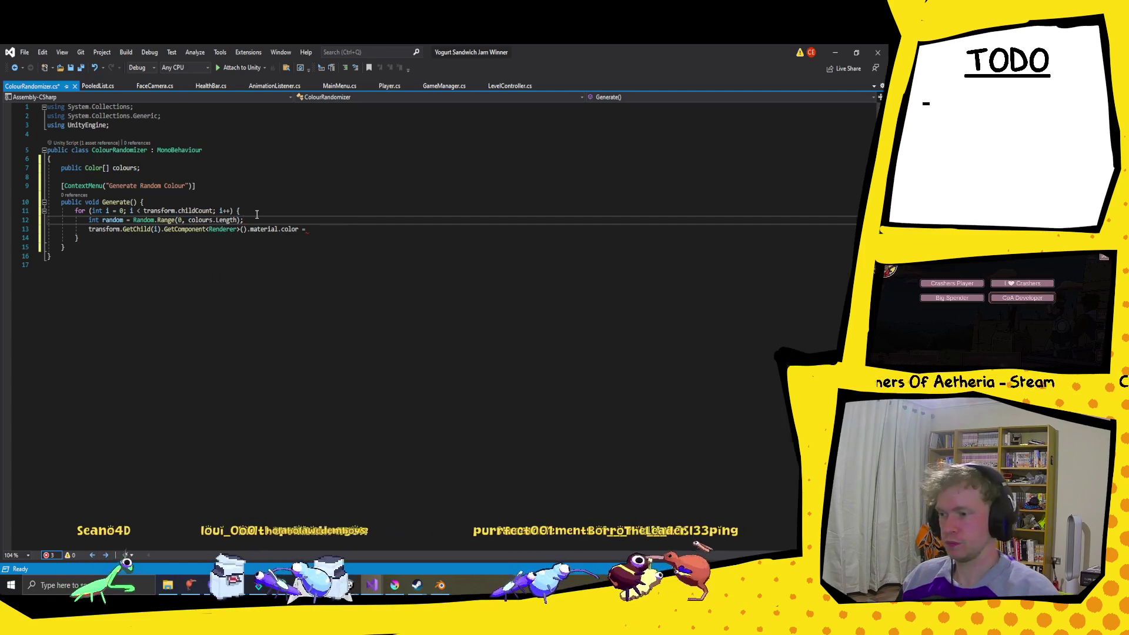
key("ctrl+x")
key("ctrl+v")
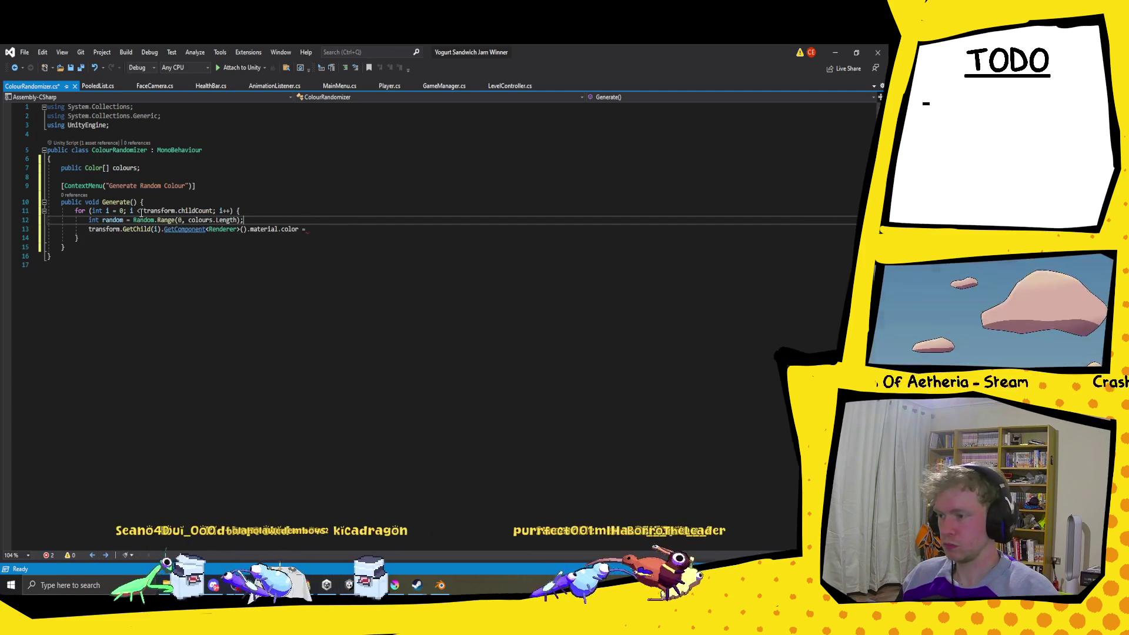
Step: Assign colours[random] to the child's material colour and save the script
type("colours[ra")
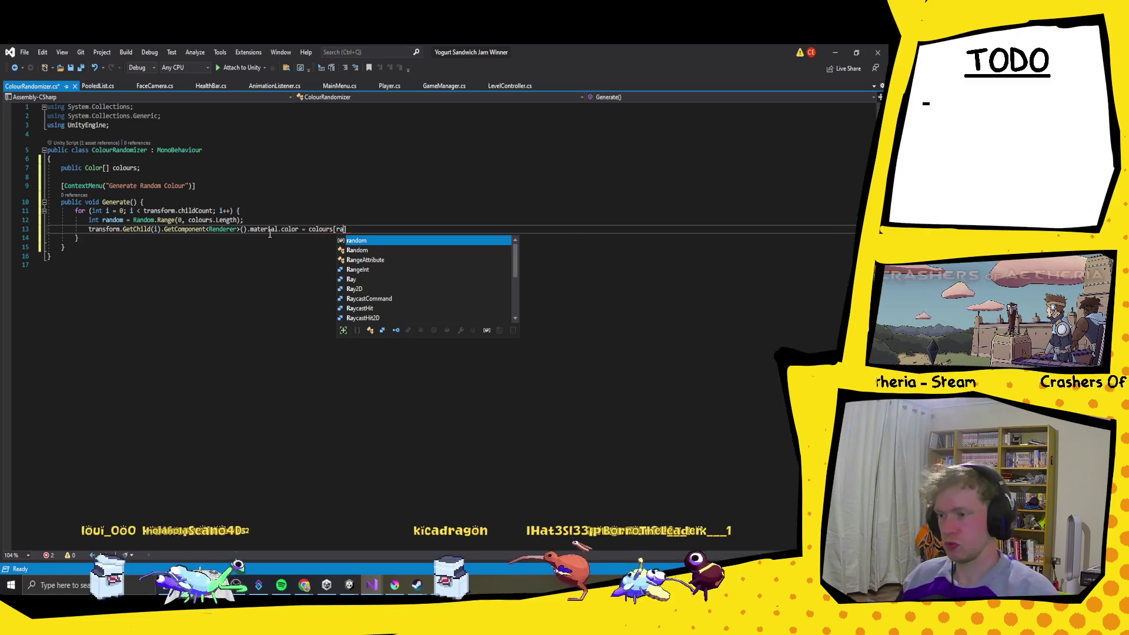
key("Tab")
key("ctrl+s")
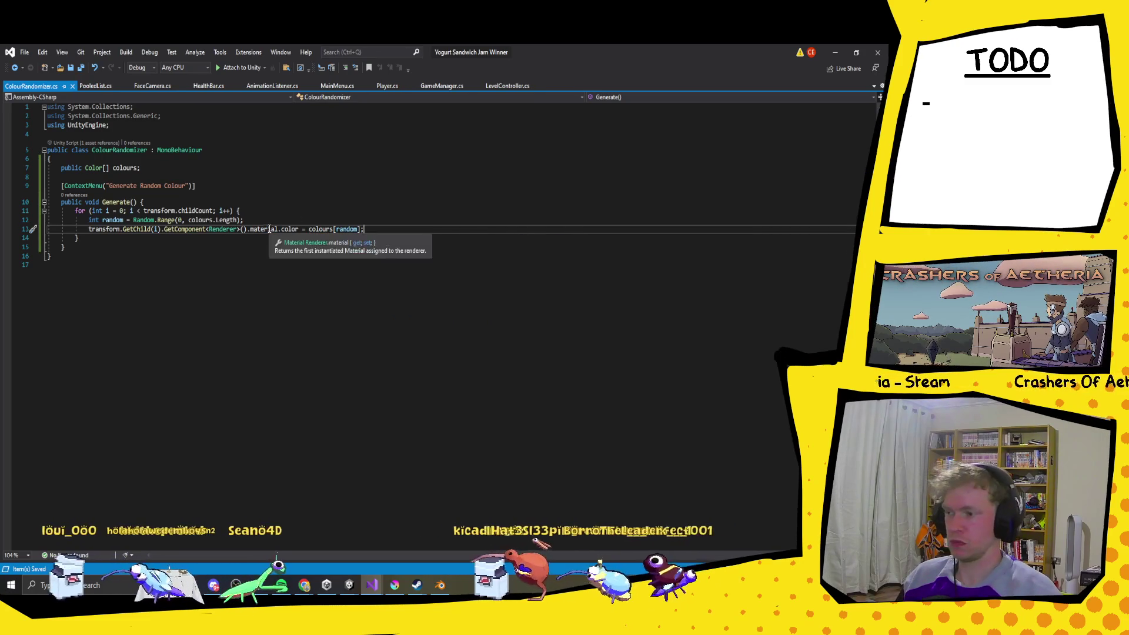
left_click(378, 238)
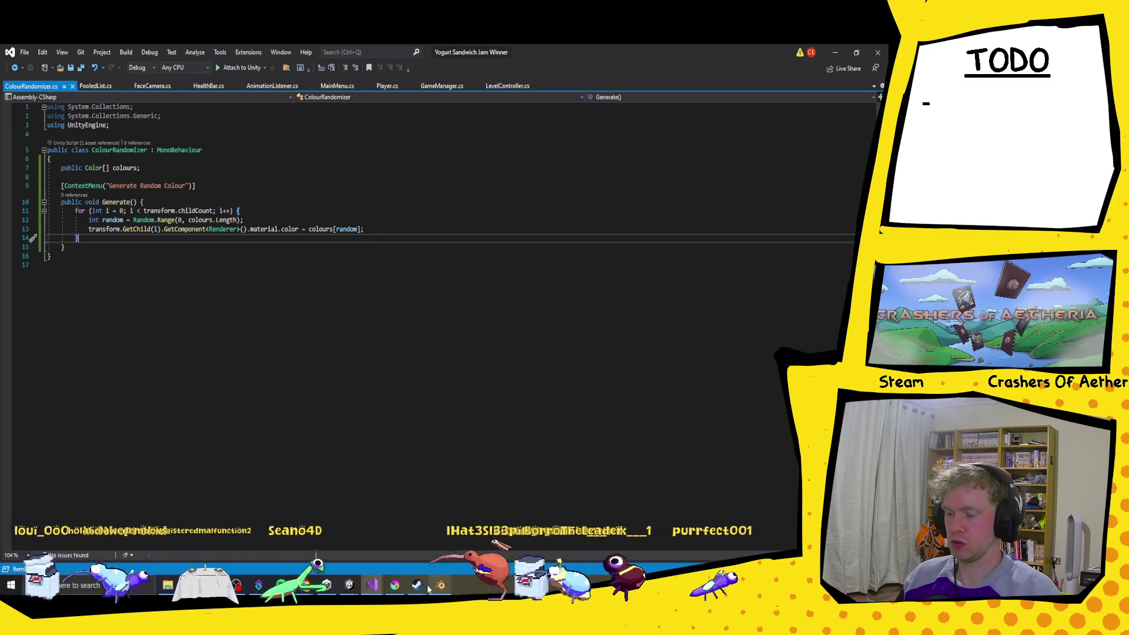
Step: Return to the Unity Lego-cube scene and clear the errors in the Console
mouse_move(353, 584)
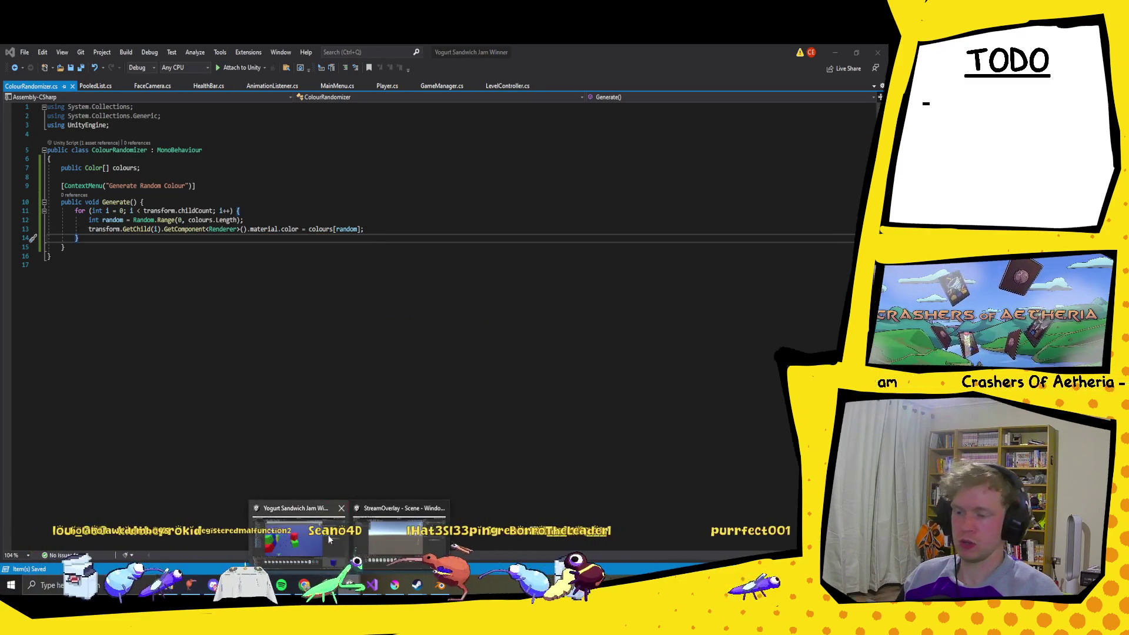
left_click(327, 535)
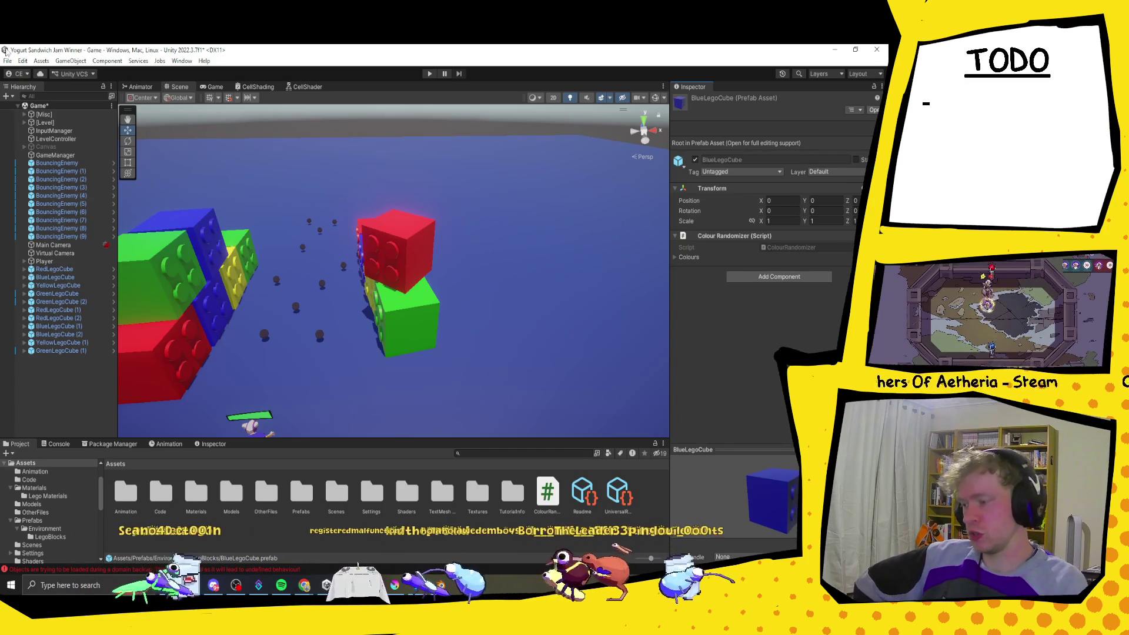
left_click_drag(66, 437, 66, 438)
left_click(59, 445)
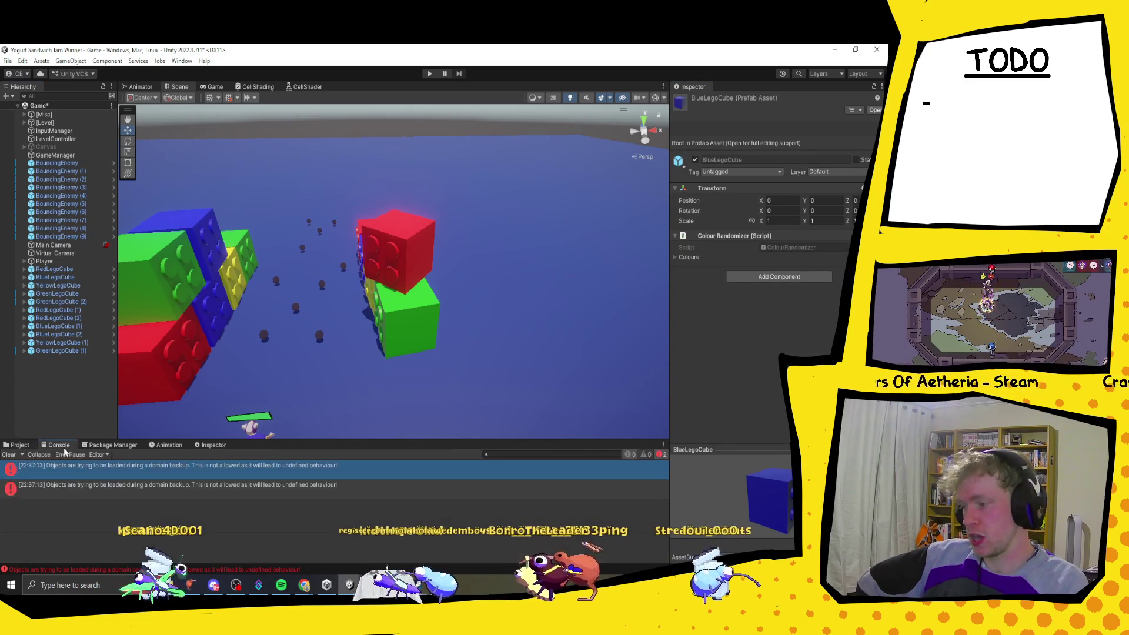
left_click(9, 455)
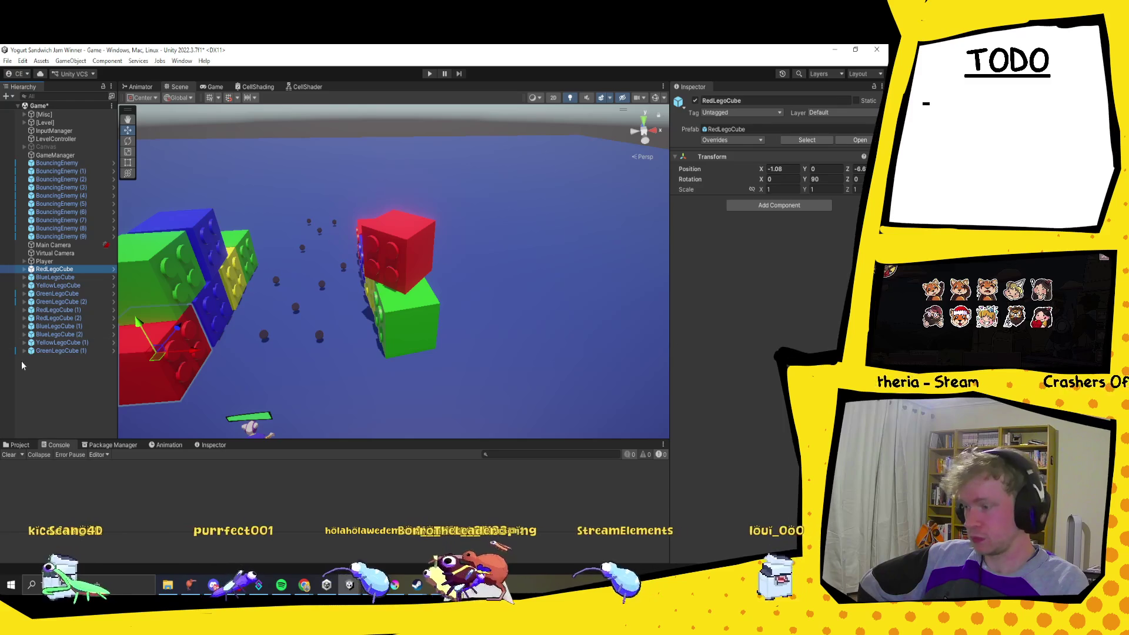
Step: Select BlueLegoCube (2) and add four elements to its Colour Randomizer's Colours list
left_click(59, 334)
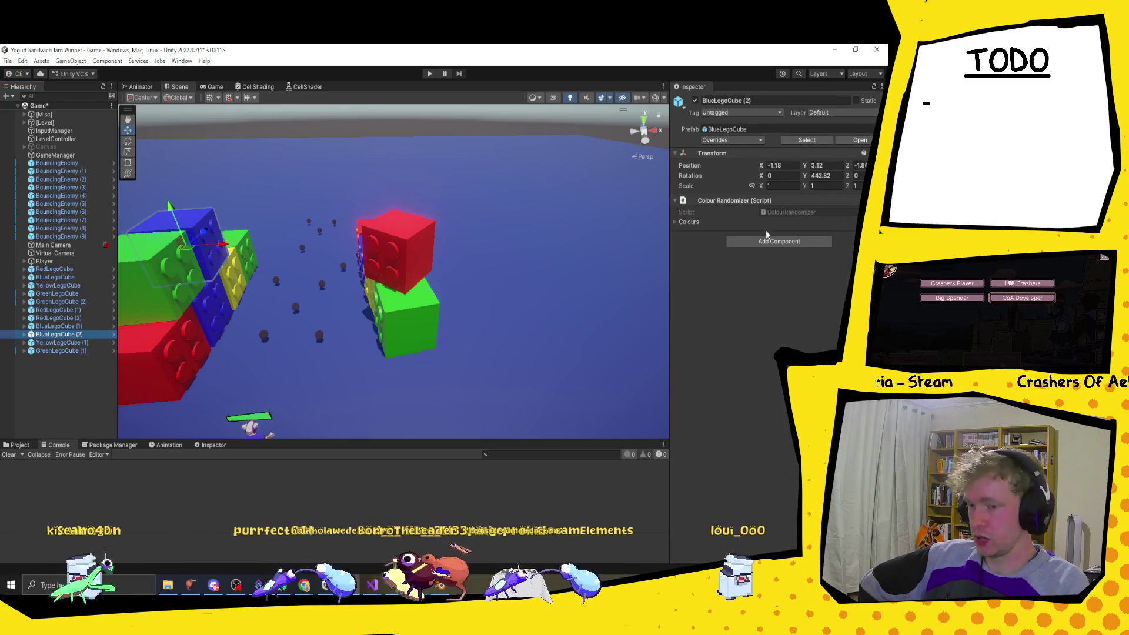
left_click(675, 223)
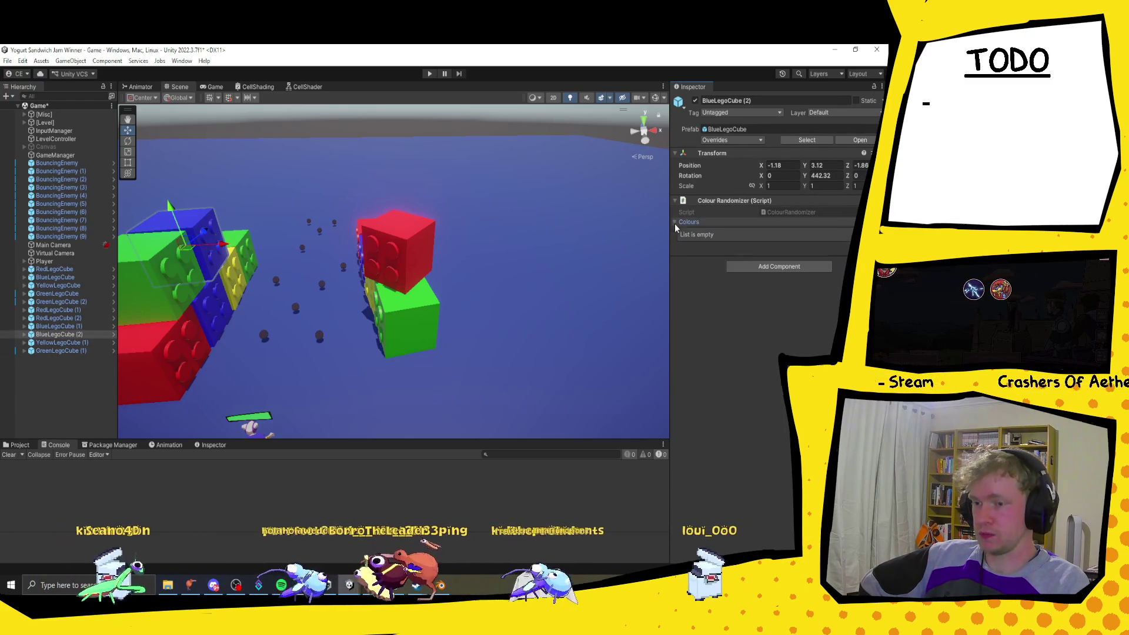
left_click(841, 247)
left_click(841, 247)
left_click(858, 258)
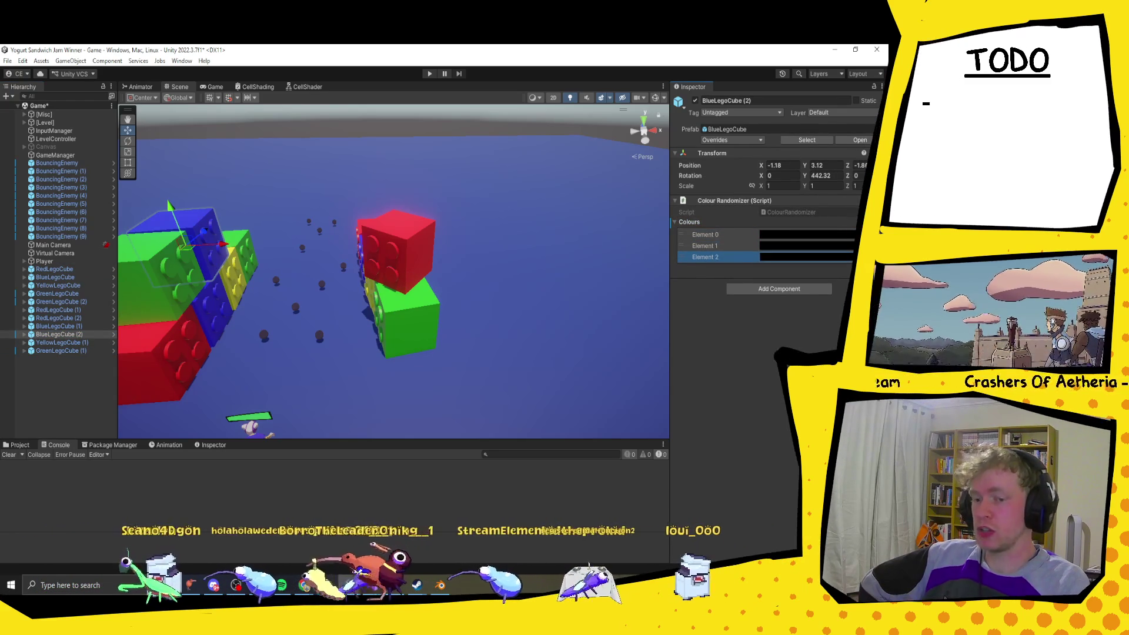
left_click(858, 269)
right_click(763, 222)
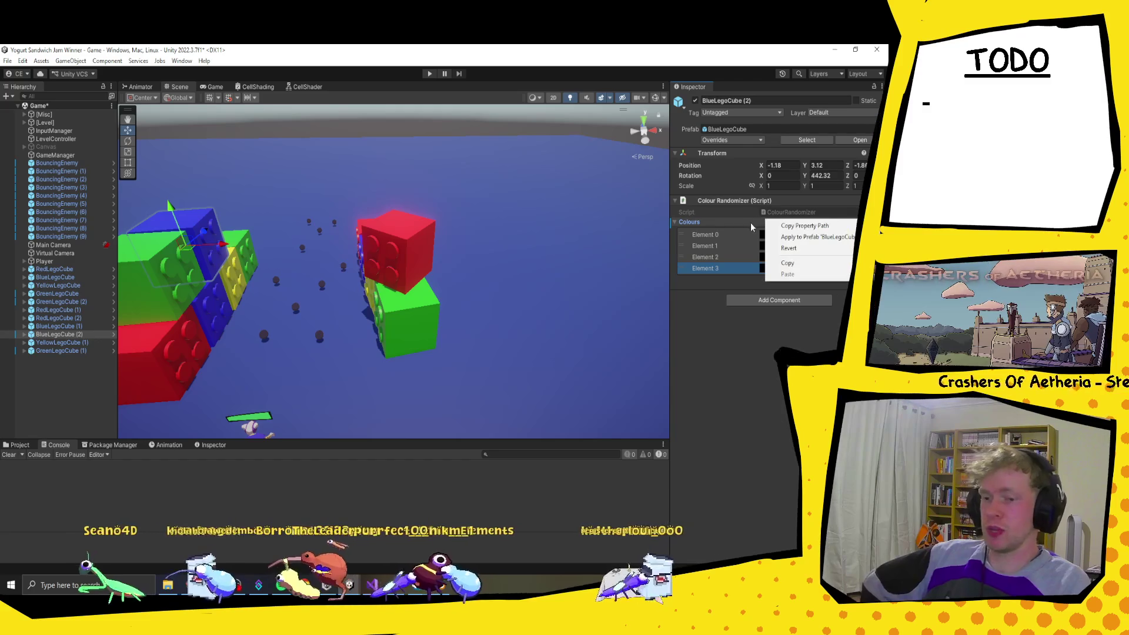
right_click(760, 219)
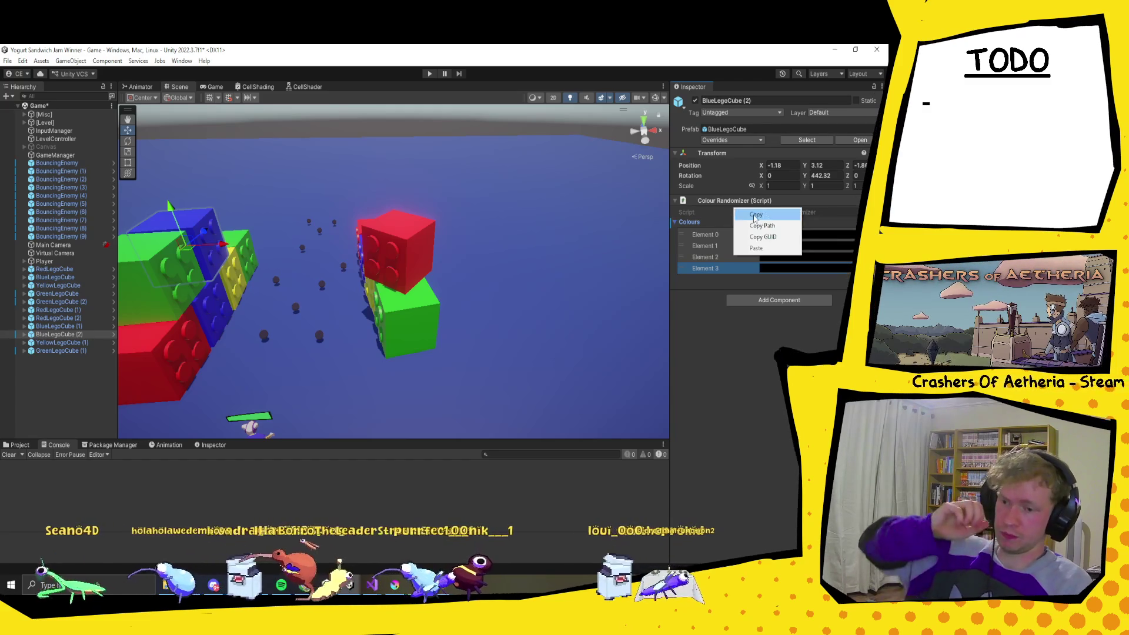
right_click(821, 219)
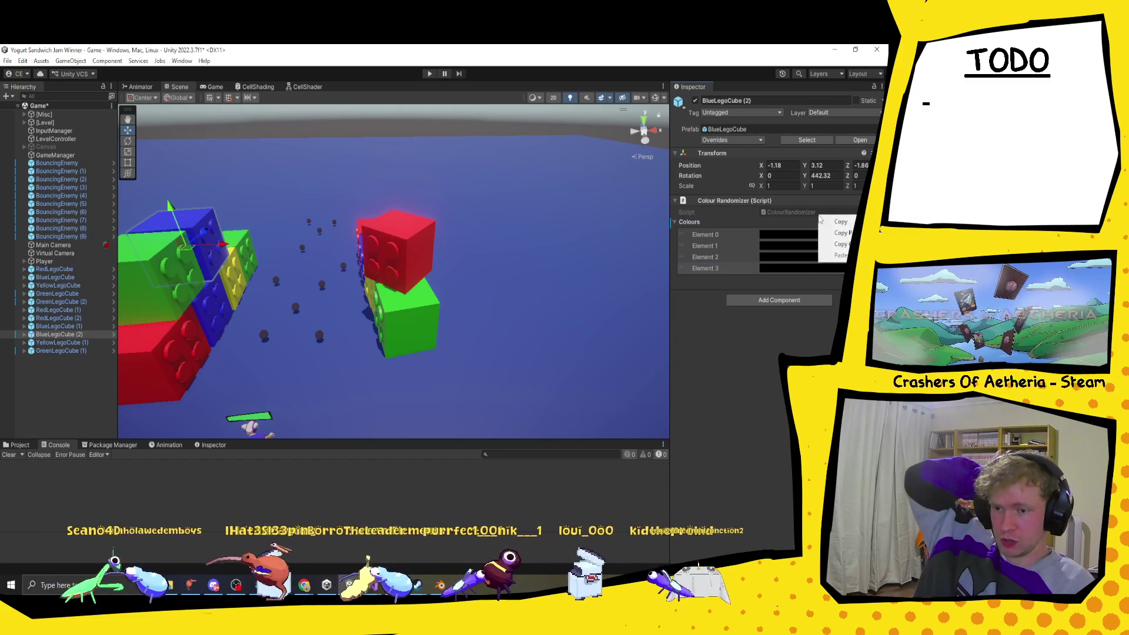
left_click(771, 367)
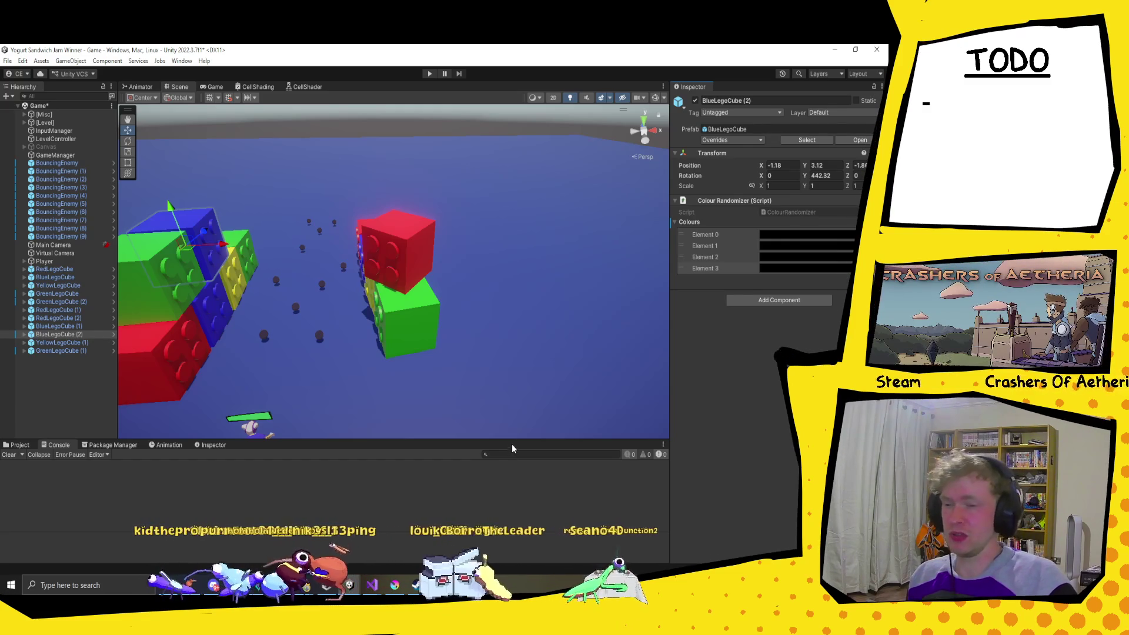
Step: Run Generate Random Colour on BlueLegoCube (2) and inspect the material-instancing error
right_click(738, 202)
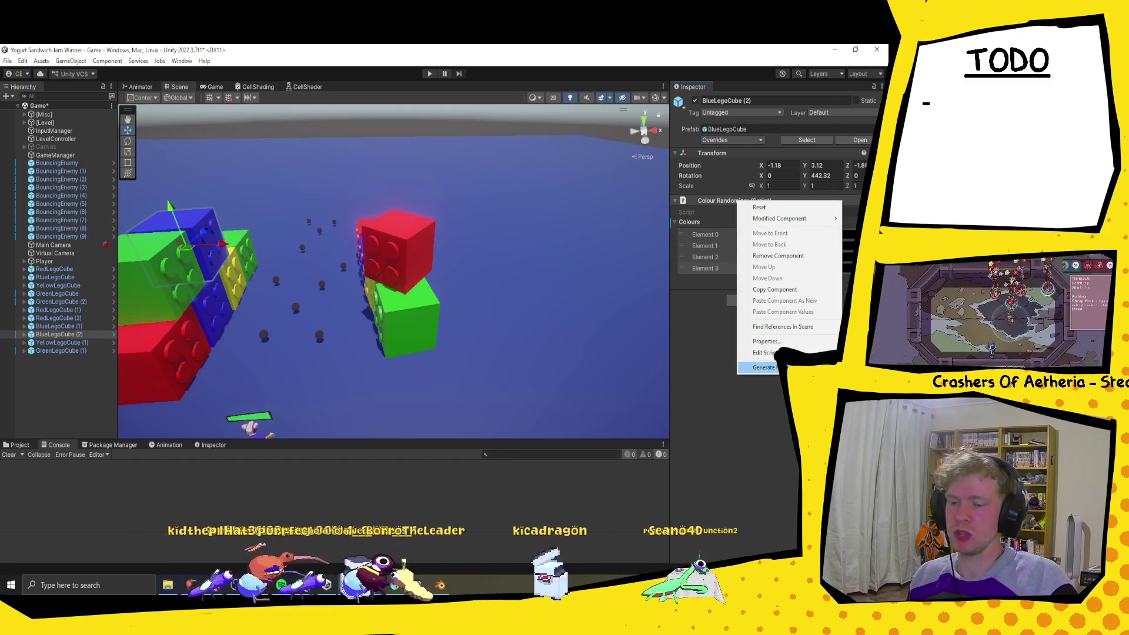
left_click(765, 367)
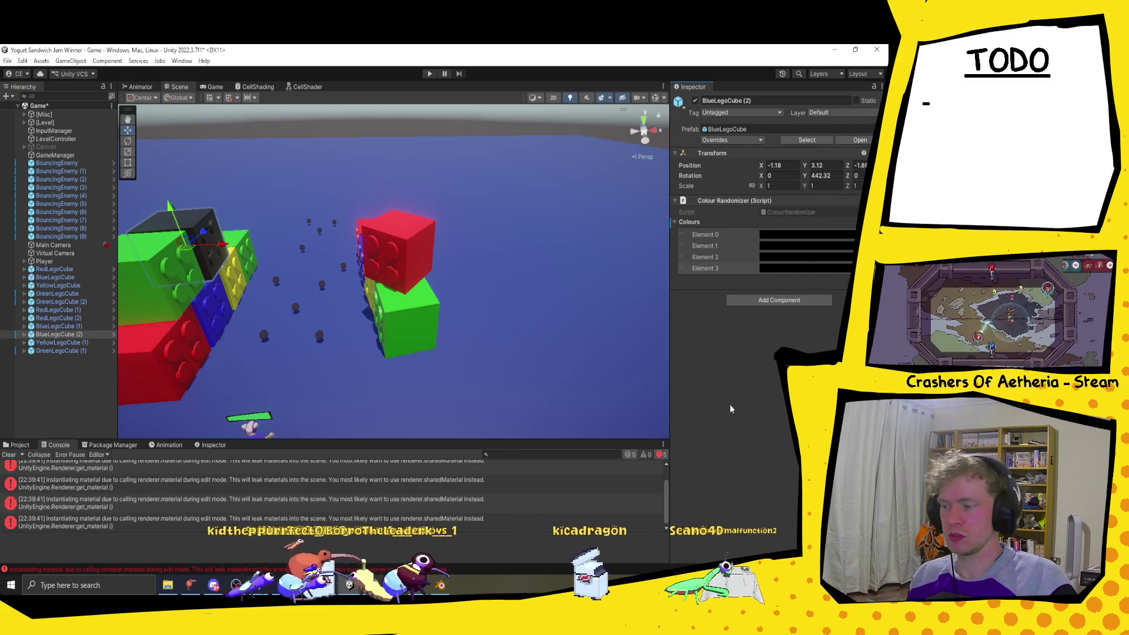
left_click(474, 480)
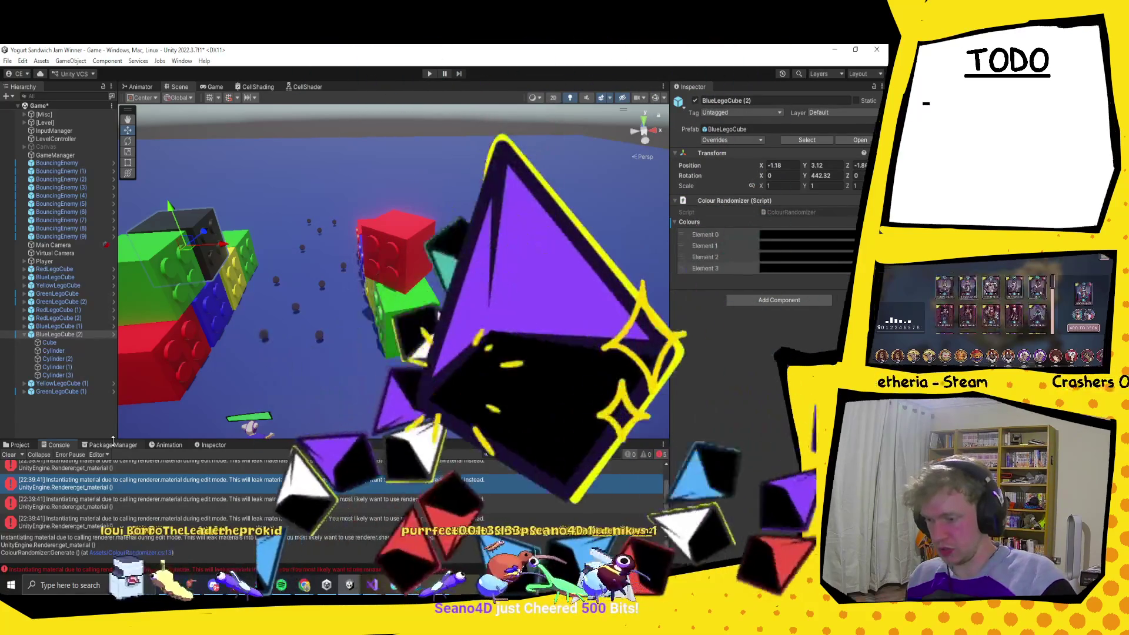
Step: Clear the Console and bring up the LimeWire page in a maximized Chrome window
left_click(9, 455)
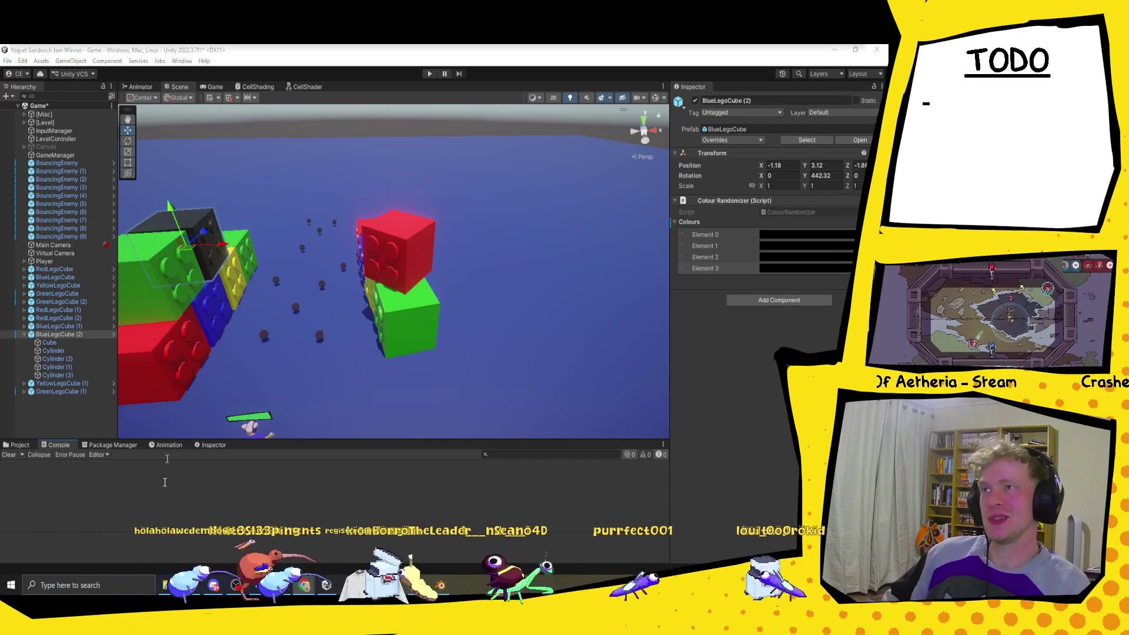
left_click(304, 585)
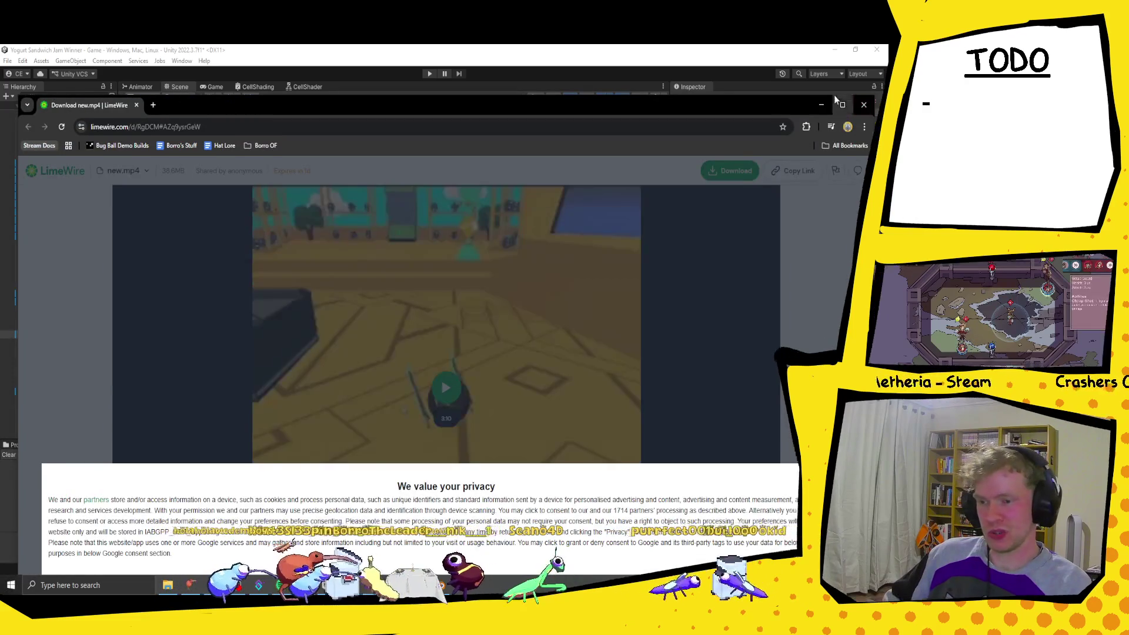
left_click(842, 104)
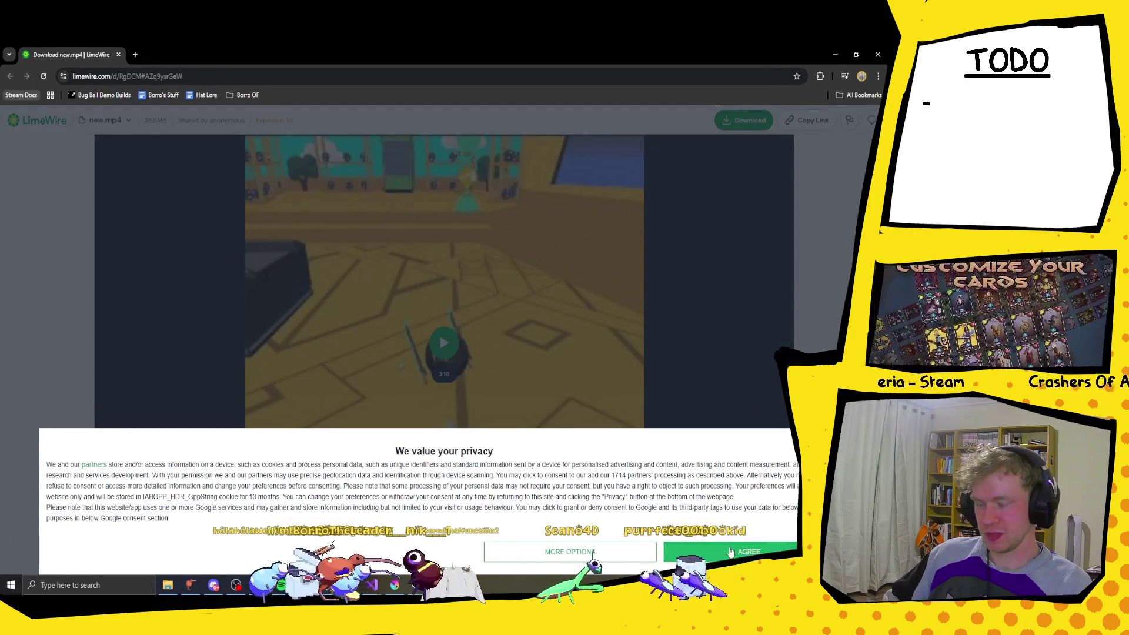
Step: Accept the privacy notice, watch new.mp4, rewind to the wardrobe screen at 0:49, then close Chrome
left_click(699, 552)
left_click(445, 335)
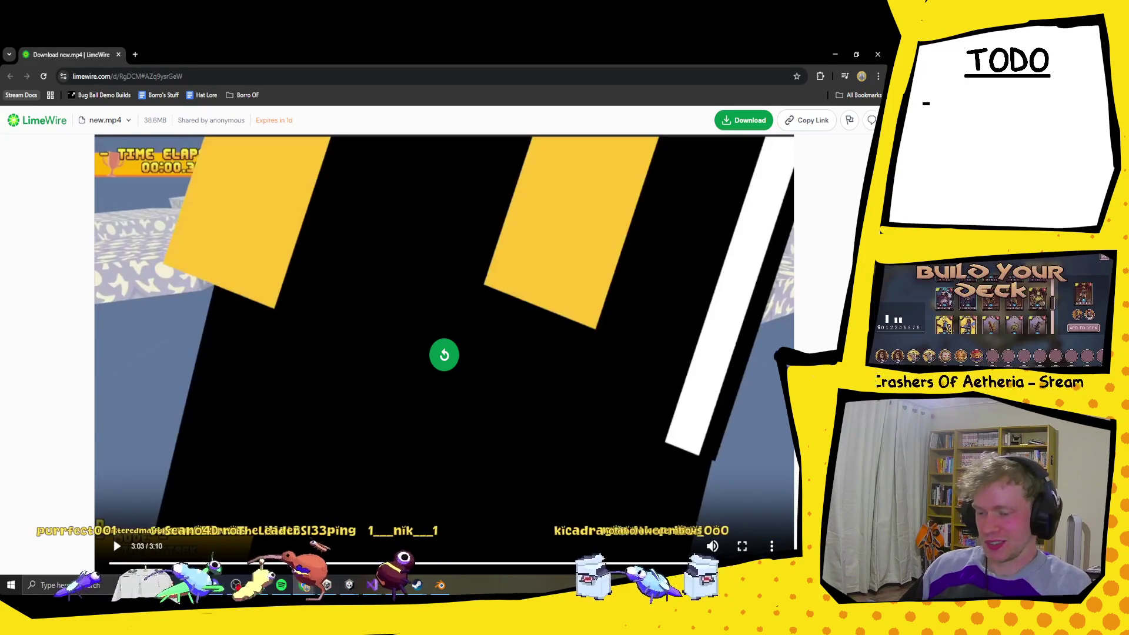
key("Left")
key("Left")
key("Left")
mouse_move(448, 560)
left_mouse_down()
mouse_move(401, 568)
mouse_move(404, 581)
left_mouse_up()
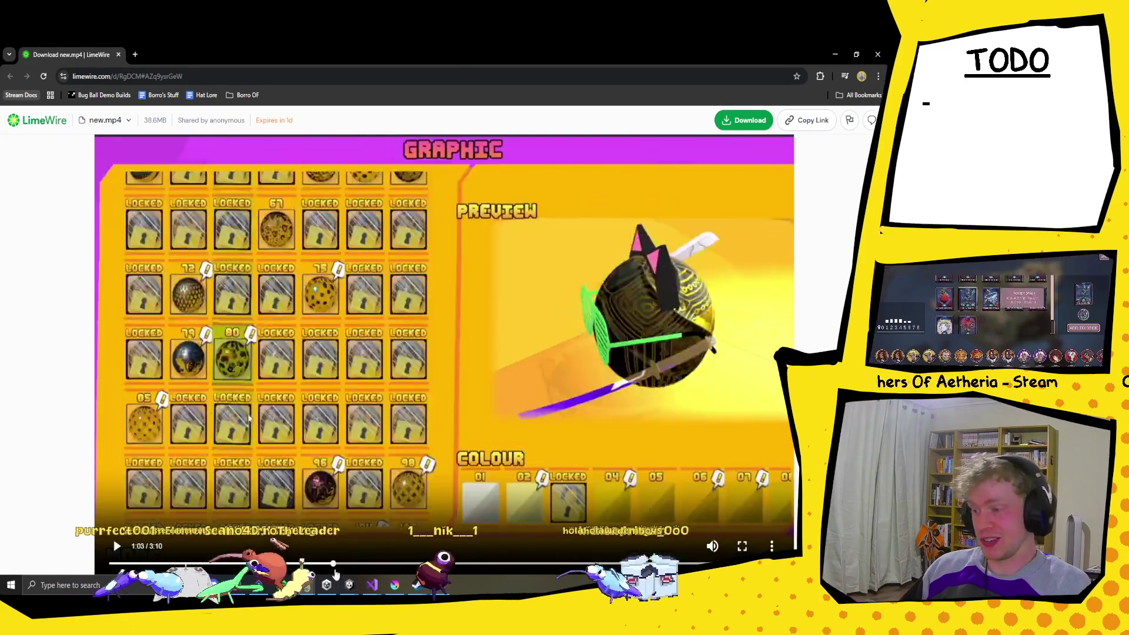
key("Left")
key("Left")
key("Left")
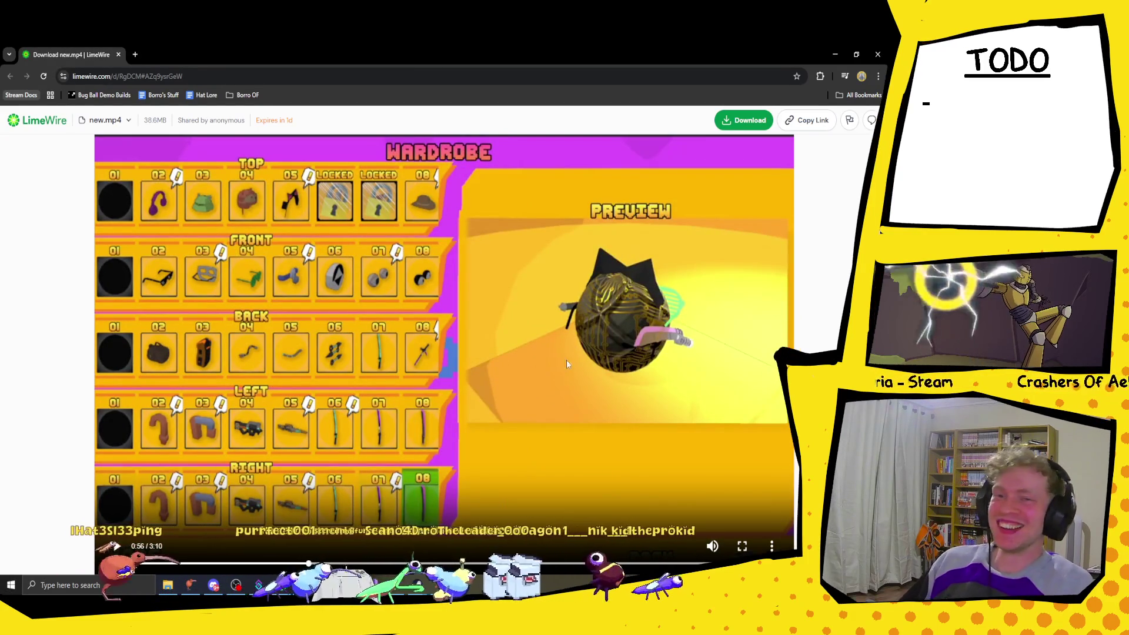
left_click(283, 565)
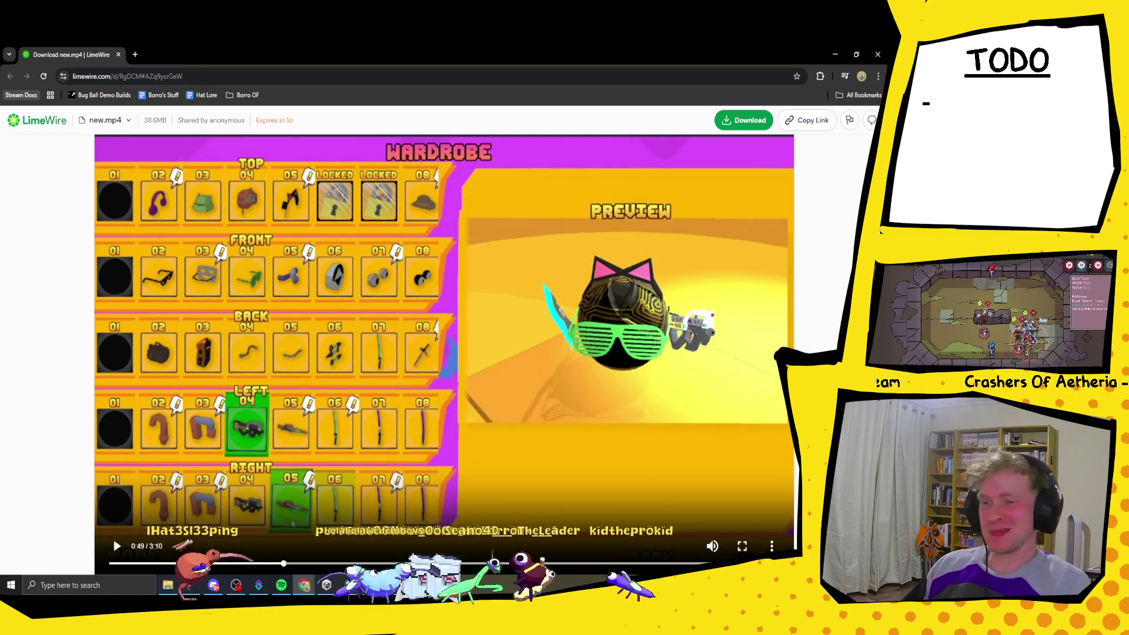
left_click(877, 55)
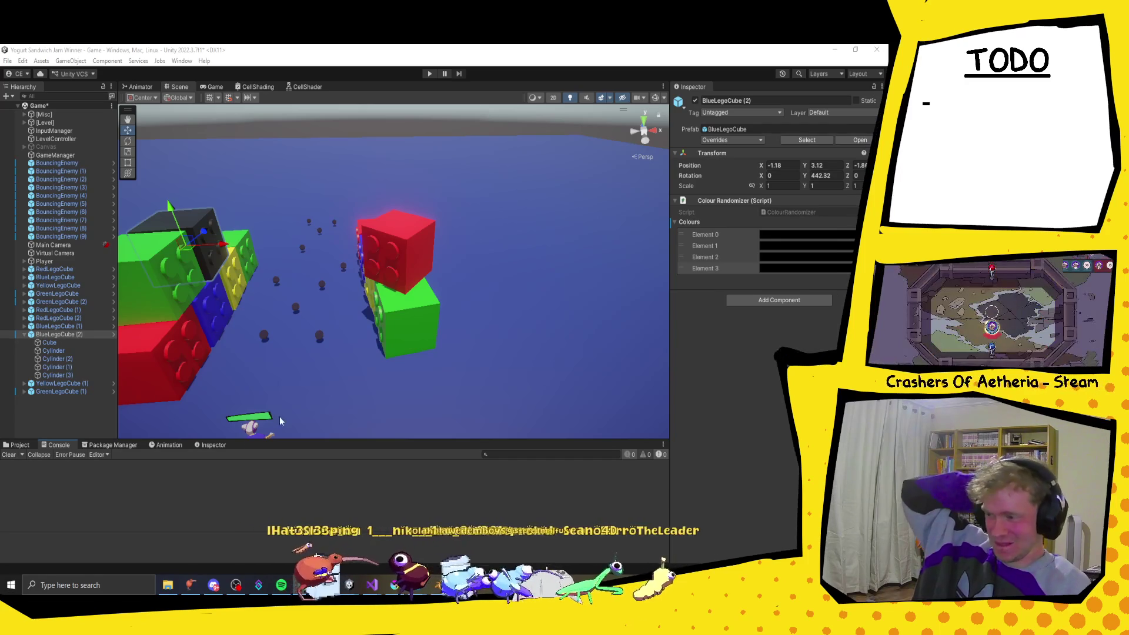
Step: Set BlueLegoCube (2)'s four Colours elements to red, blue, yellow and green
left_click(844, 236)
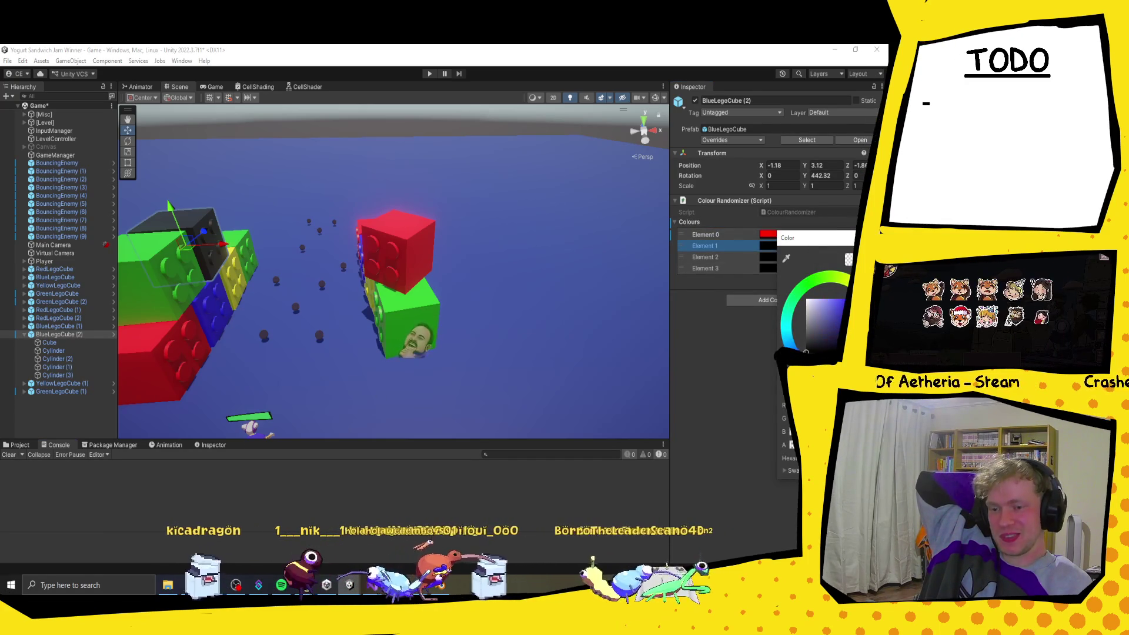
key("Escape")
left_click(806, 257)
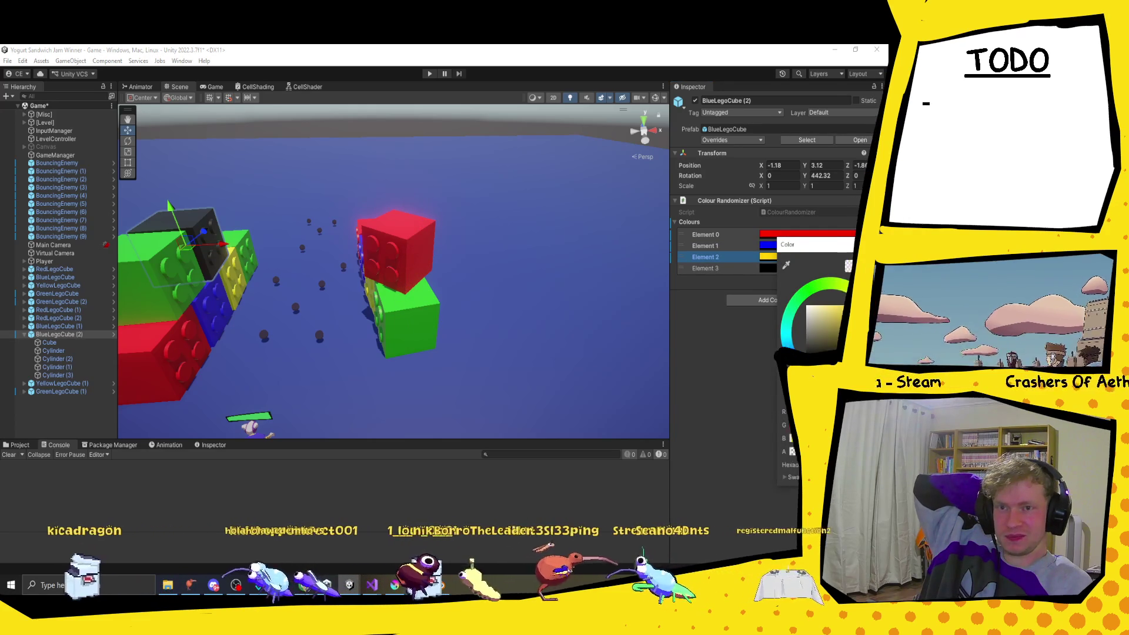
left_click(691, 397)
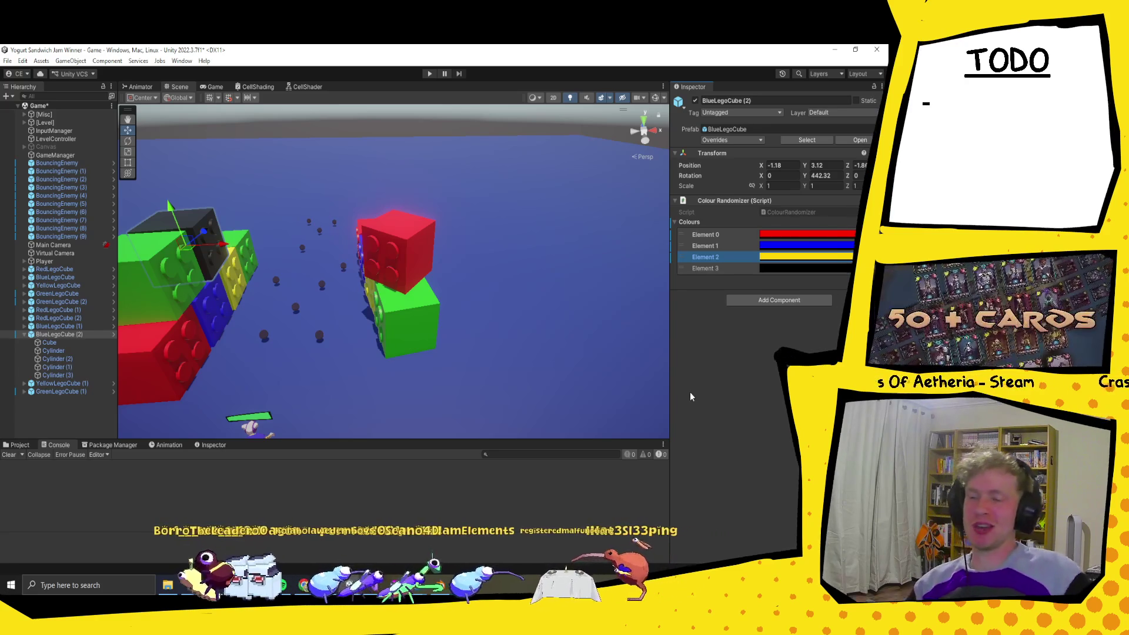
left_click(803, 269)
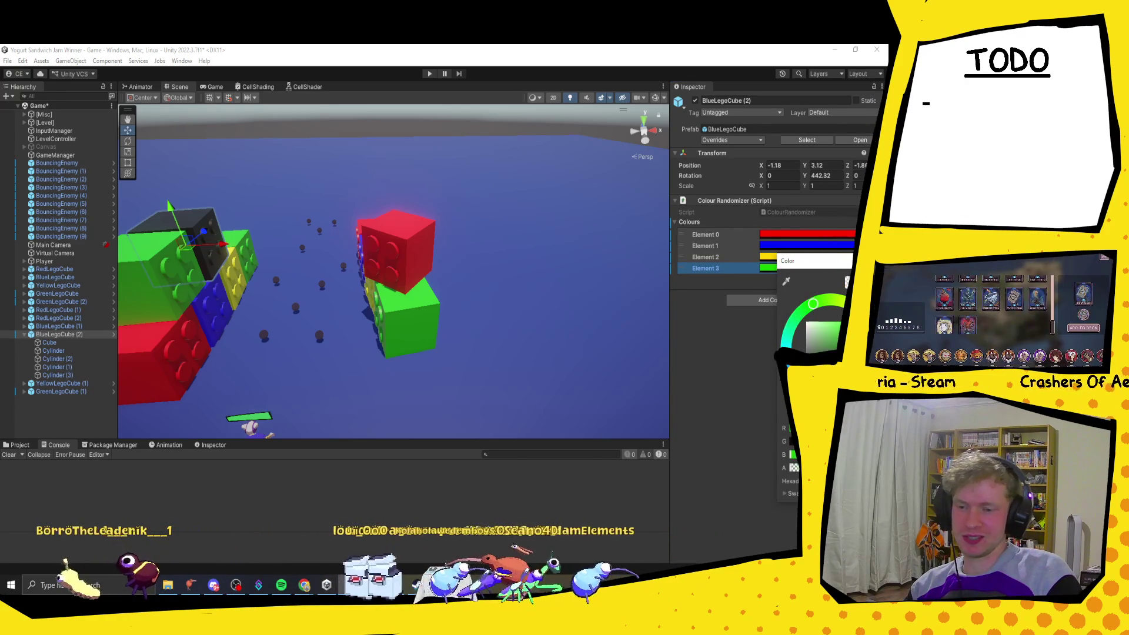
key("Escape")
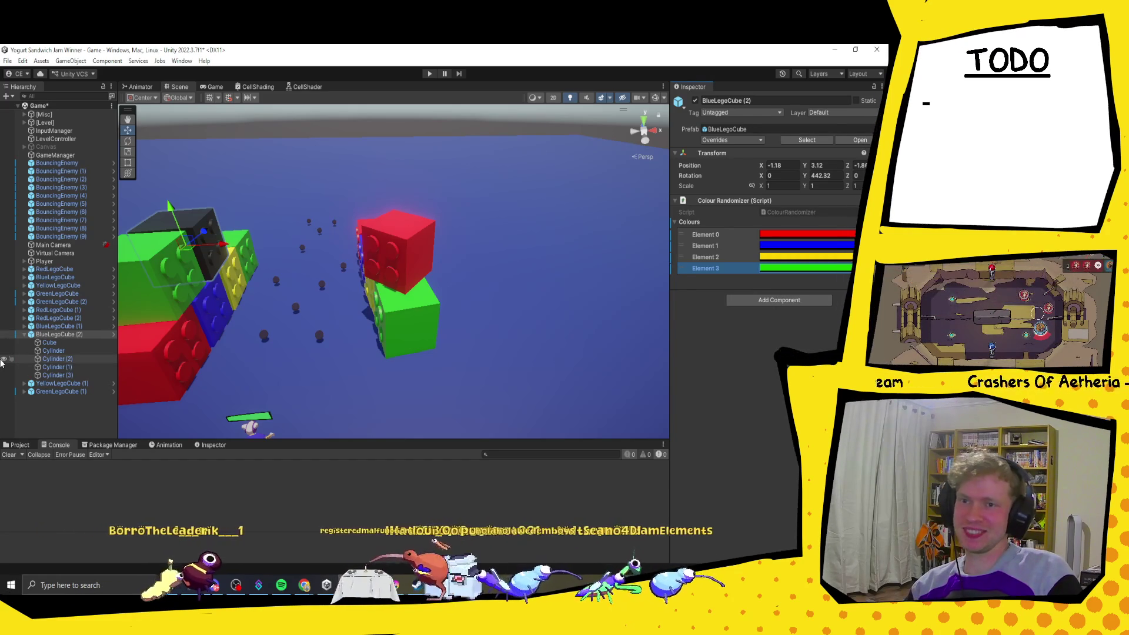
left_click(24, 335)
left_click(18, 447)
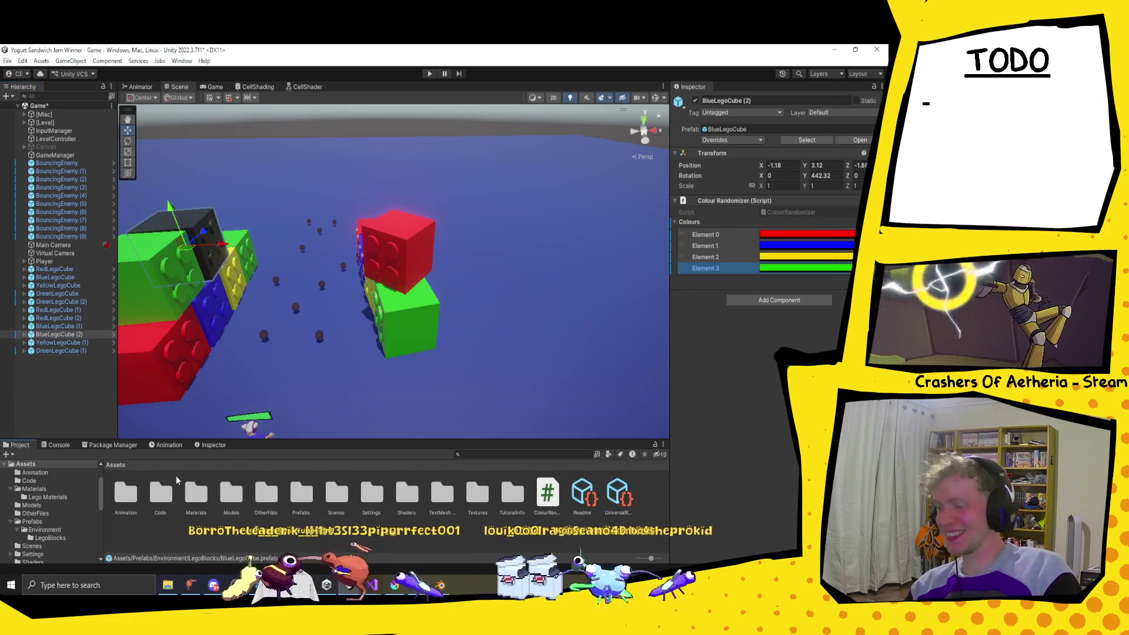
Step: Select BlueLegoCube (1) and centre the stacked cubes in the Scene view
left_click(746, 141)
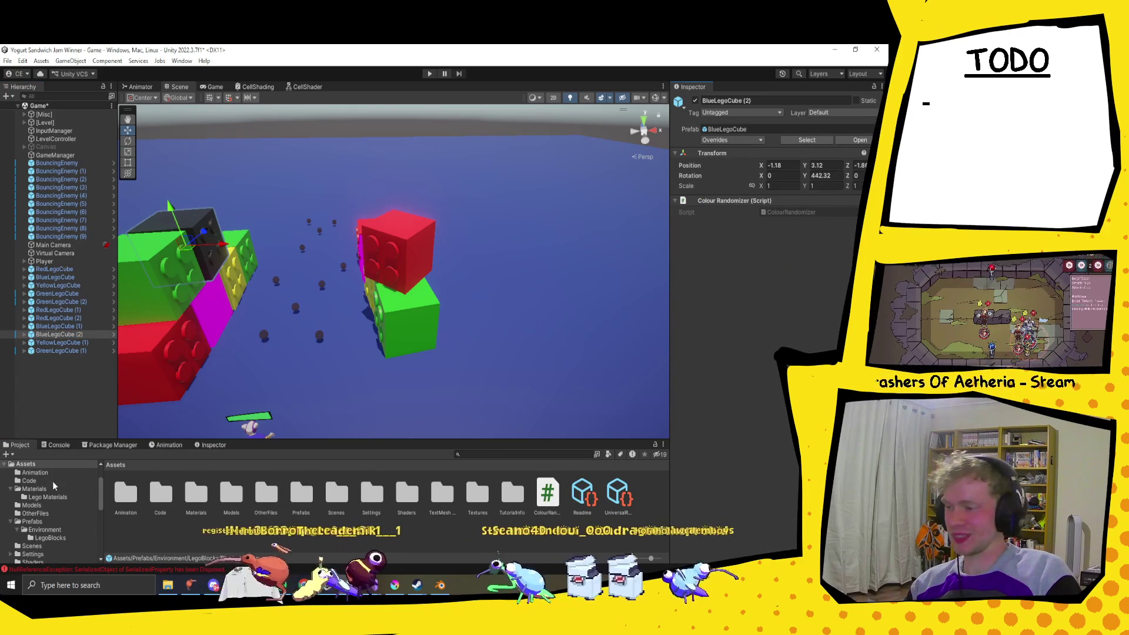
left_click(58, 327)
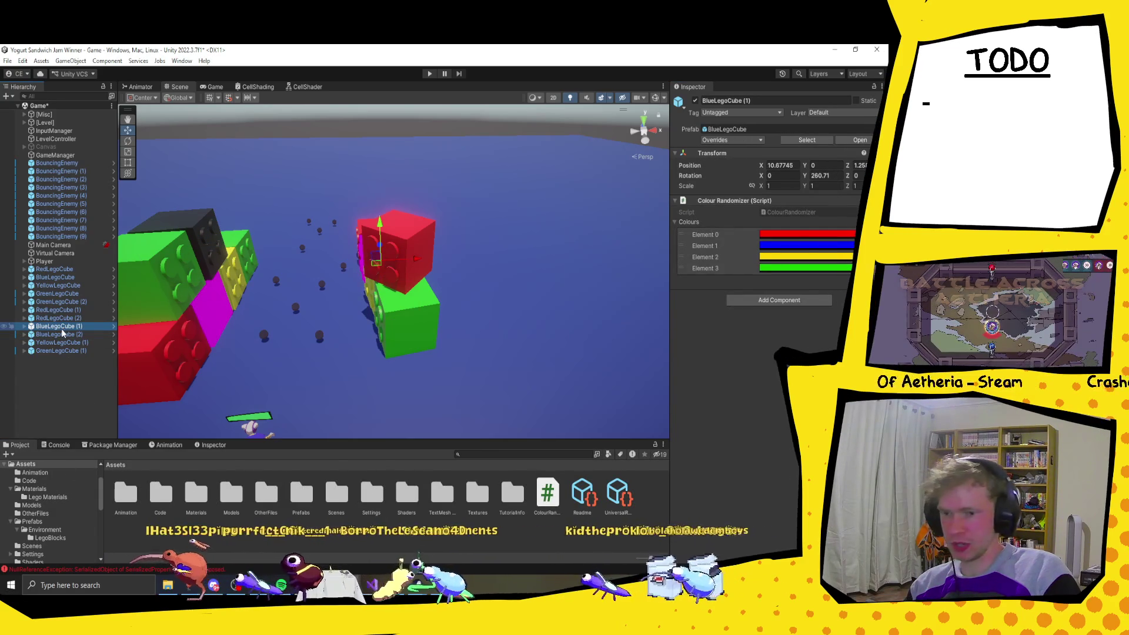
left_click(220, 312)
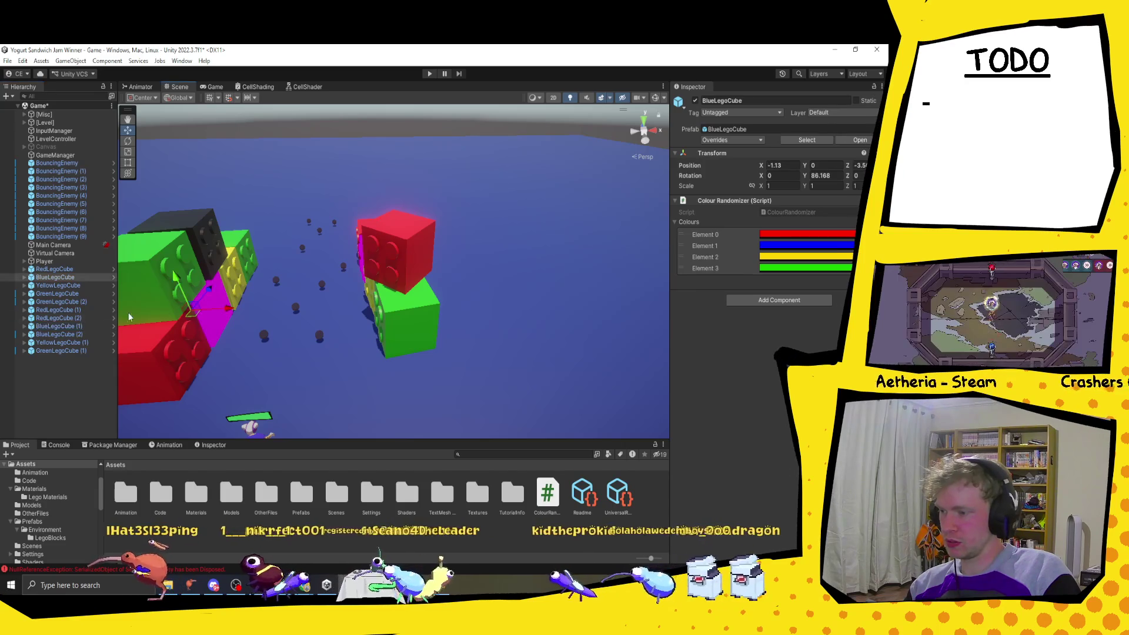
left_click(82, 327)
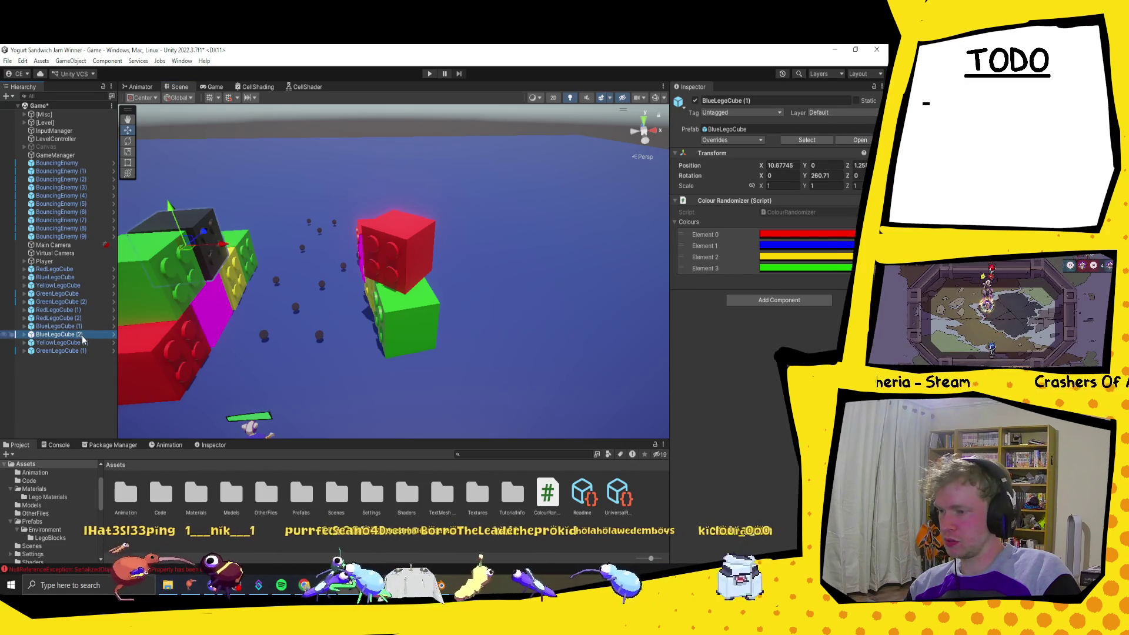
left_click_drag(282, 318, 482, 310)
Step: Generate random colours on BlueLegoCube (1) and open ColourRandomizer.cs in Visual Studio
right_click(740, 201)
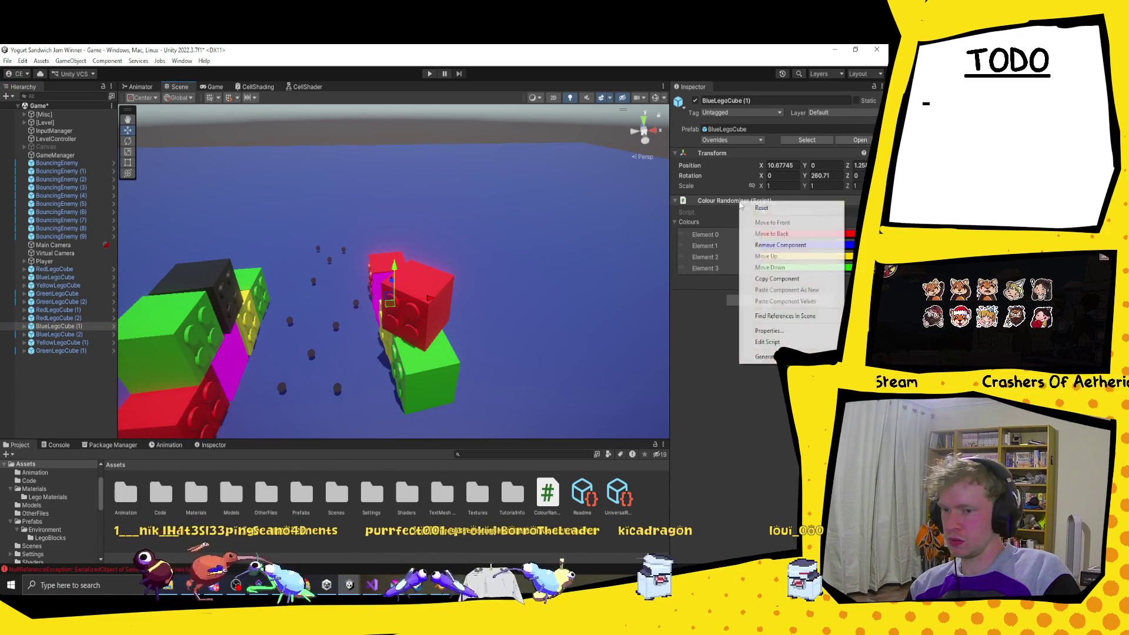
left_click(767, 357)
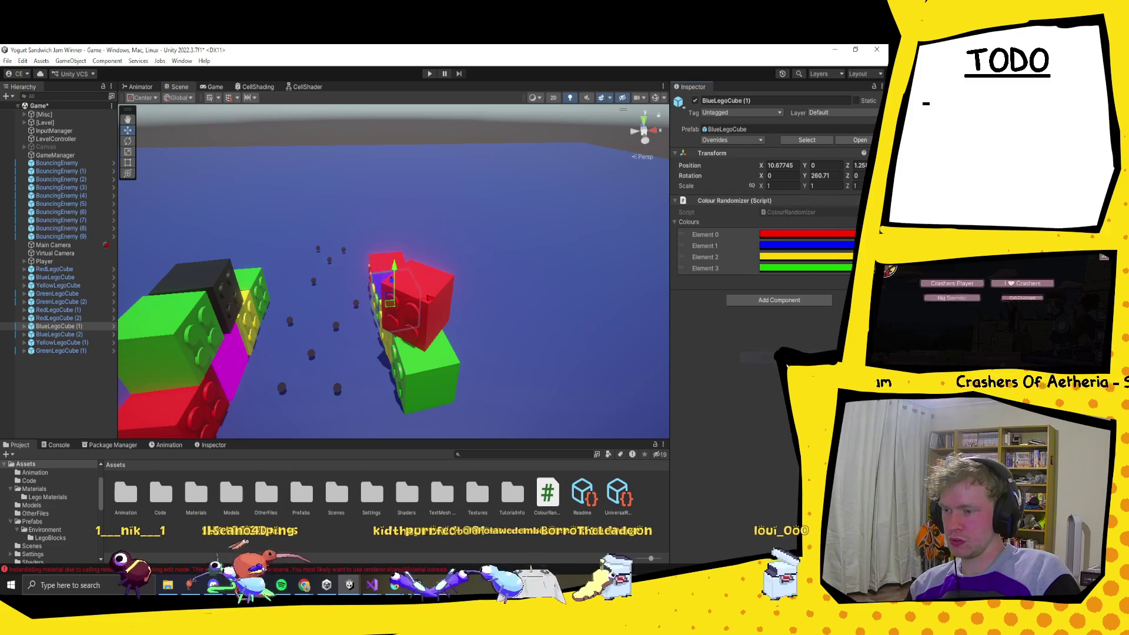
mouse_move(529, 294)
left_mouse_down()
mouse_move(587, 284)
mouse_move(428, 340)
mouse_move(568, 316)
left_mouse_up()
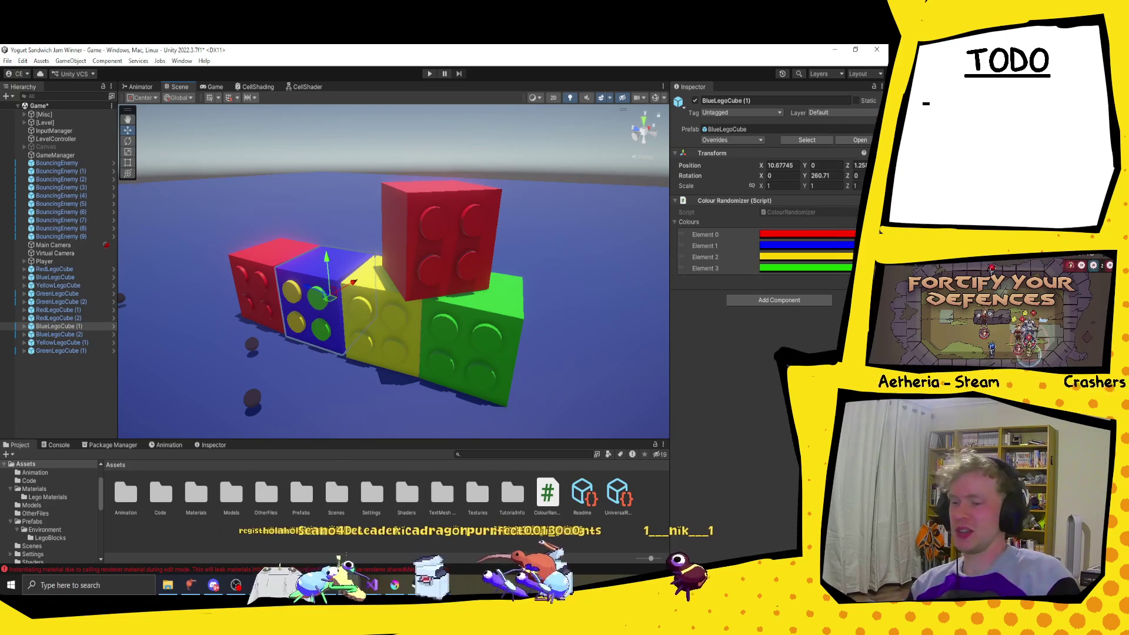
double_click(812, 213)
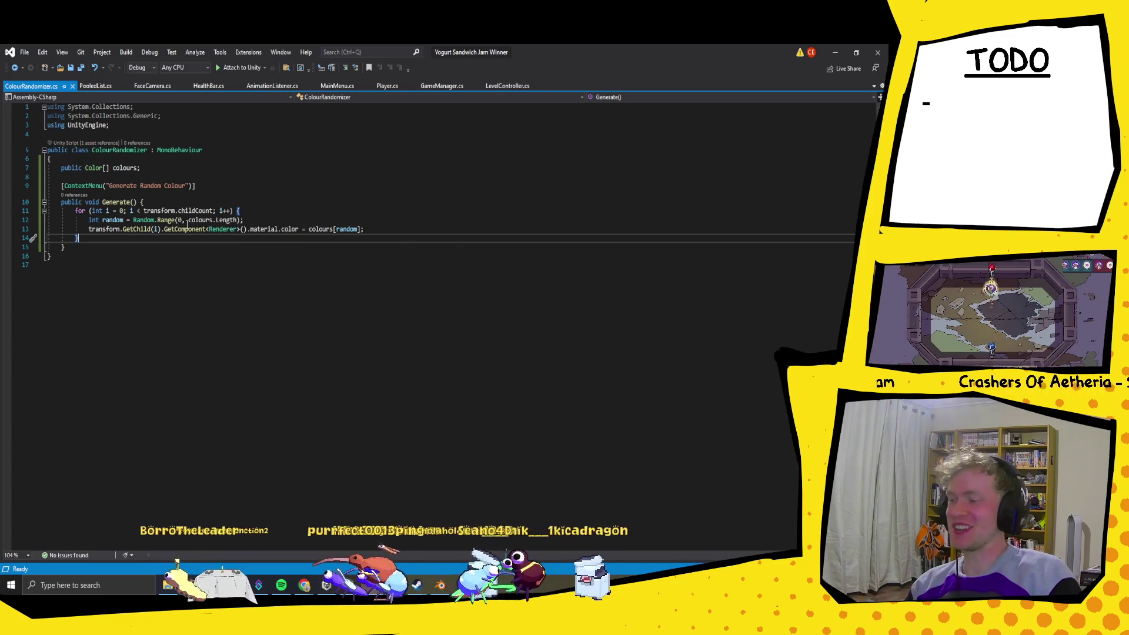
Step: Move the Random.Range line above the for loop, delete the in-loop copy, and save
left_click(393, 227)
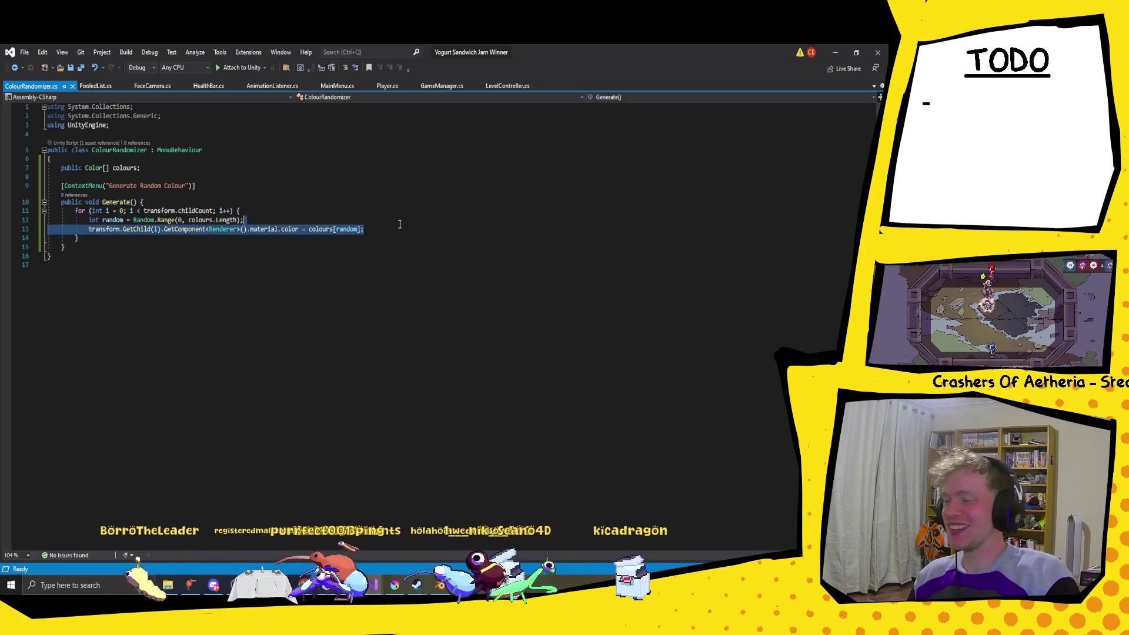
left_click_drag(243, 220, 89, 220)
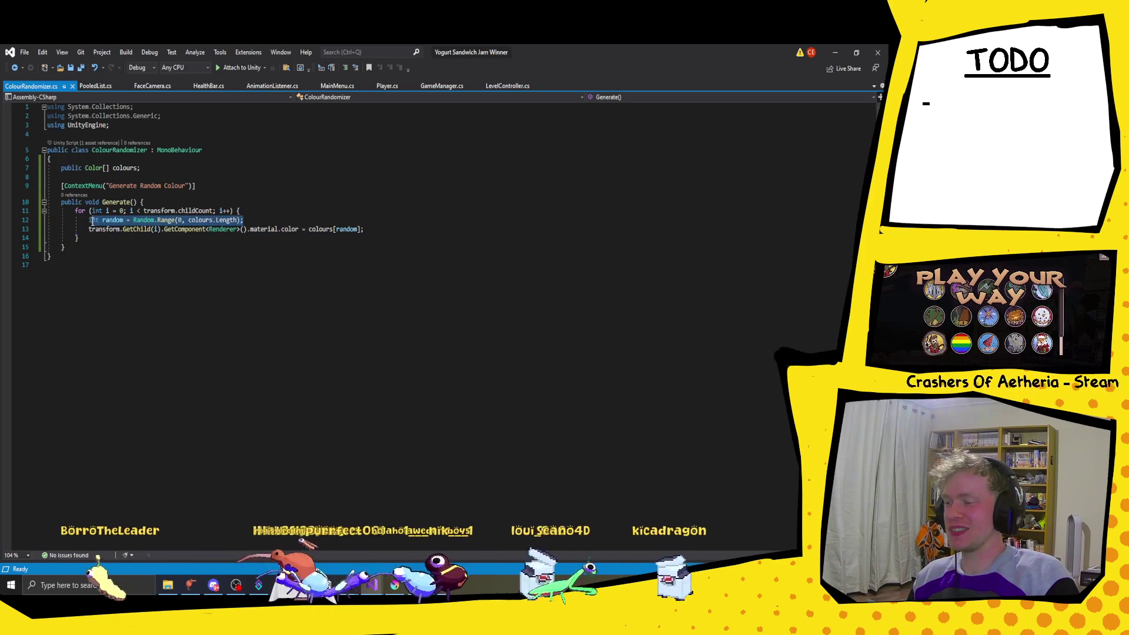
key("ctrl+c")
left_click(200, 203)
key("Return")
key("ctrl+v")
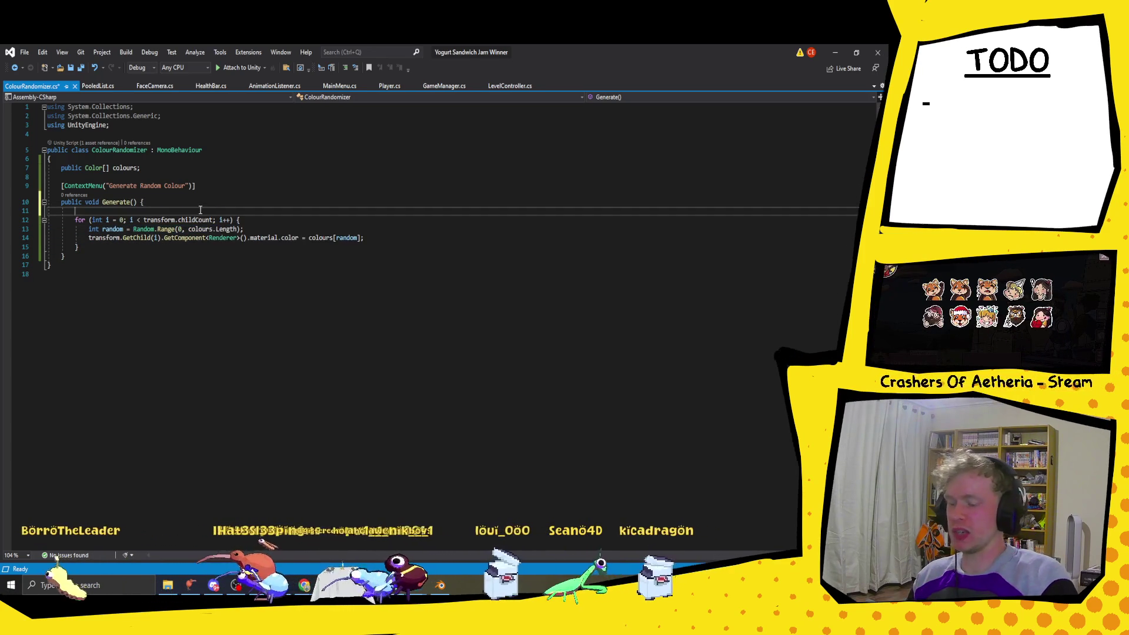
left_click_drag(265, 229, 265, 224)
key("BackSpace")
key("ctrl+s")
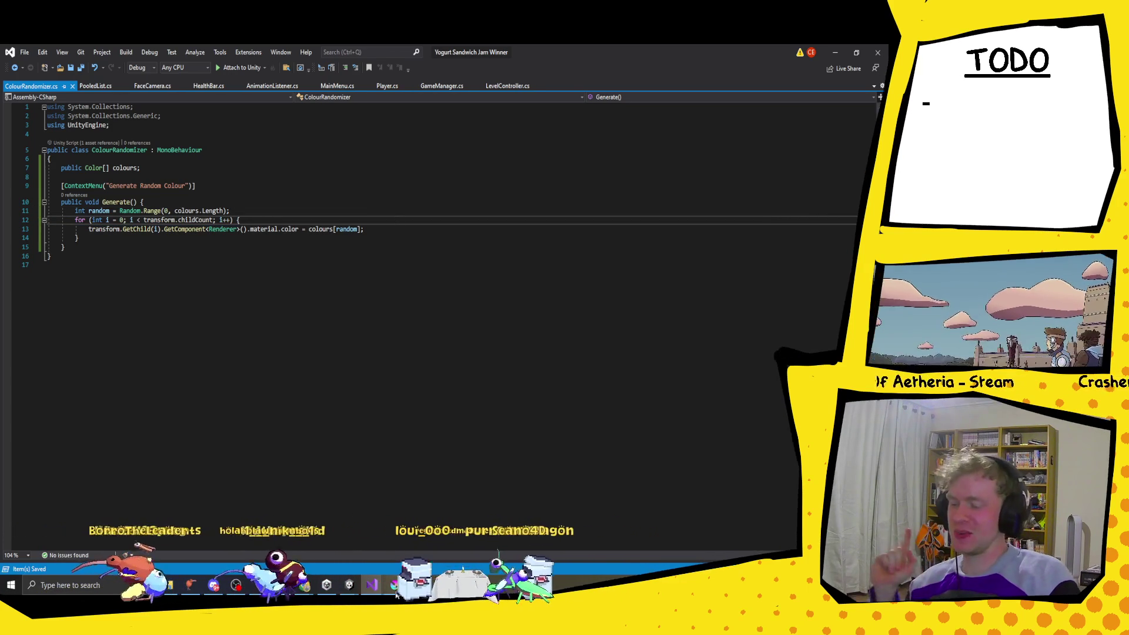
Step: Return to the Yogurt Sandwich Jam Winner Unity project so the edited script reloads
mouse_move(349, 584)
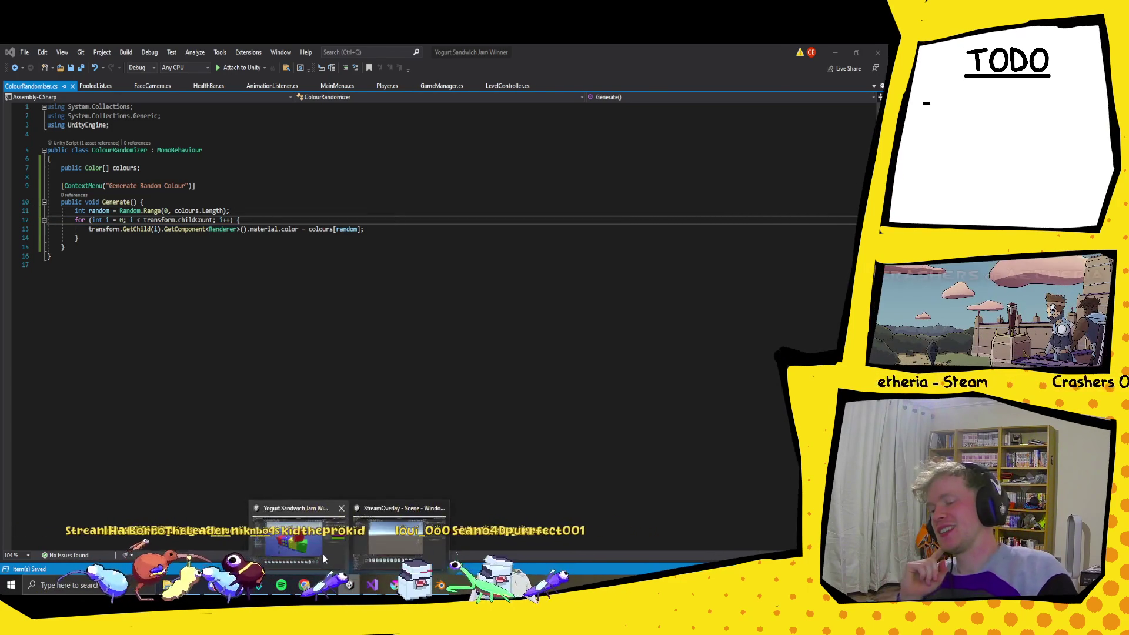
left_click(319, 550)
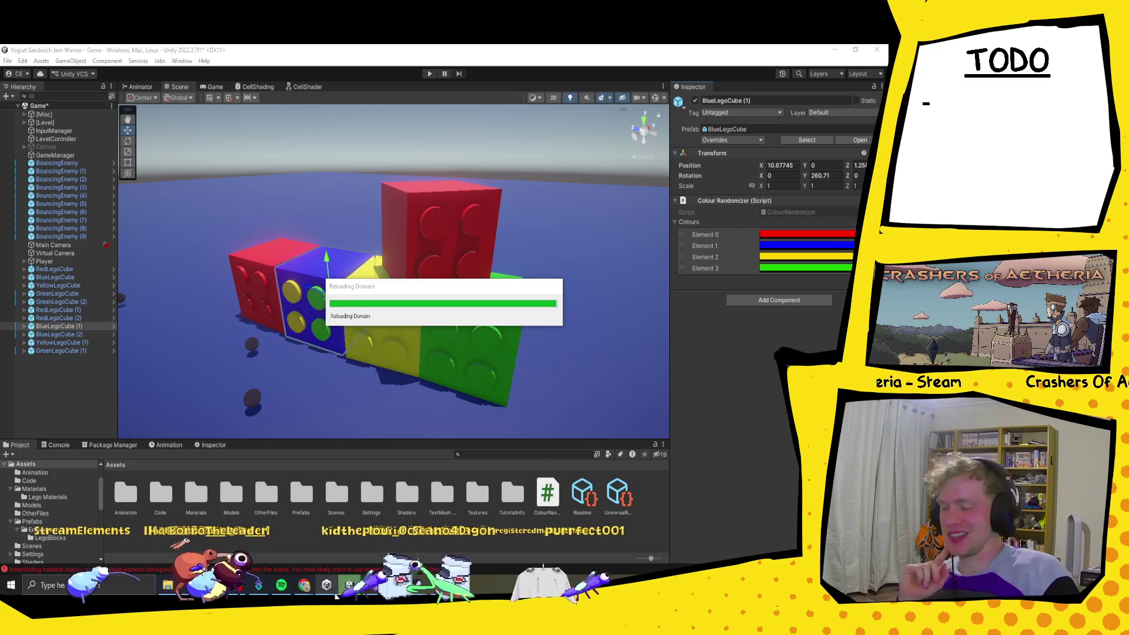
mouse_move(350, 585)
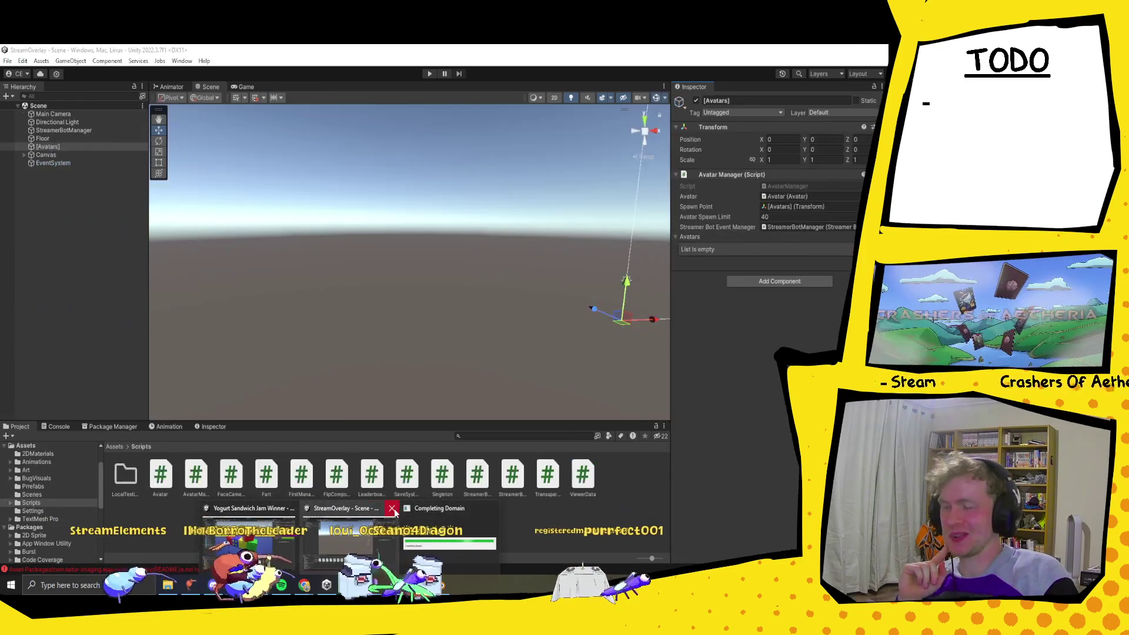
mouse_move(406, 512)
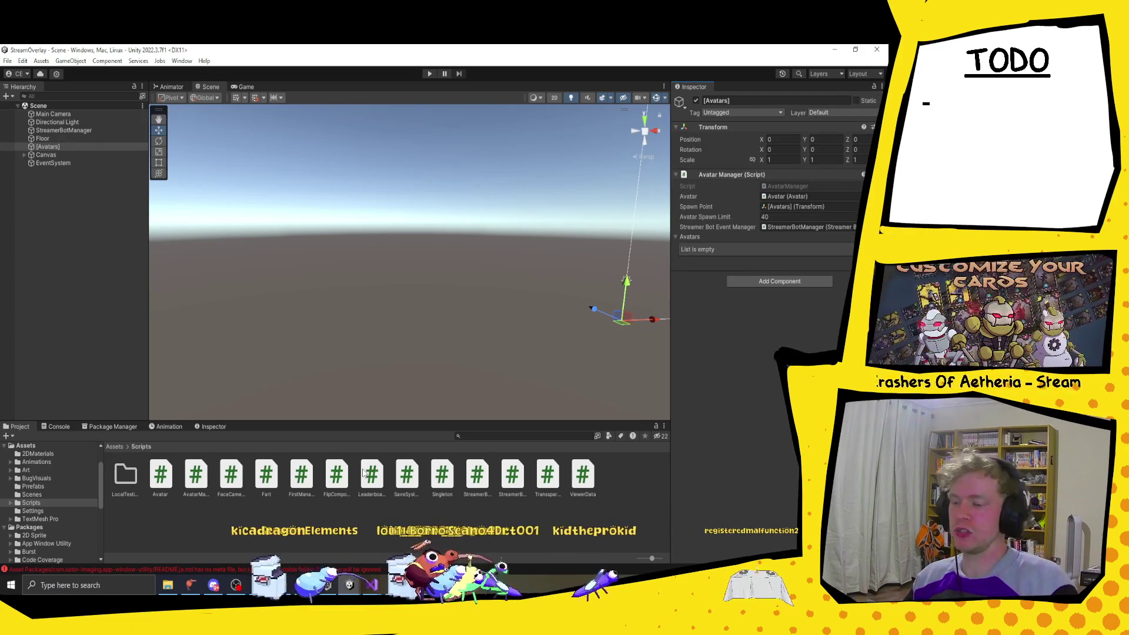
mouse_move(305, 585)
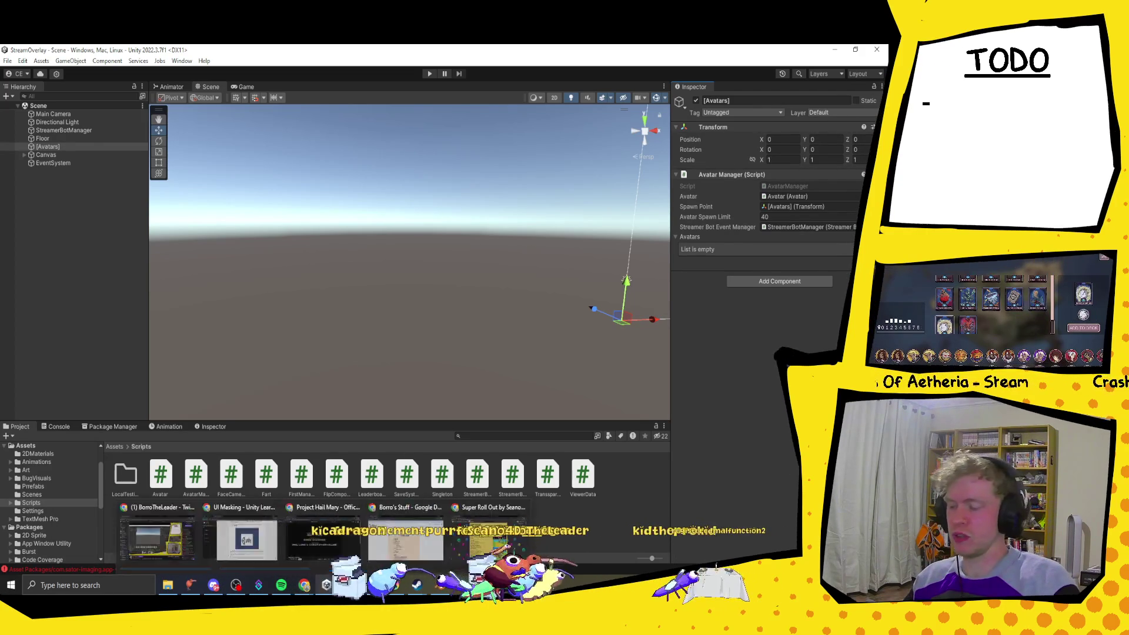
left_click(333, 547)
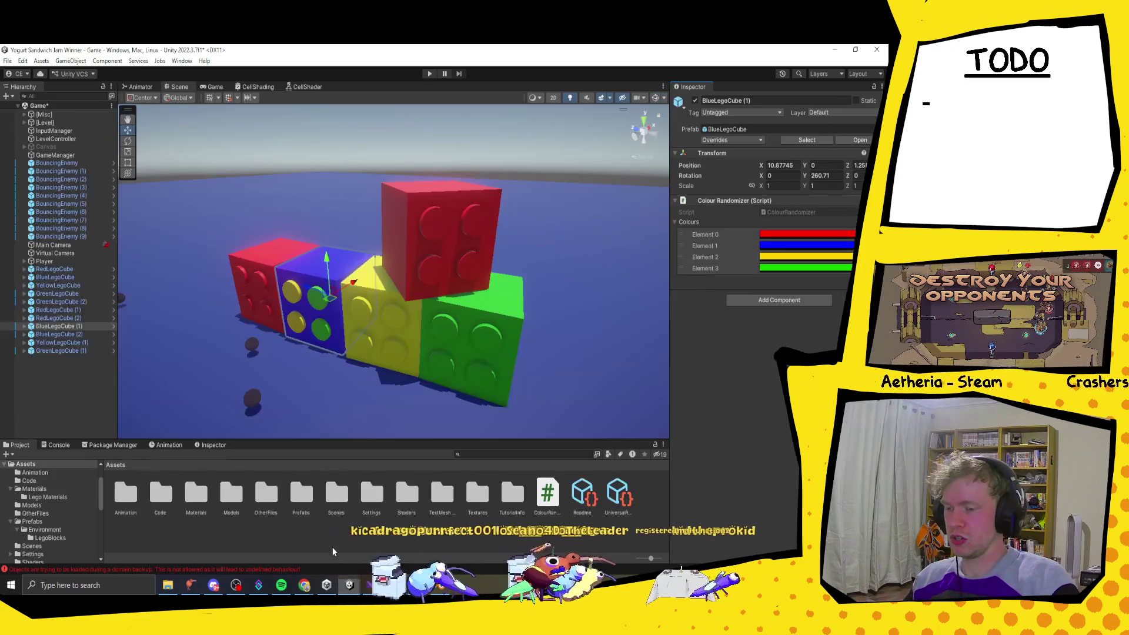
Step: Delete the red test cubes and the remaining yellow and green Lego cubes
right_click(785, 201)
key("Escape")
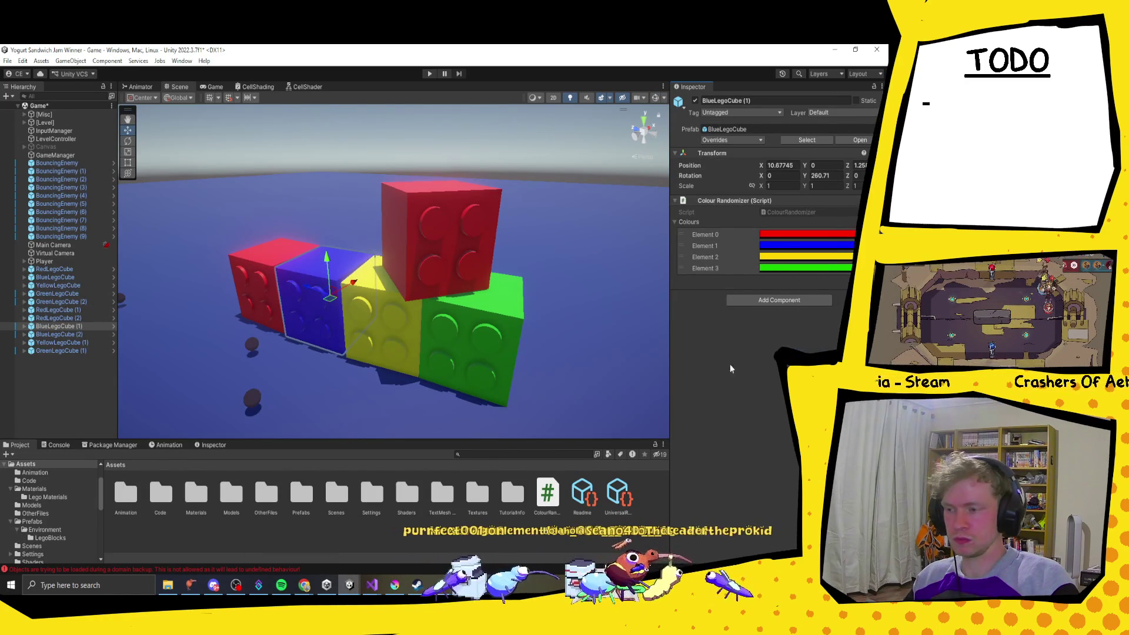
left_click(76, 318)
left_click(59, 269, "shift")
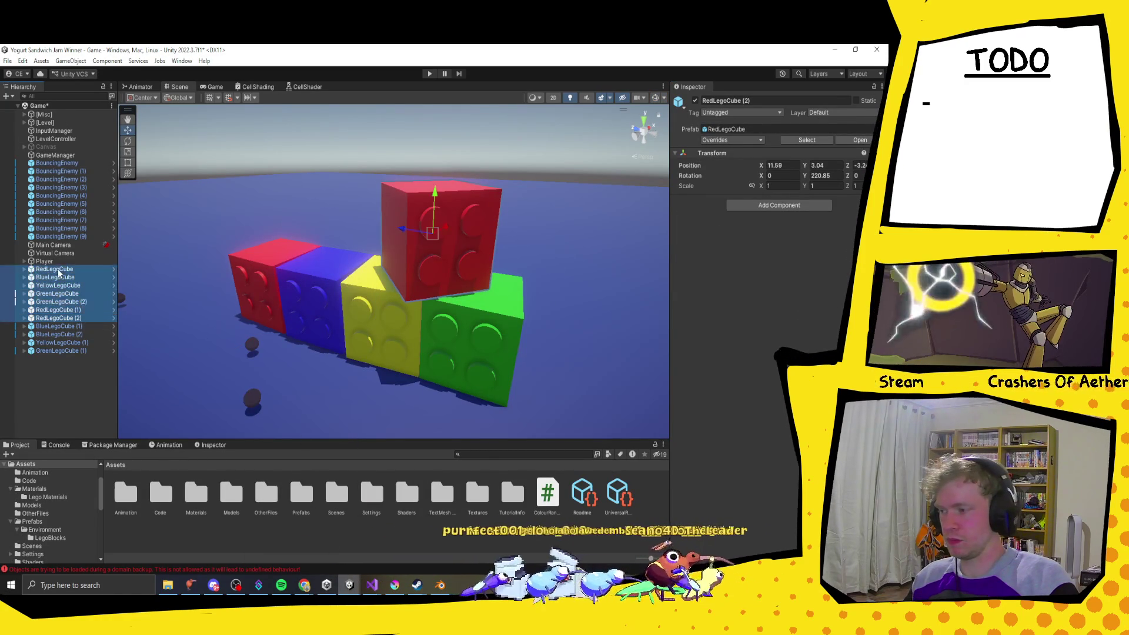
key("Delete")
left_click(55, 278)
left_click(59, 295, "shift")
key("Delete")
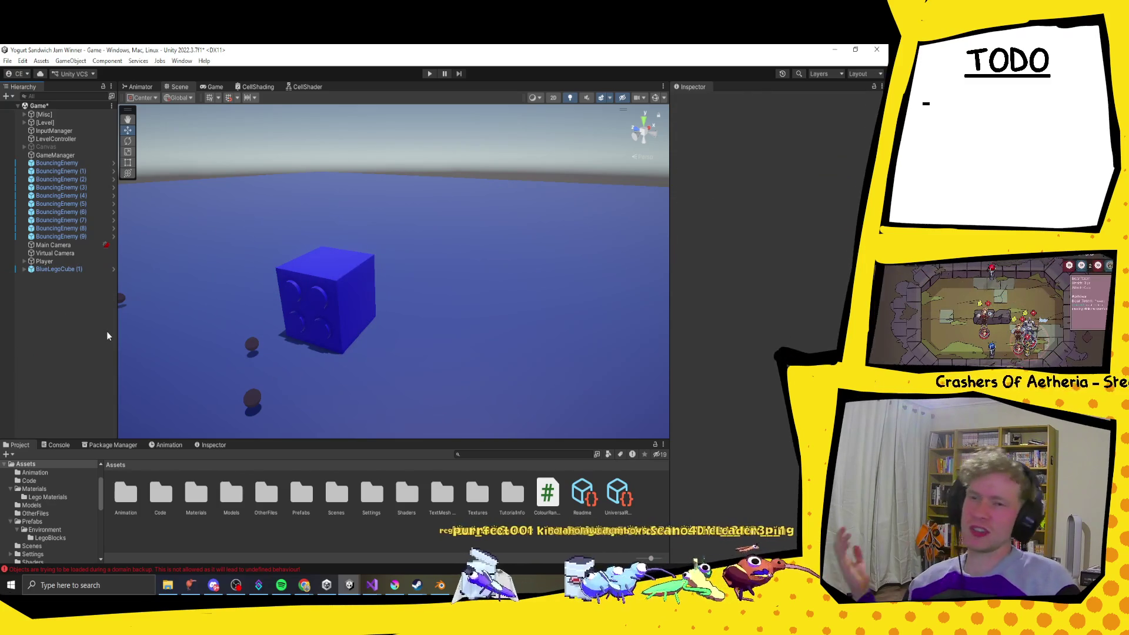
Step: Select the remaining blue Lego cube and review its prefab overrides
mouse_move(466, 302)
left_mouse_down()
mouse_move(404, 285)
mouse_move(436, 318)
mouse_move(347, 300)
left_mouse_up()
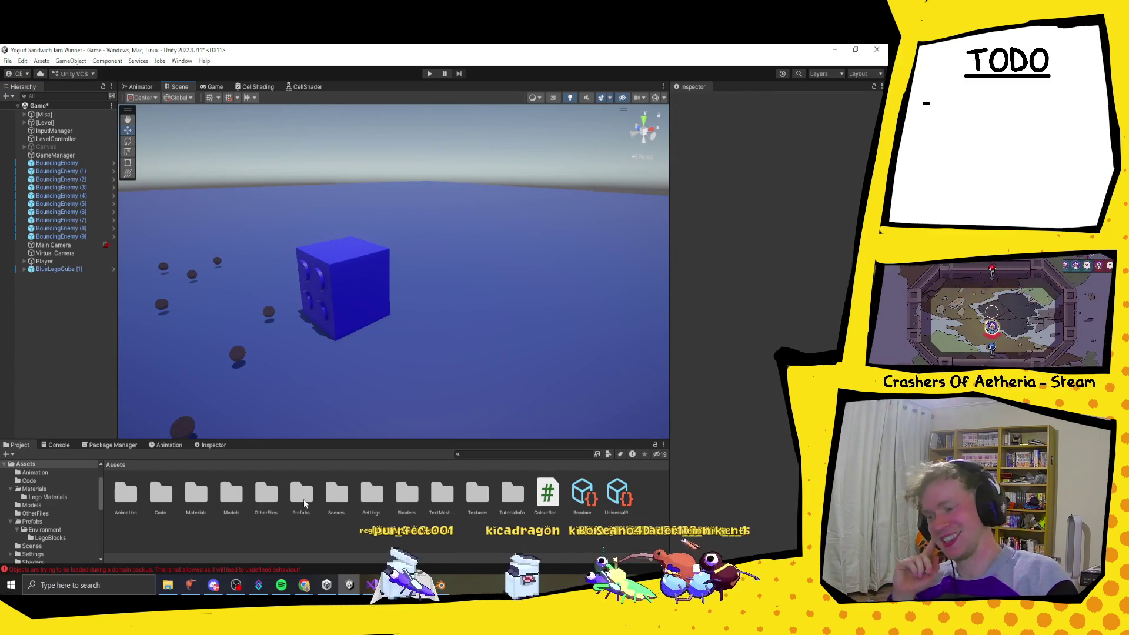
left_click(80, 271)
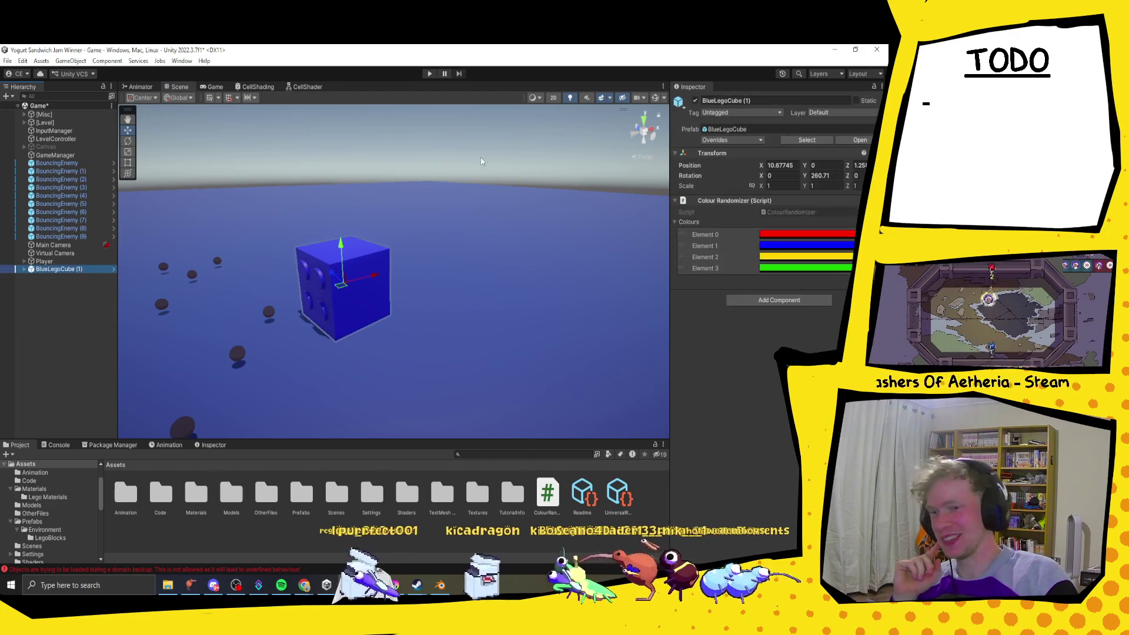
left_click(716, 140)
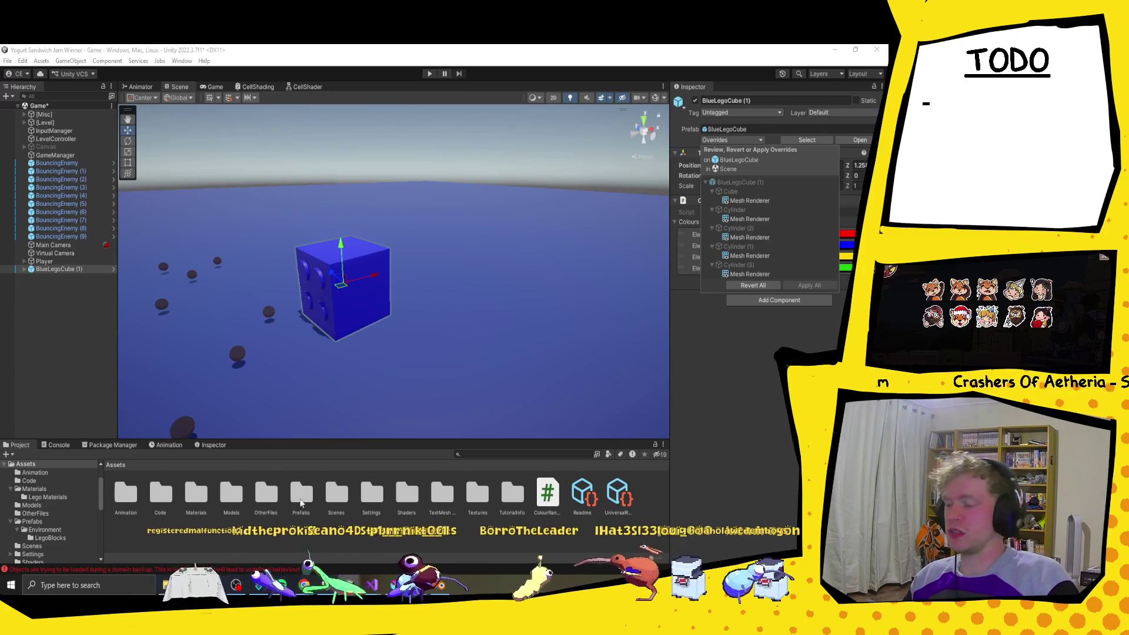
Step: Move the BlueLegoCube prefab from Prefabs/Environment/LegoBlocks up into Environment
left_click(288, 505)
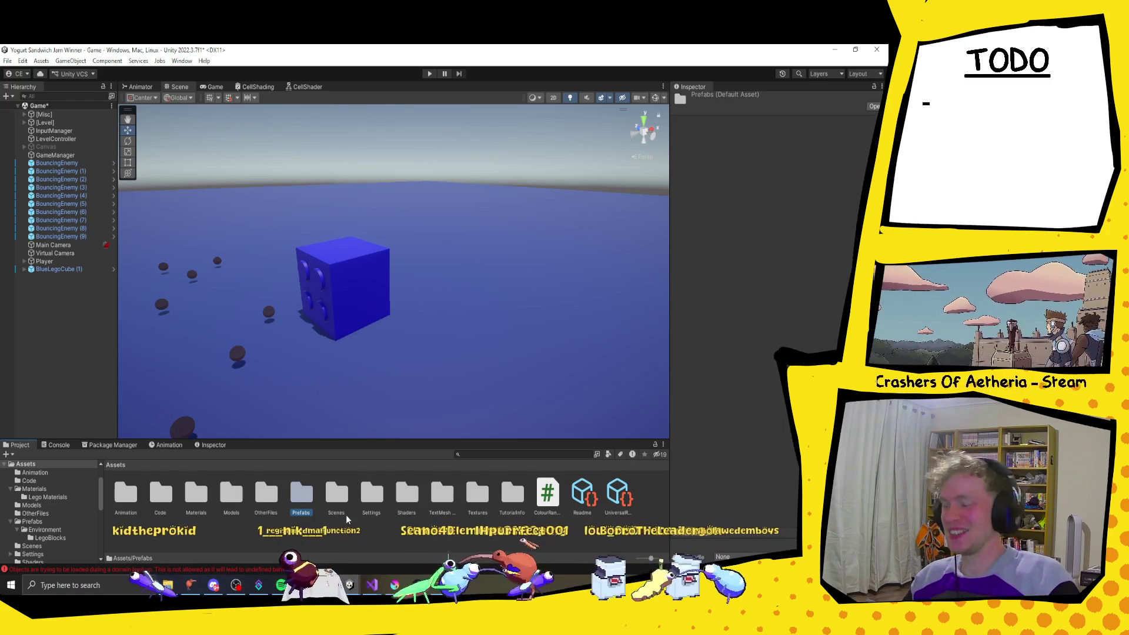
double_click(303, 494)
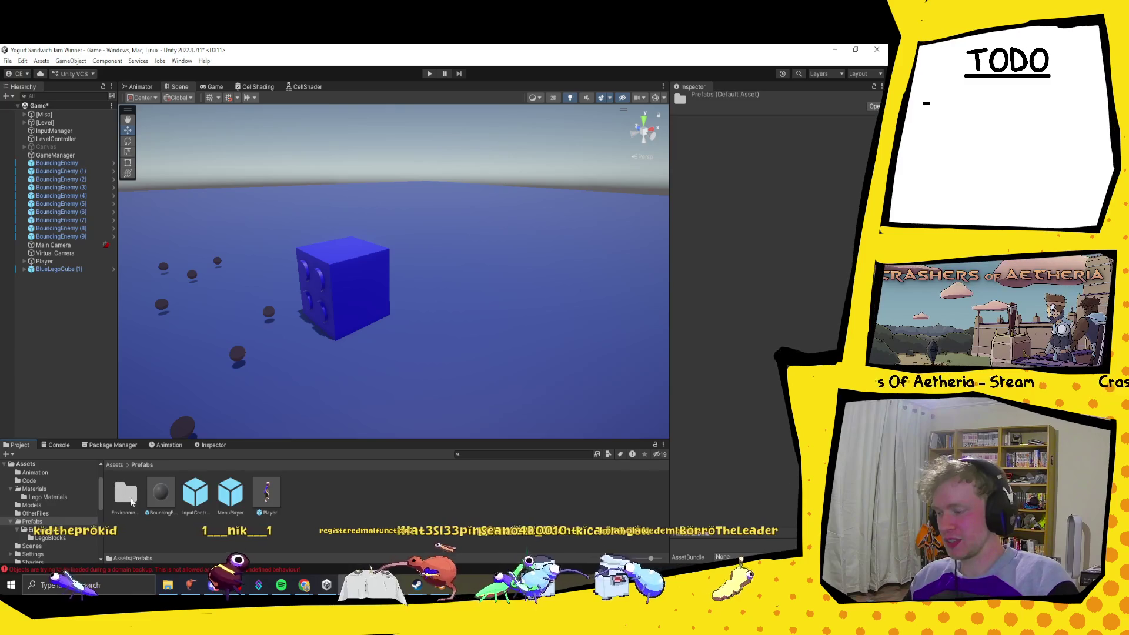
double_click(126, 493)
double_click(125, 492)
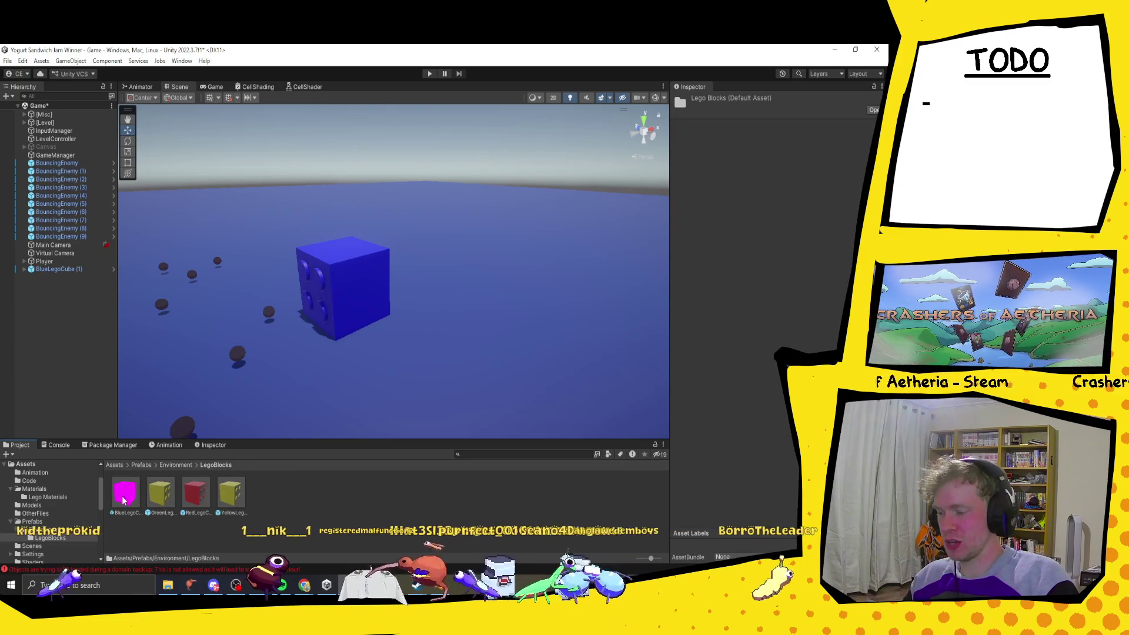
left_click(126, 496)
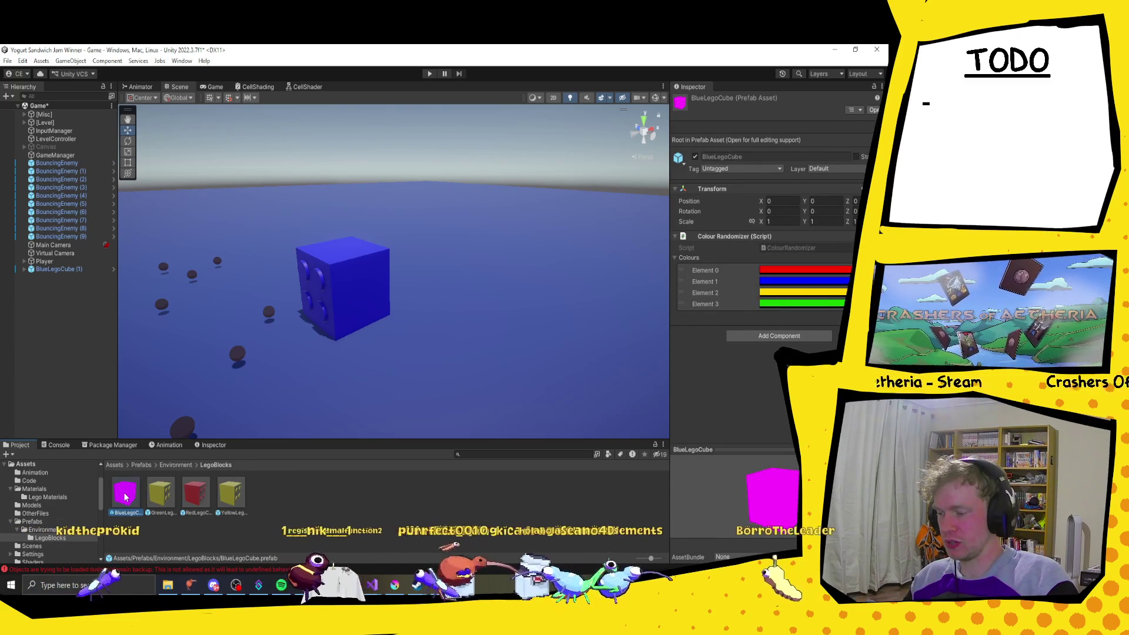
left_click_drag(125, 497, 77, 529)
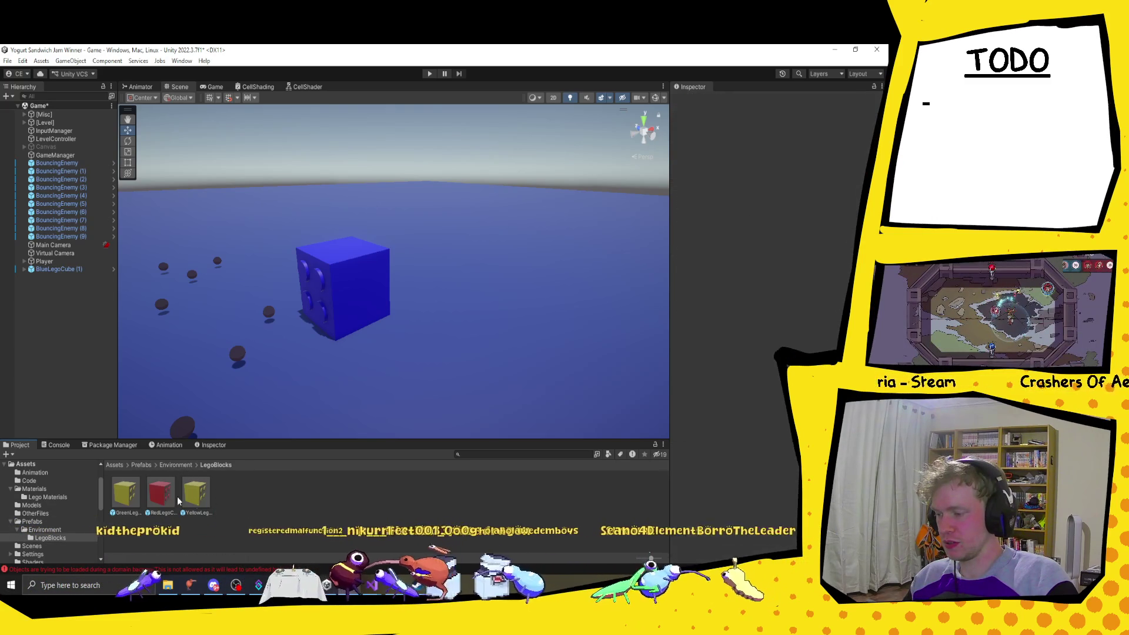
Step: Delete the green, red and yellow Lego prefabs and the LegoBlocks folder
left_click(125, 493)
left_click(197, 500, "shift")
key("Delete")
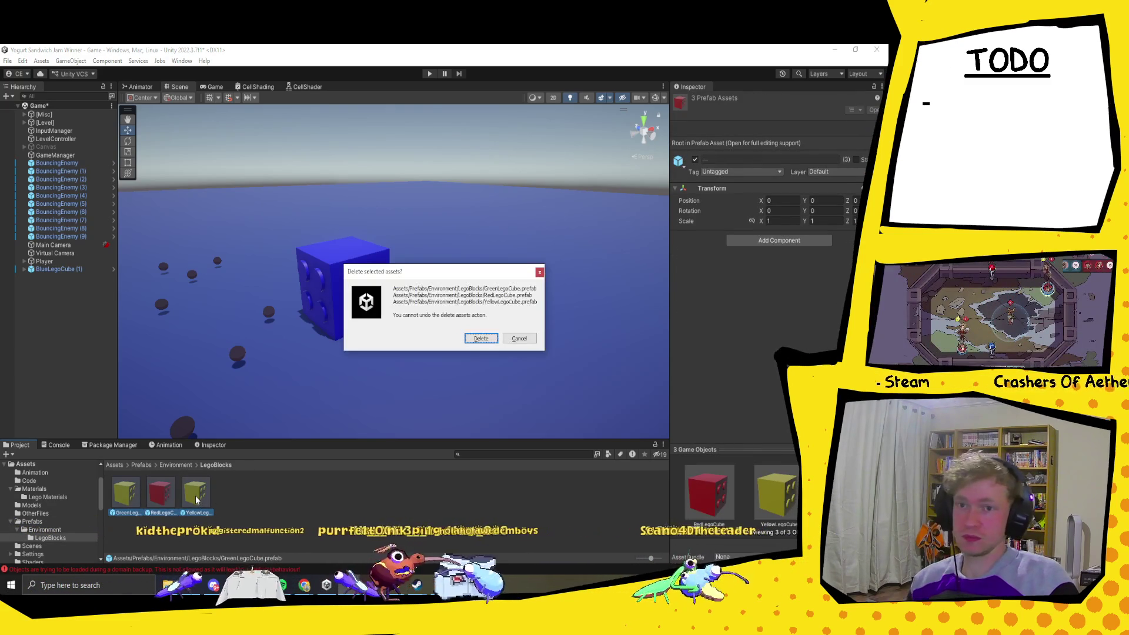
key("Return")
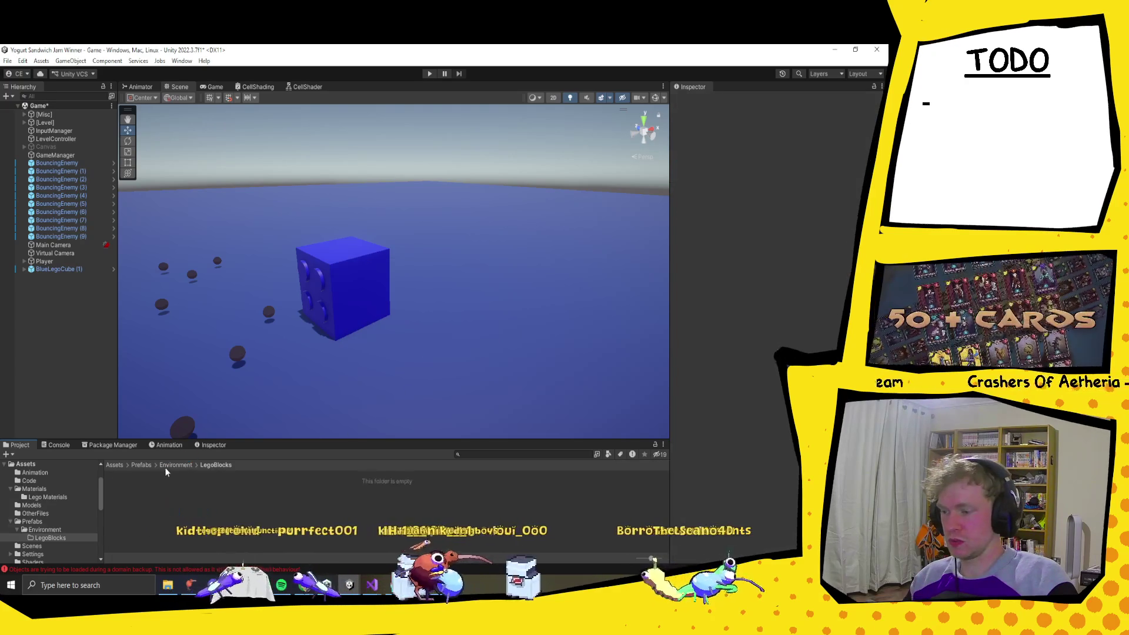
left_click(176, 464)
left_click(125, 493)
key("Delete")
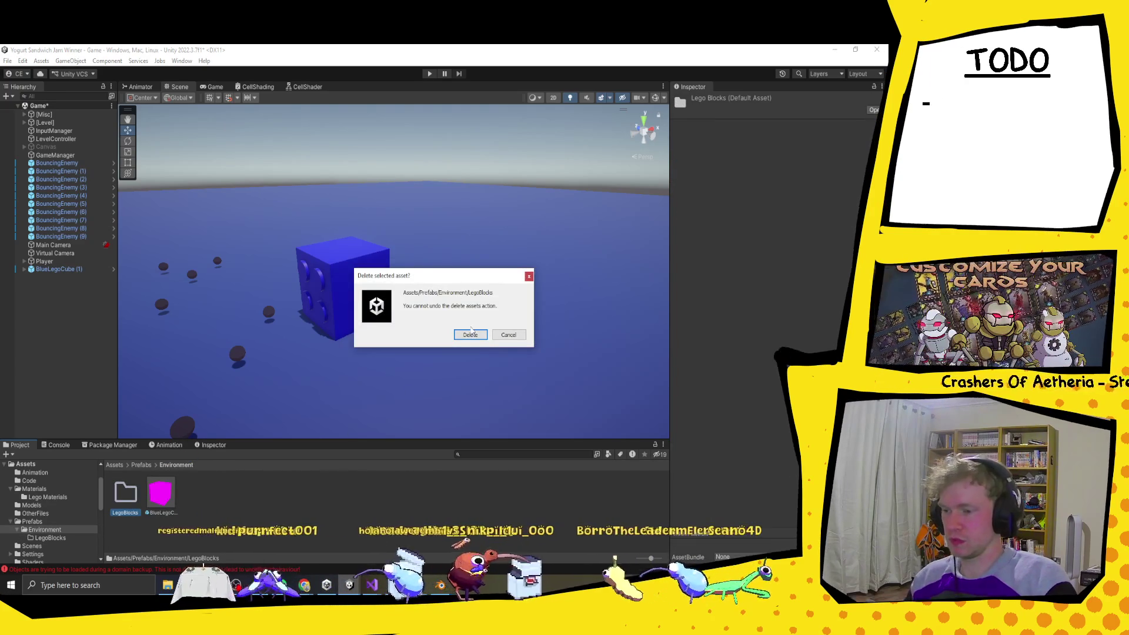
left_click(470, 335)
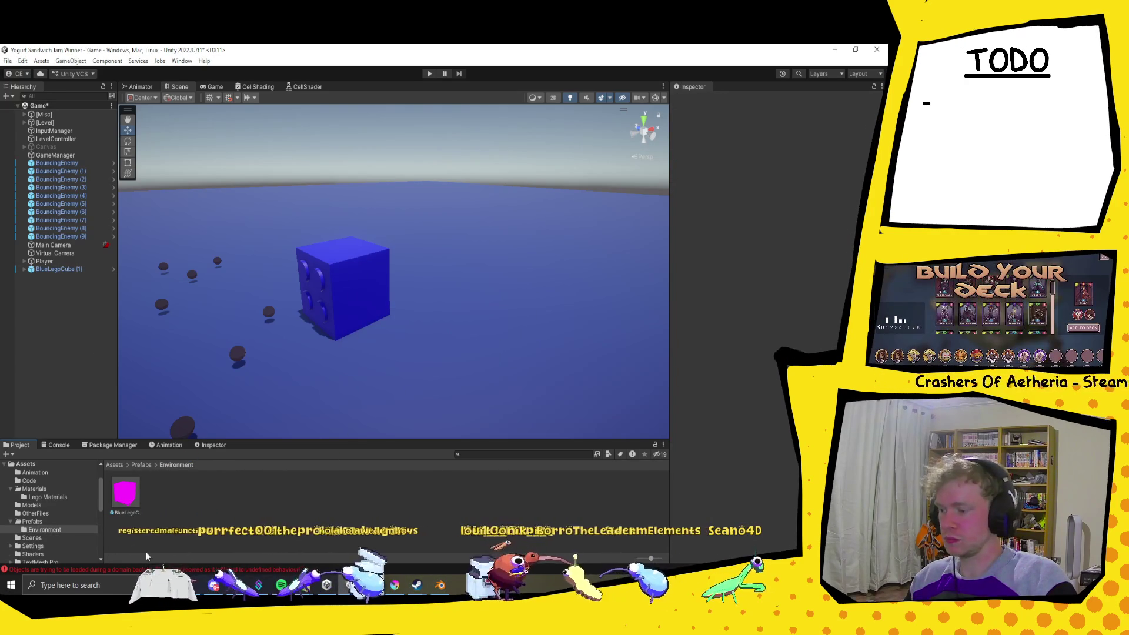
Step: Rename the BlueLegoCube prefab to LegoCube
left_click(124, 513)
type("Blue")
key("BackSpace")
key("BackSpace")
key("BackSpace")
type("LegoCu")
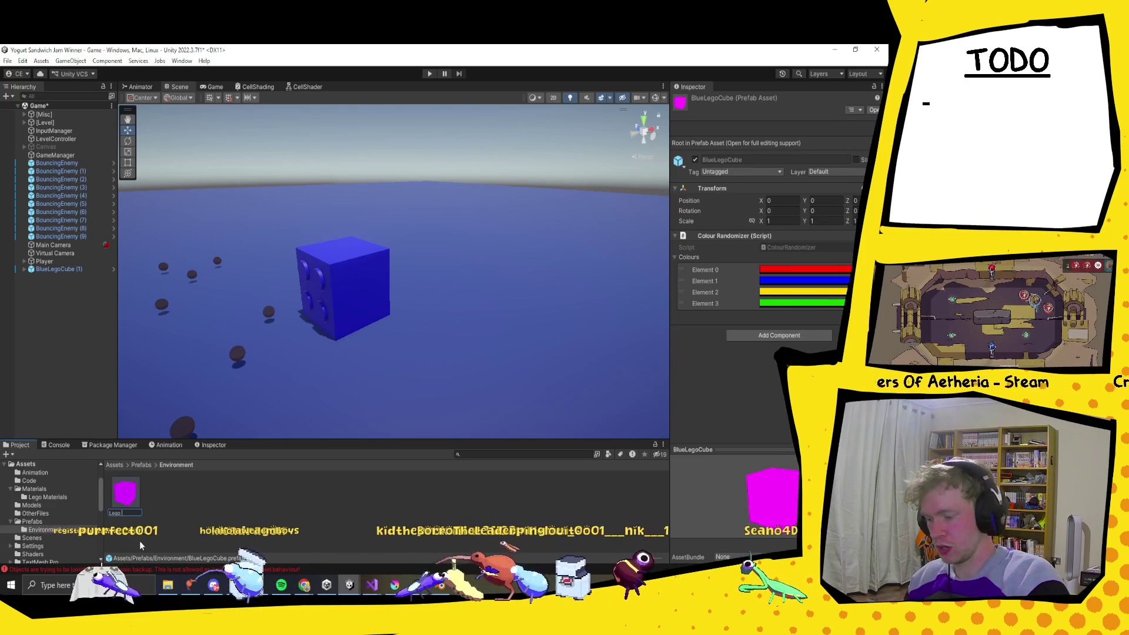
type("be")
key("Return")
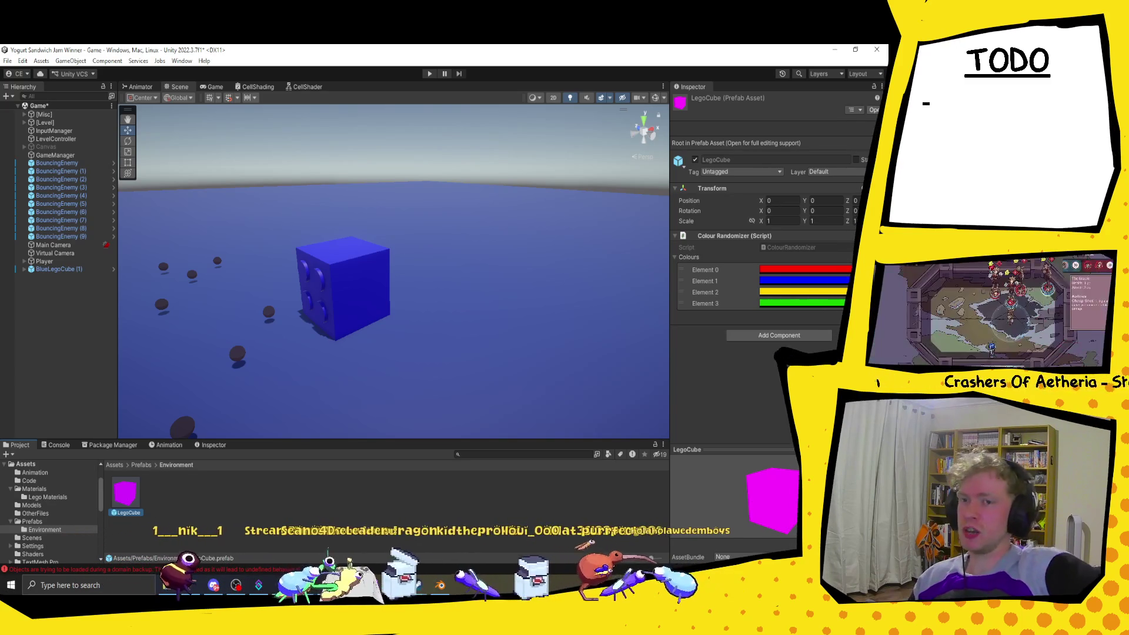
Step: Replace BlueLegoCube (1) with a LegoCube prefab instance rotated about -77° on Y
left_click(86, 269)
key("Delete")
mouse_move(125, 494)
left_mouse_down()
mouse_move(341, 315)
mouse_move(445, 318)
mouse_move(398, 329)
mouse_move(425, 330)
left_mouse_up()
key("e")
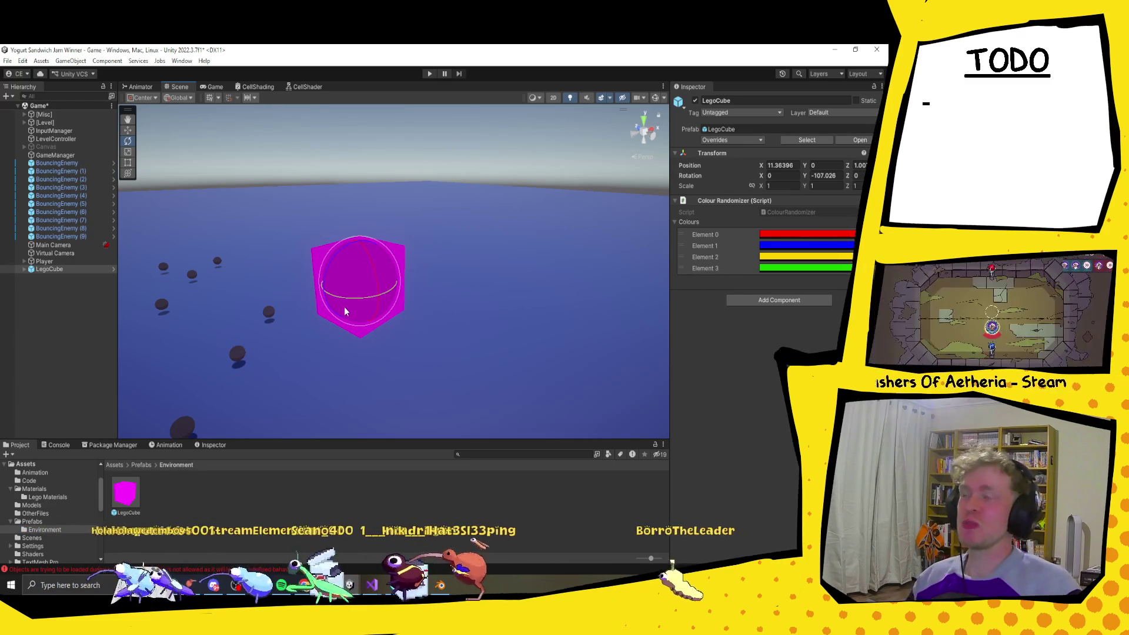
mouse_move(344, 306)
left_mouse_down()
mouse_move(305, 305)
mouse_move(372, 331)
left_mouse_up()
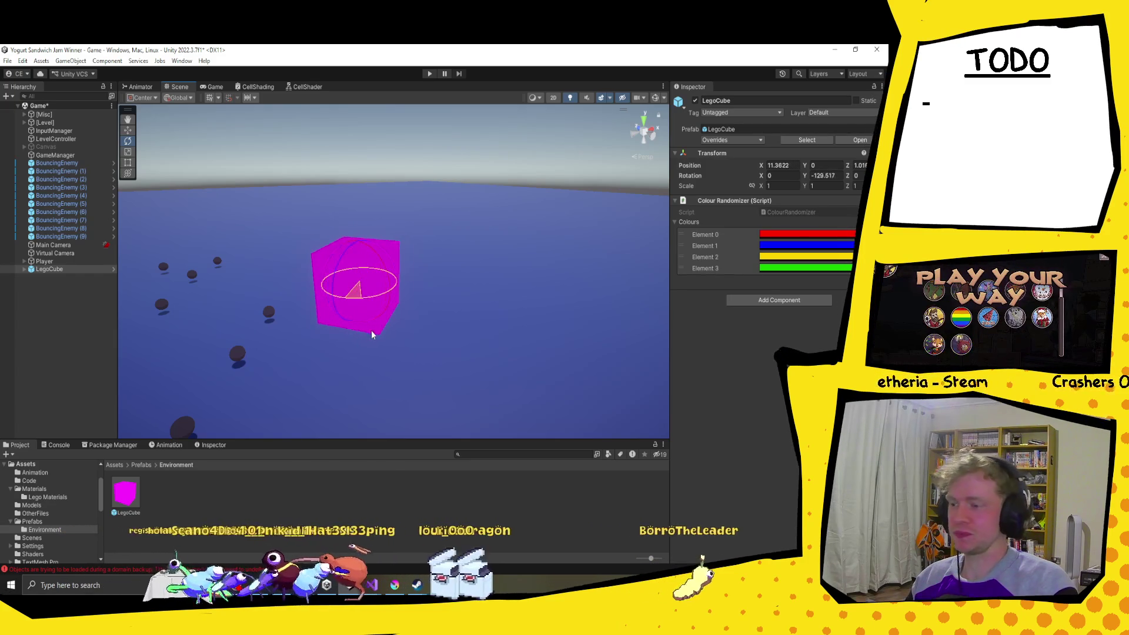
left_click_drag(303, 334, 303, 334)
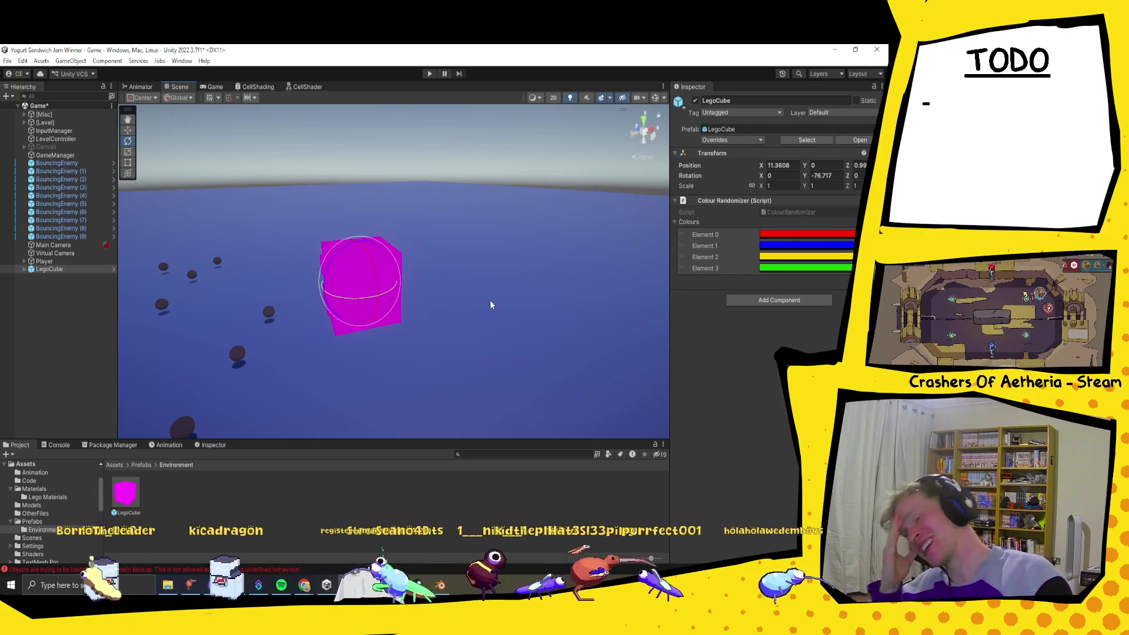
right_click(738, 201)
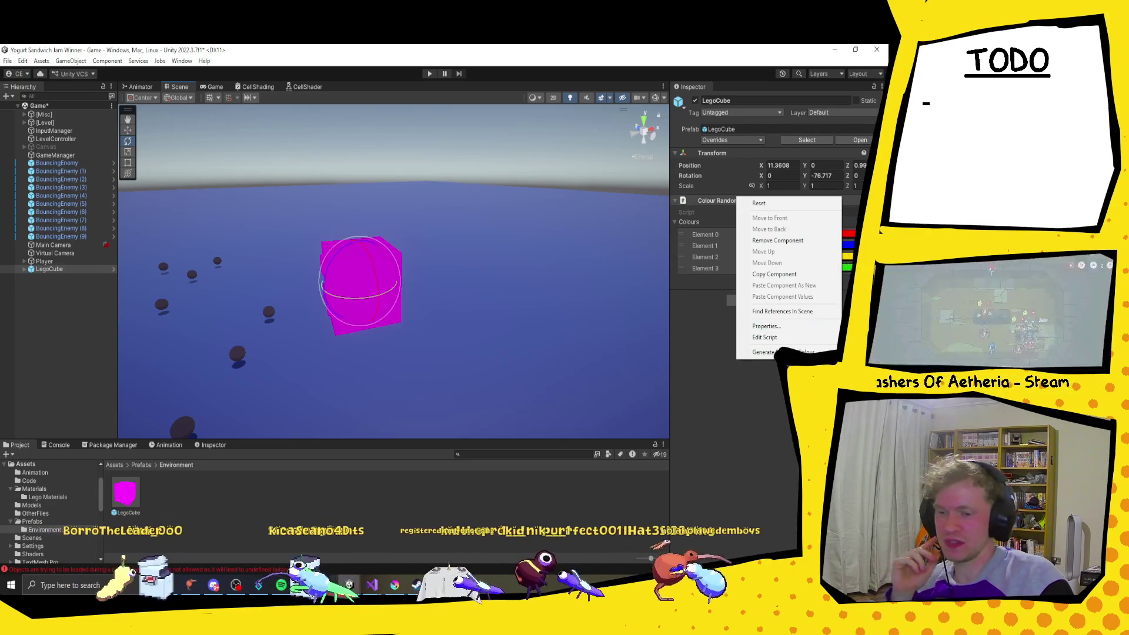
Step: Randomly colour the LegoCube green and duplicate it into a row beside the original
left_click(790, 353)
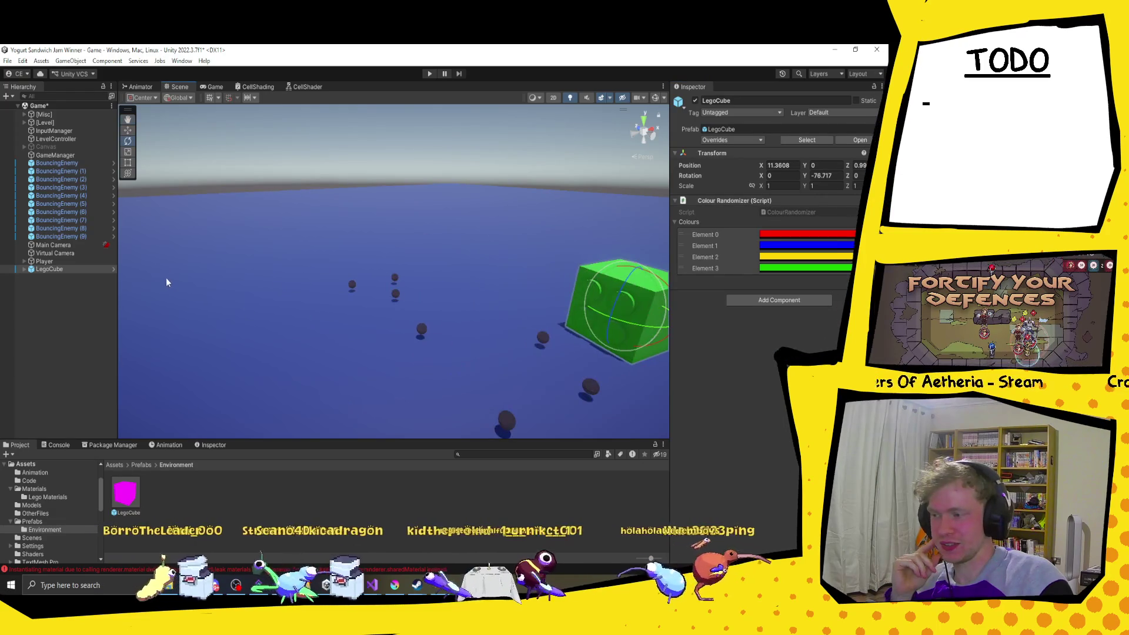
key("ctrl+d")
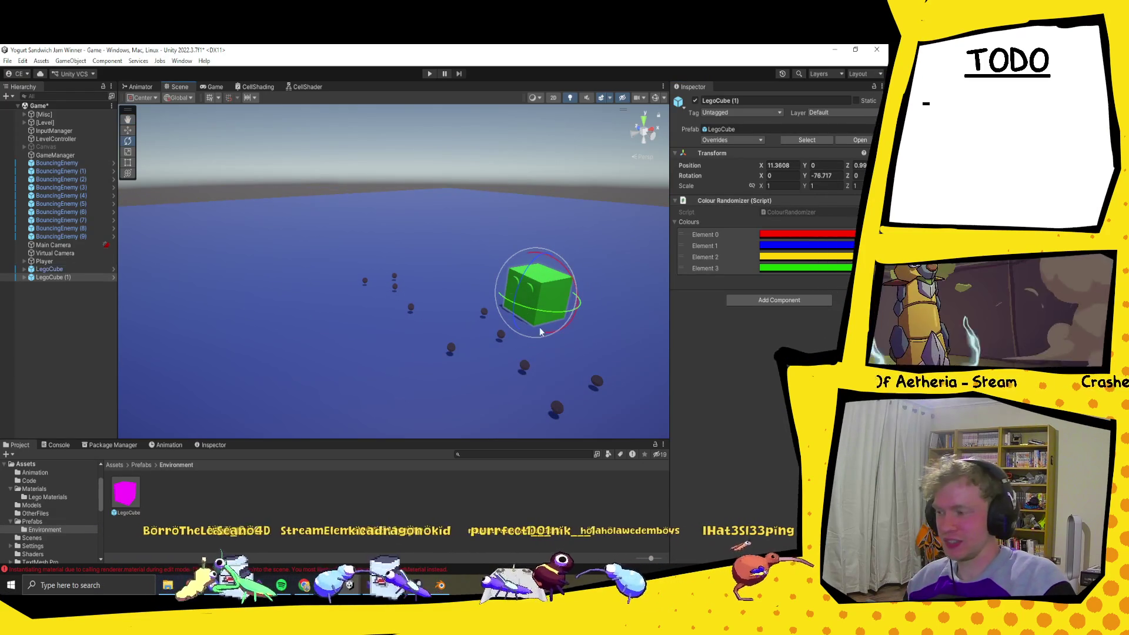
mouse_move(538, 298)
left_mouse_down()
mouse_move(579, 318)
mouse_move(443, 257)
mouse_move(486, 277)
left_mouse_up()
key("ctrl+d")
key("ctrl+d")
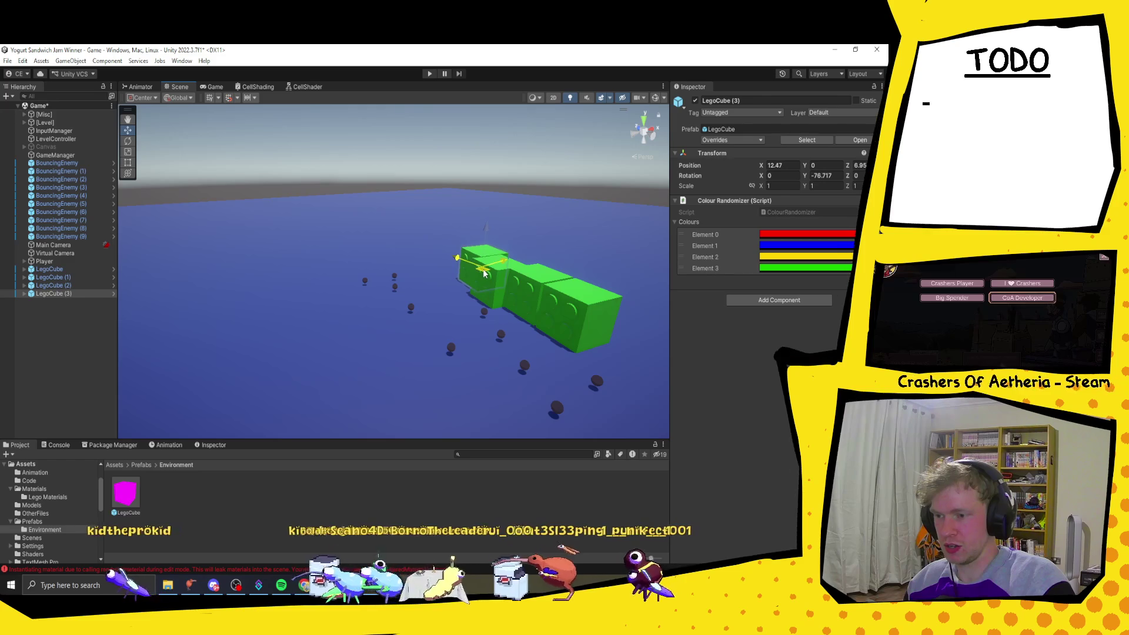
Step: Add a LegoCube copy at the row's end and align LegoCube (1) along Z
scroll(483, 273, "up", 5)
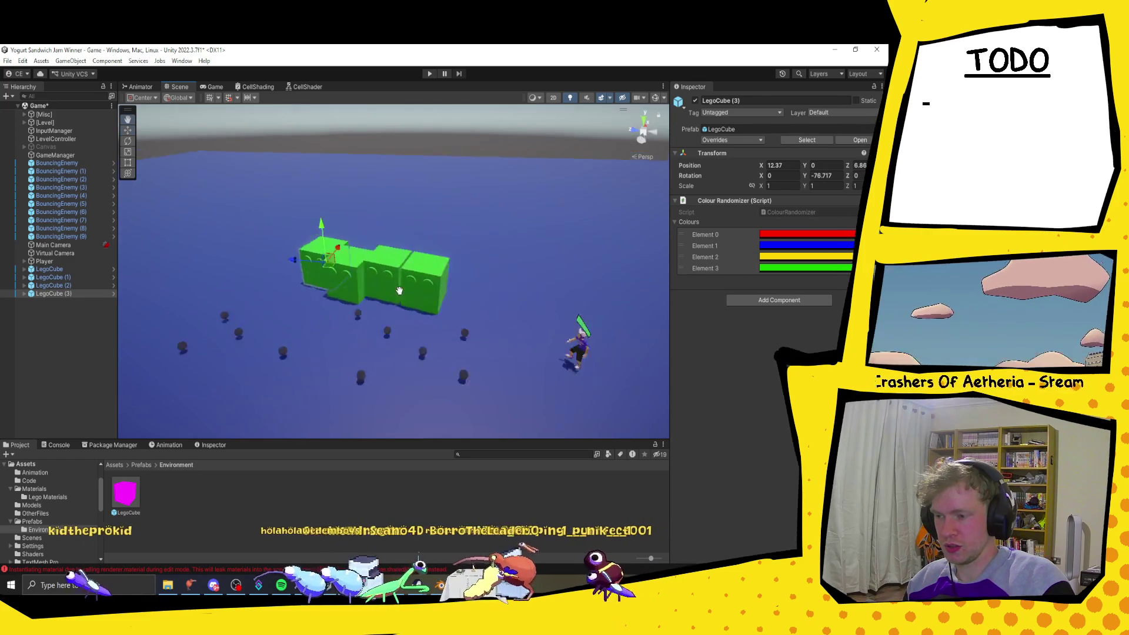
scroll(511, 323, "down", 6)
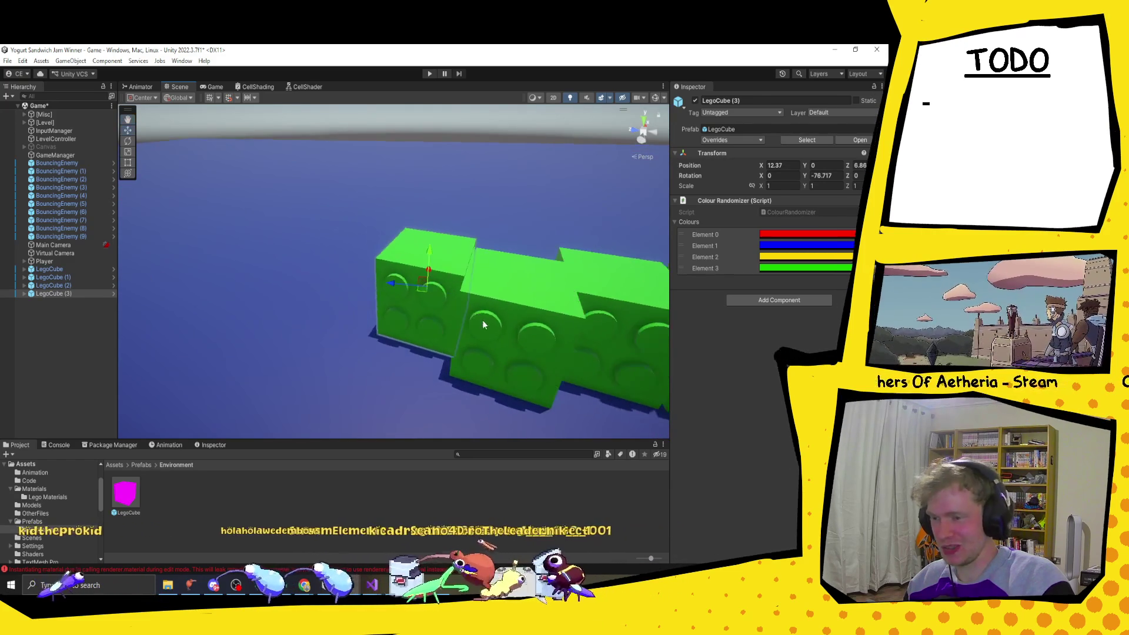
key("ctrl+d")
left_click_drag(409, 283, 381, 281)
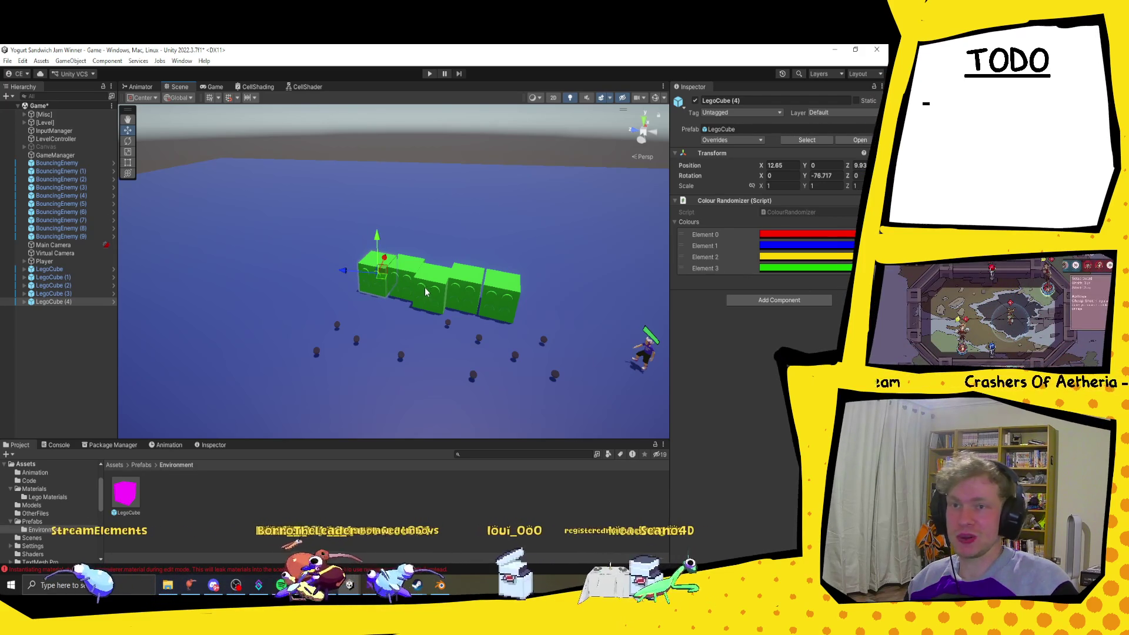
left_click(488, 303)
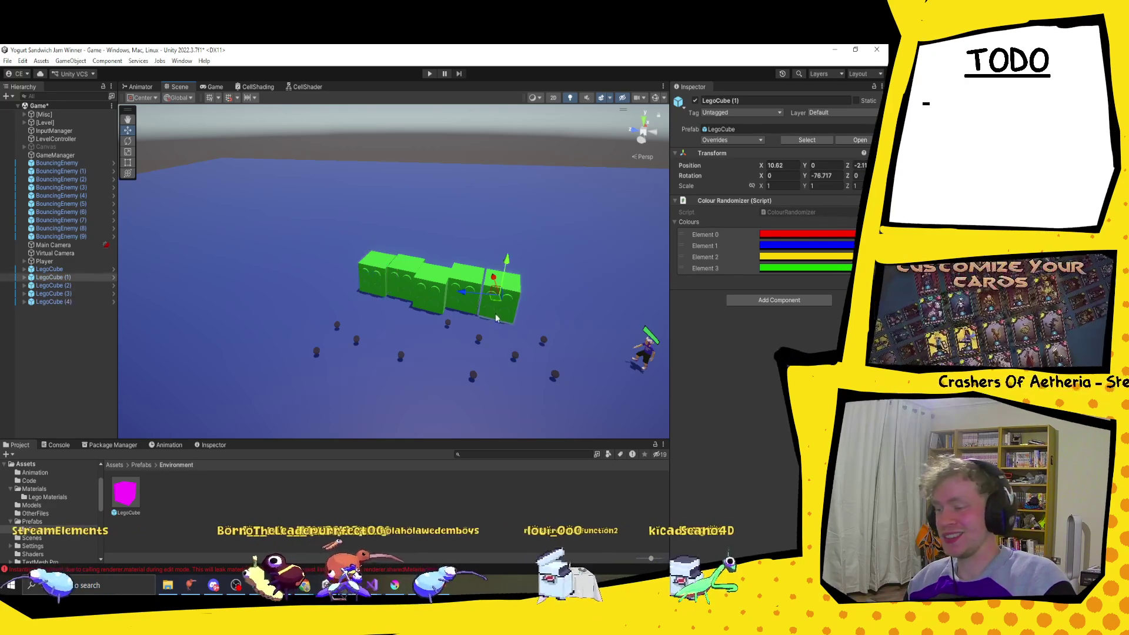
left_click_drag(489, 304, 477, 305)
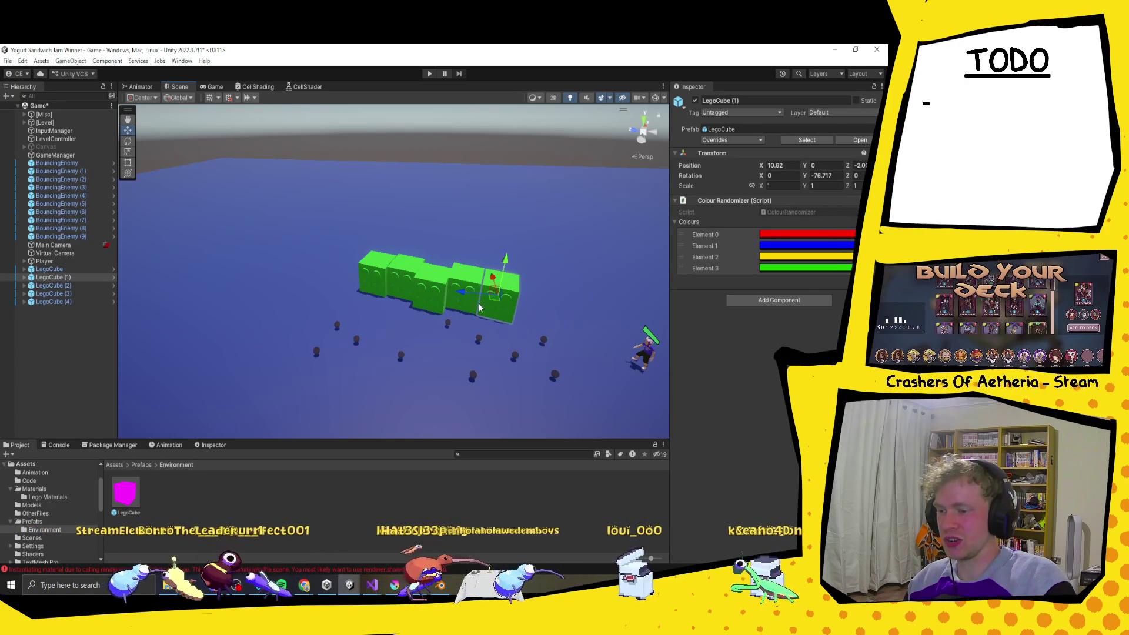
scroll(523, 314, "up", 3)
scroll(524, 314, "up", 2)
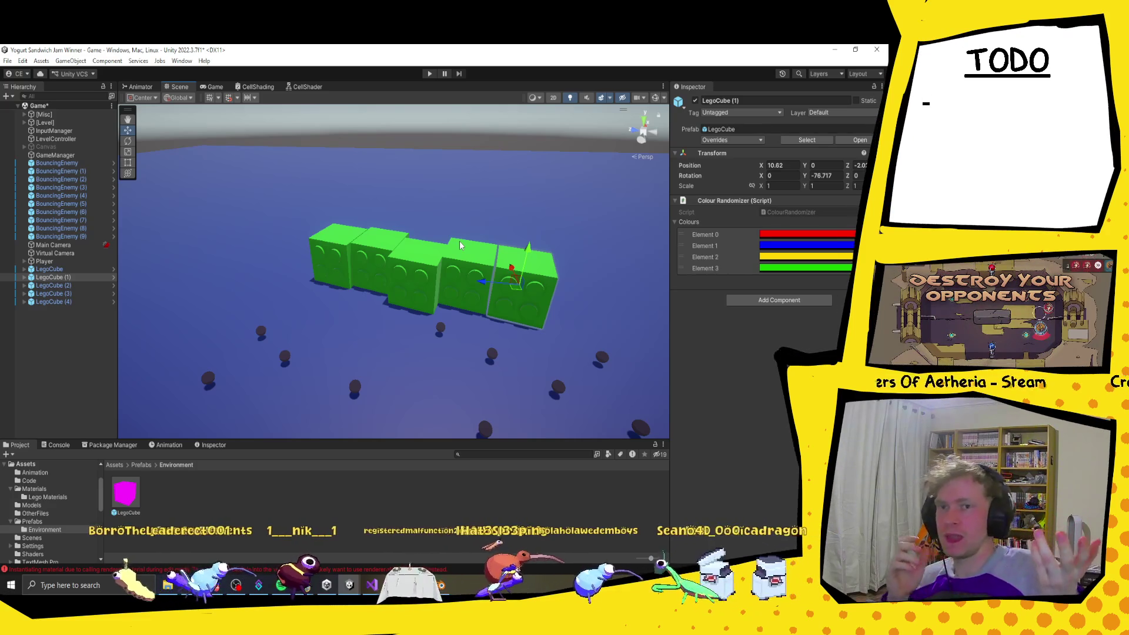
scroll(558, 317, "down", 3)
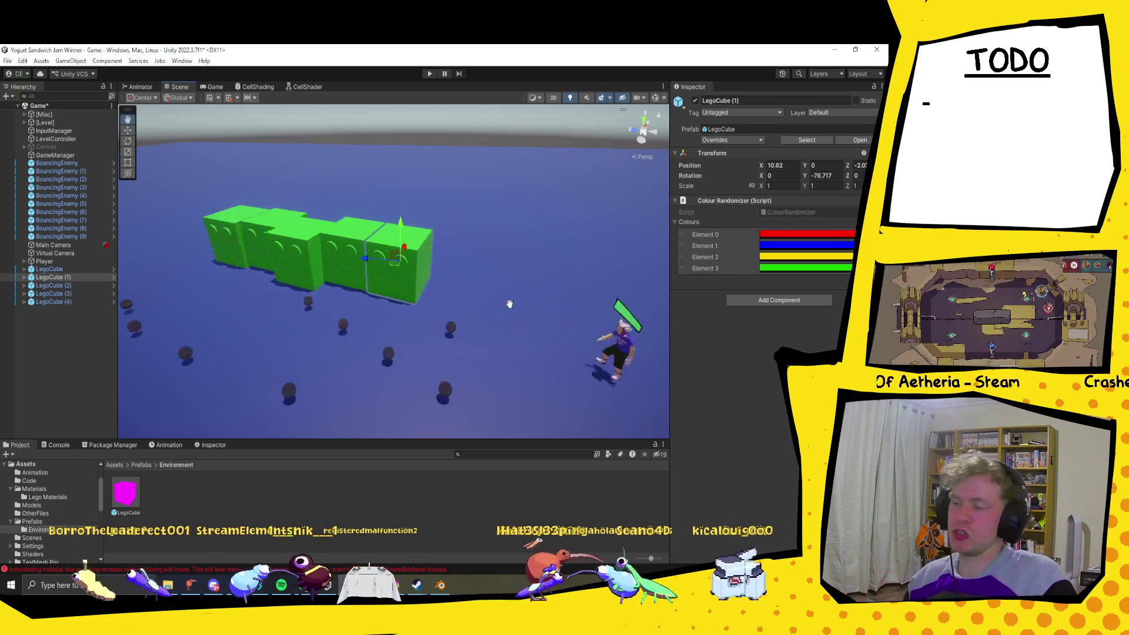
Step: Duplicate the original LegoCube and slide the copy into line with the row
left_click(389, 261)
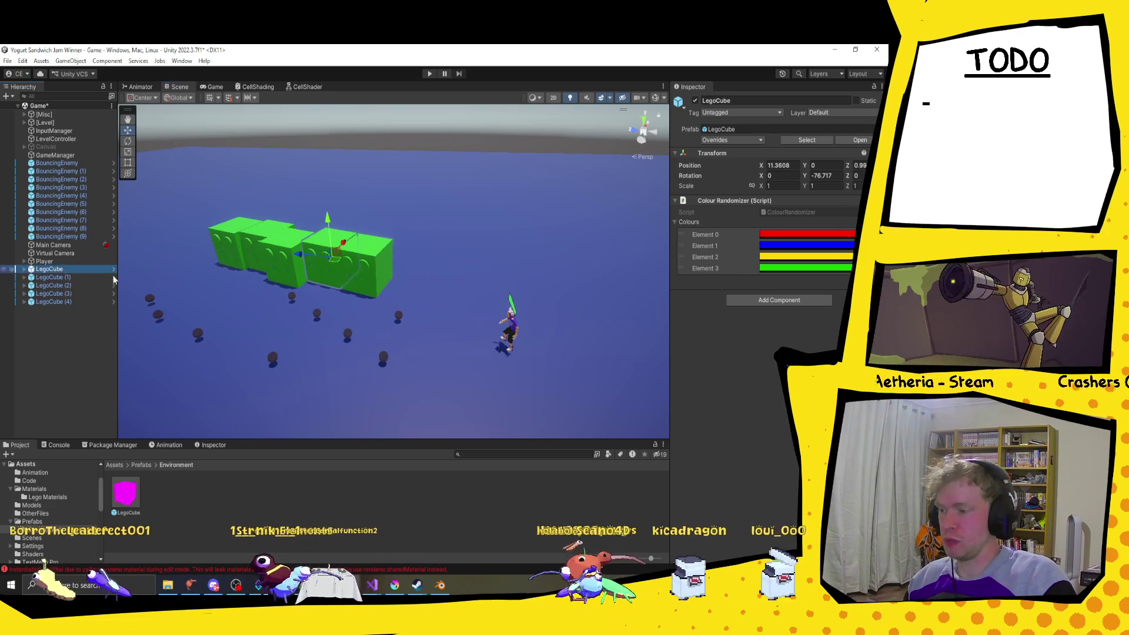
key("ctrl+d")
mouse_move(337, 257)
left_mouse_down()
mouse_move(410, 274)
mouse_move(407, 286)
left_mouse_up()
mouse_move(318, 285)
left_mouse_down()
mouse_move(467, 293)
mouse_move(407, 263)
left_mouse_up()
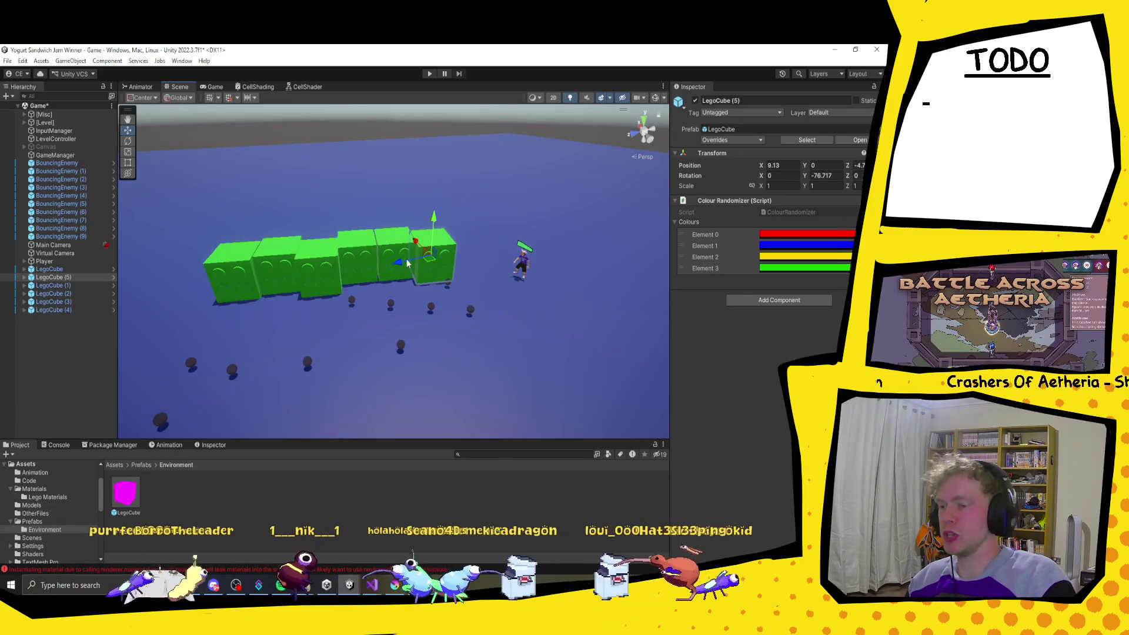
scroll(407, 263, "up", 2)
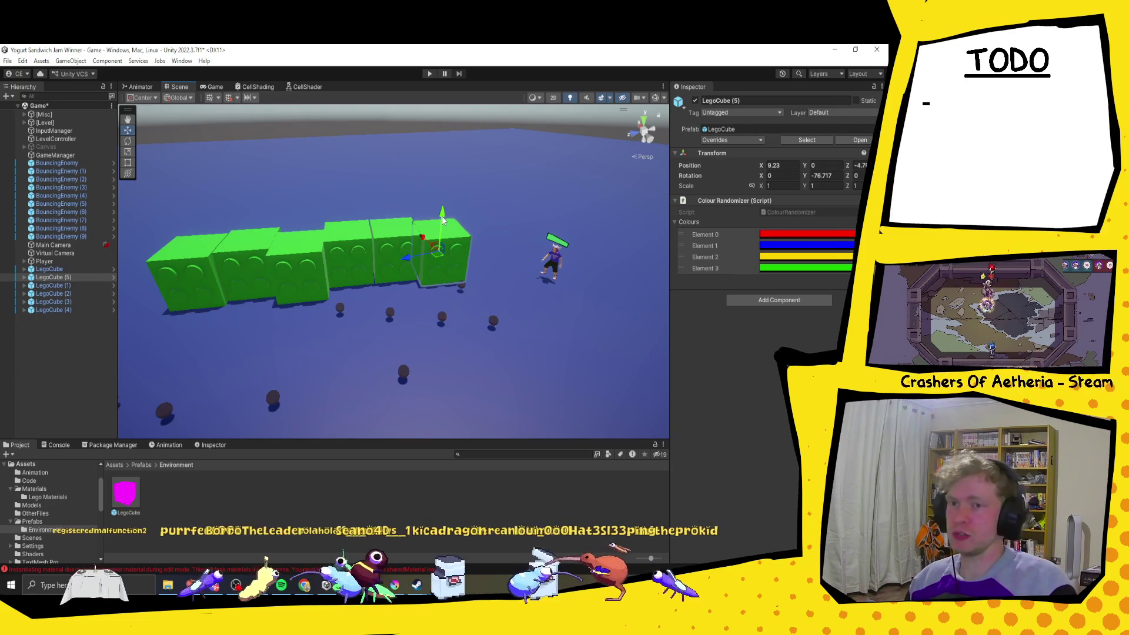
left_click_drag(385, 290, 387, 249)
scroll(387, 250, "down", 3)
Step: Add another LegoCube at the row's end, framed and nudged into line
key("ctrl+d")
mouse_move(432, 297)
left_mouse_down()
mouse_move(365, 247)
mouse_move(272, 237)
left_mouse_up()
key("f")
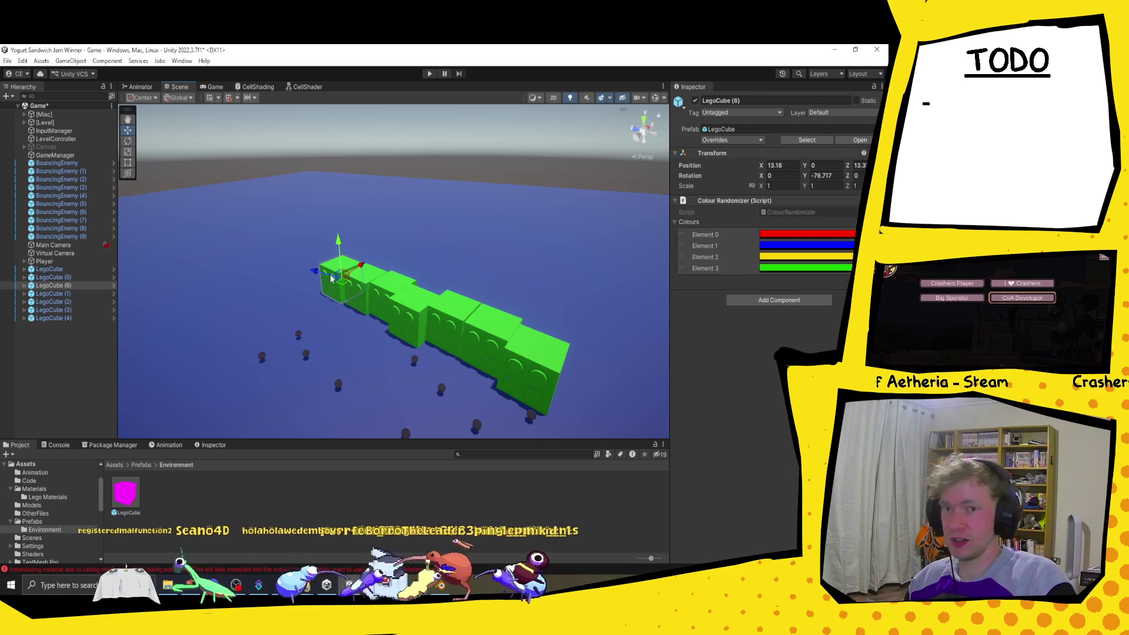
key("f")
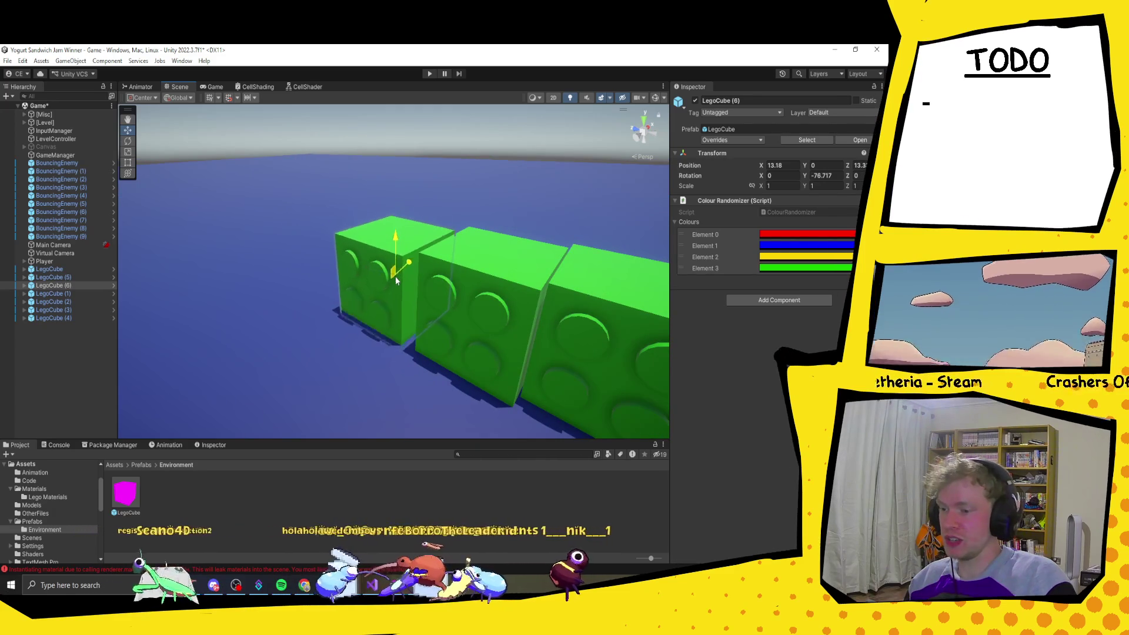
left_click_drag(398, 276, 404, 279)
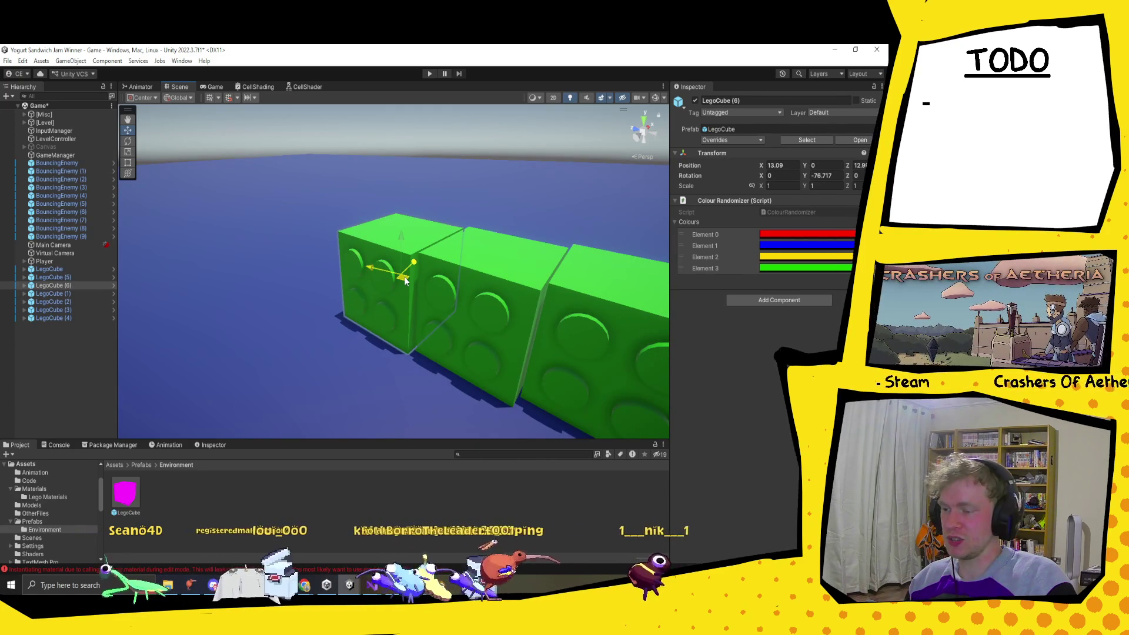
scroll(404, 277, "down", 5)
scroll(515, 357, "down", 3)
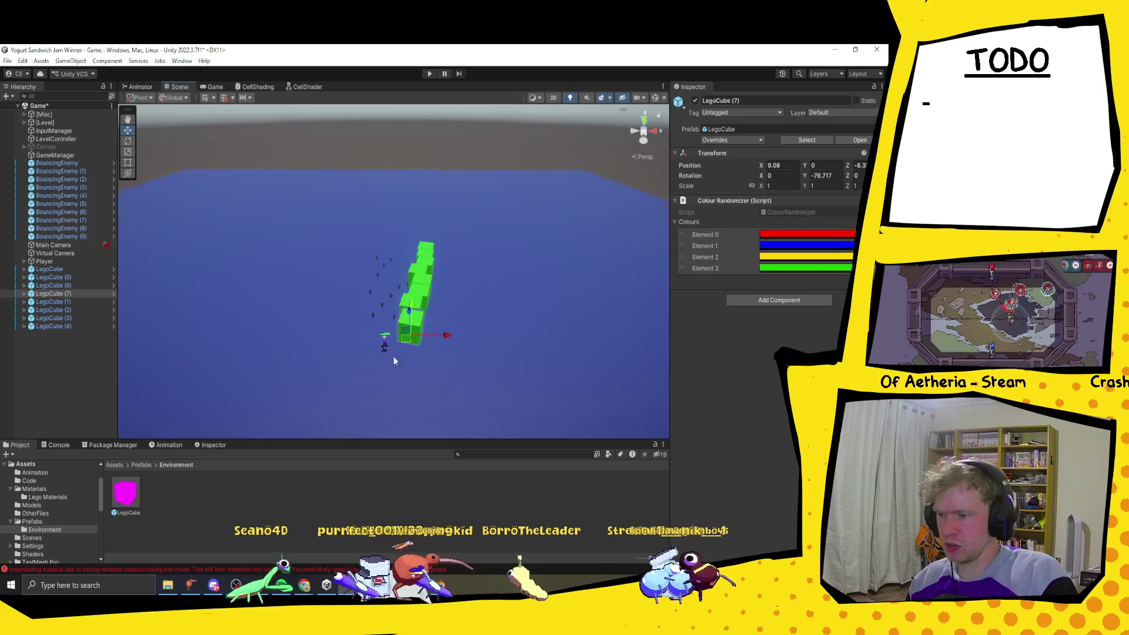
left_click(65, 270)
Step: Select all eight LegoCubes and set the rotation pivot to Center
left_click(77, 326, "shift")
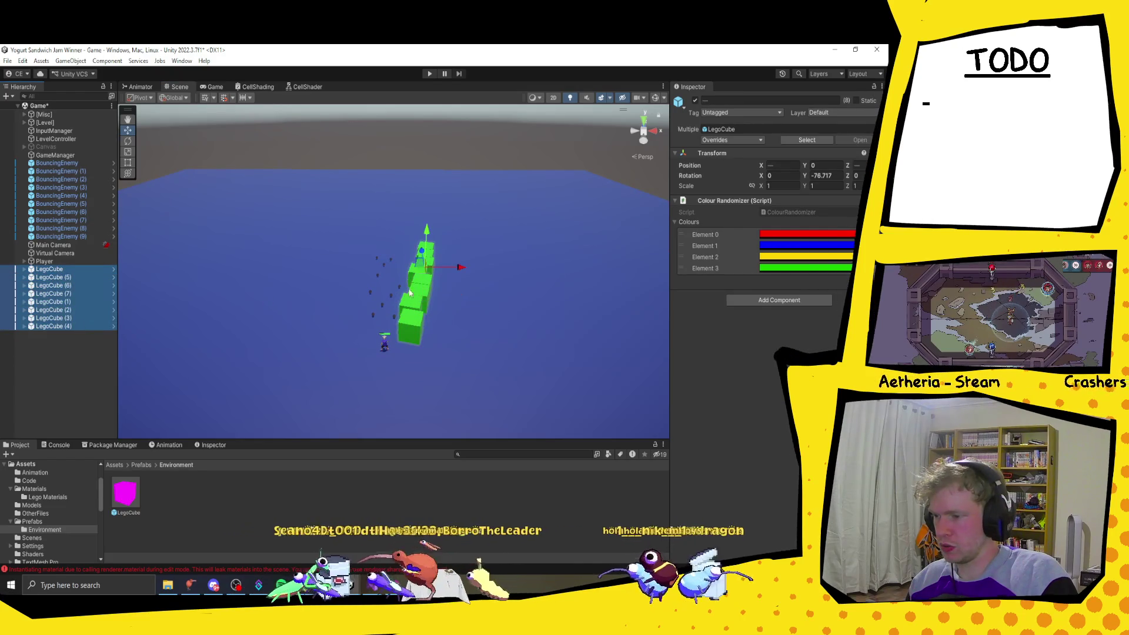
key("e")
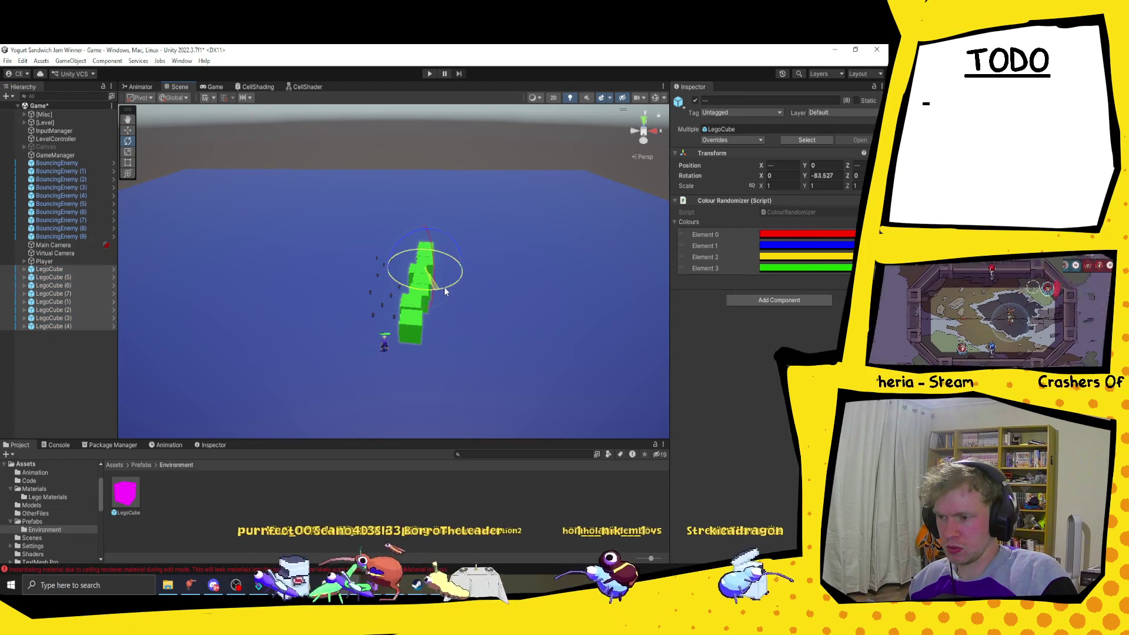
left_click(141, 98)
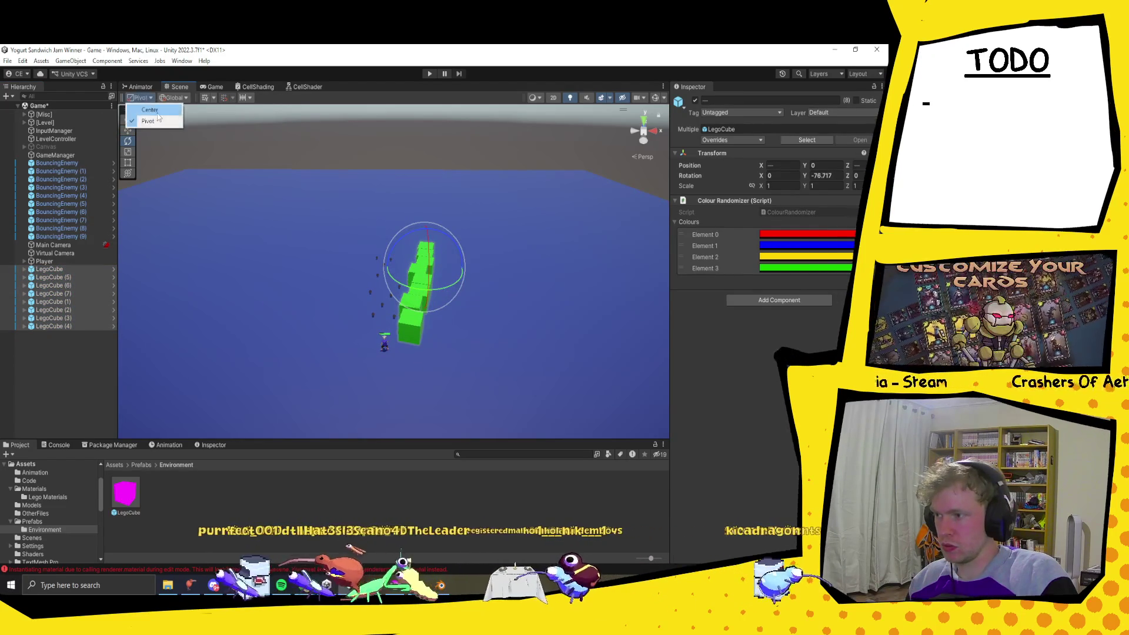
left_click(146, 110)
left_click_drag(452, 299, 452, 302)
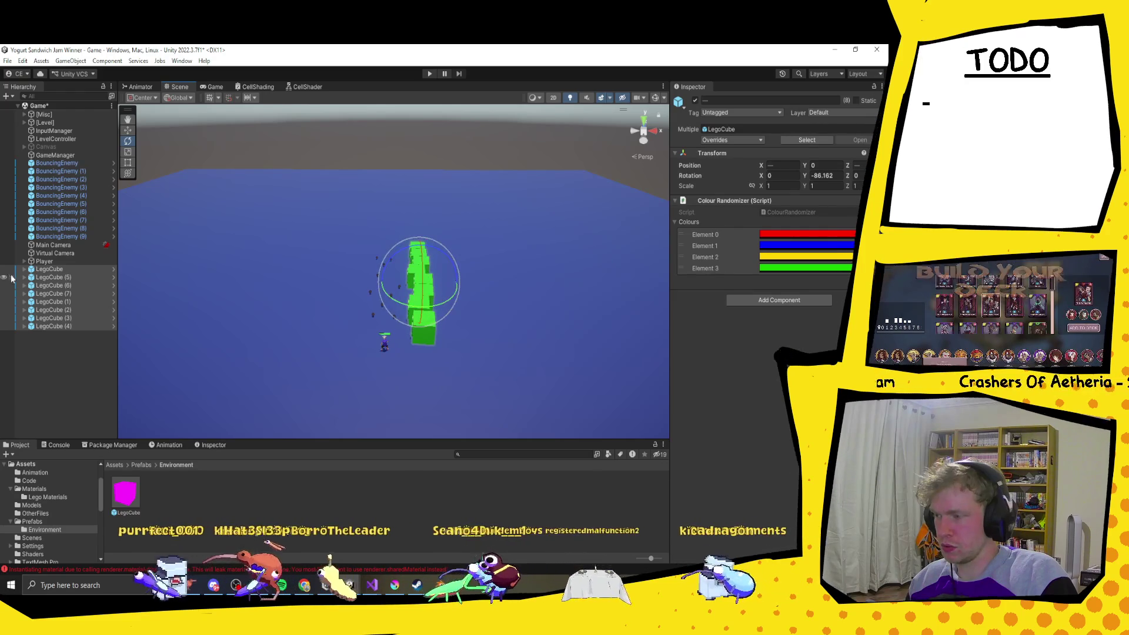
Step: Duplicate the row, turn the copies 180° and move them across as a facing wall
key("ctrl+d")
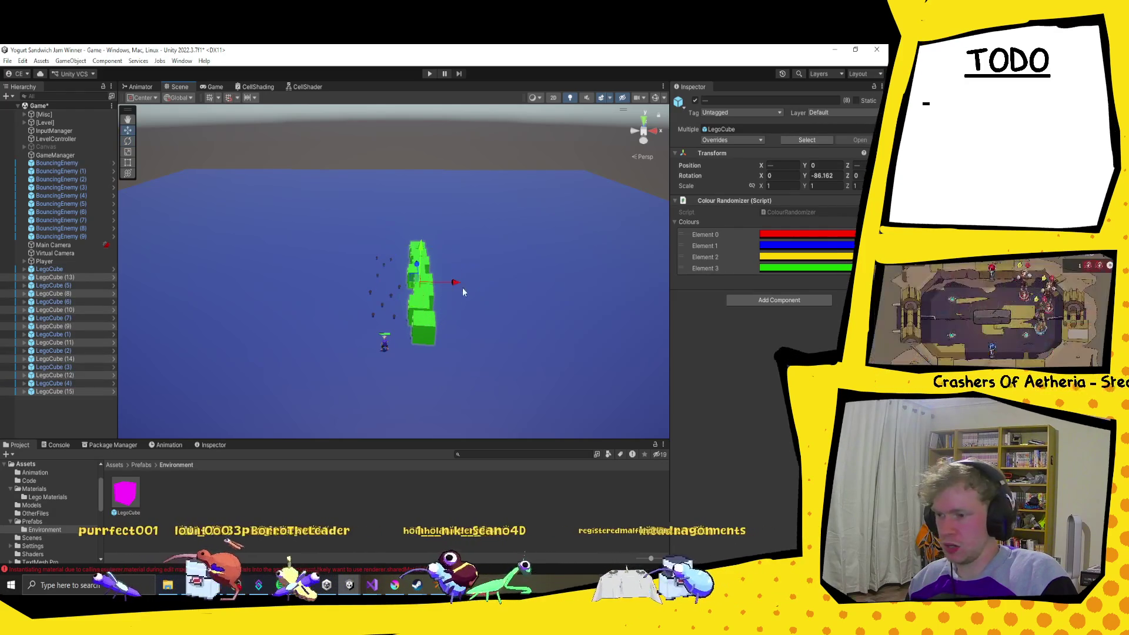
mouse_move(453, 302)
left_mouse_down()
mouse_move(226, 241)
mouse_move(110, 292)
mouse_move(194, 328)
mouse_move(158, 313)
left_mouse_up()
key("w")
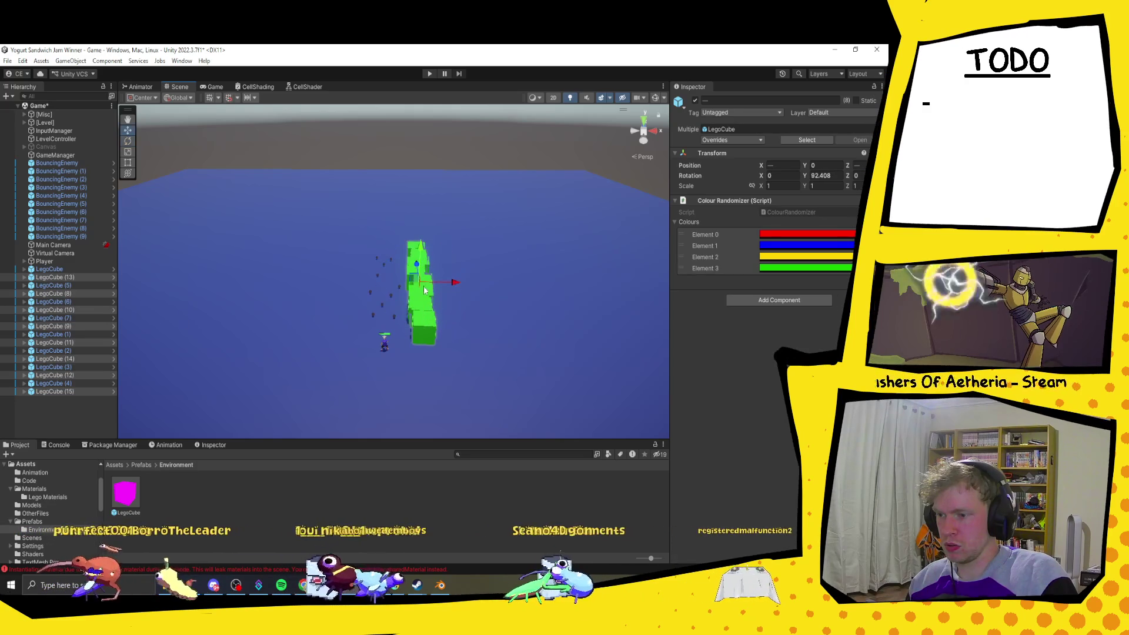
mouse_move(416, 287)
left_mouse_down()
mouse_move(330, 288)
mouse_move(355, 288)
left_mouse_up()
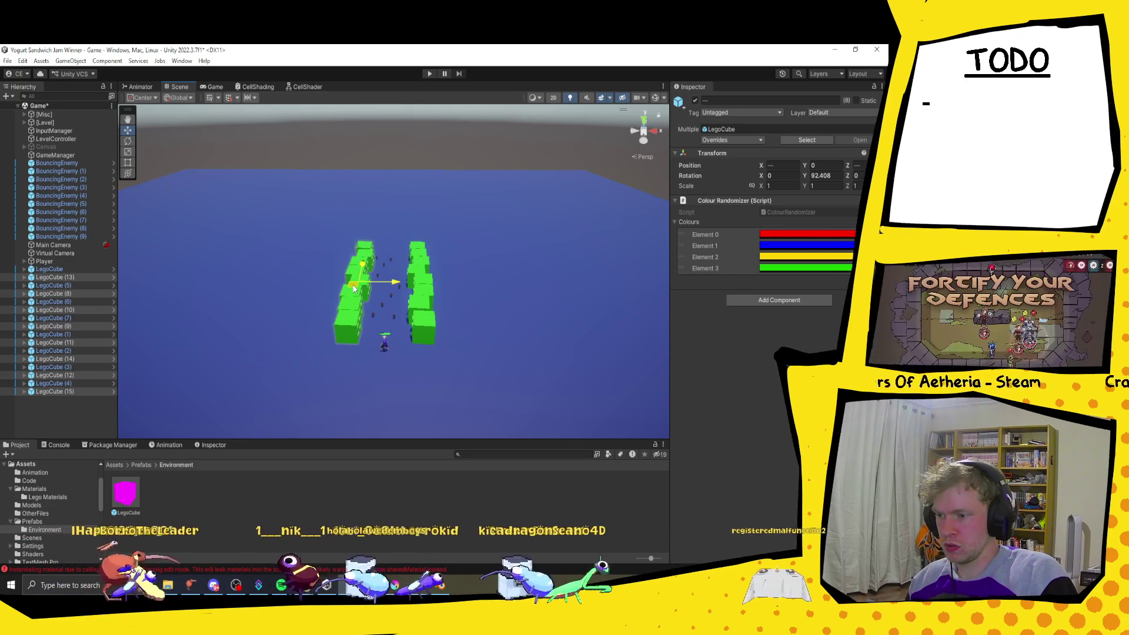
left_click(61, 268)
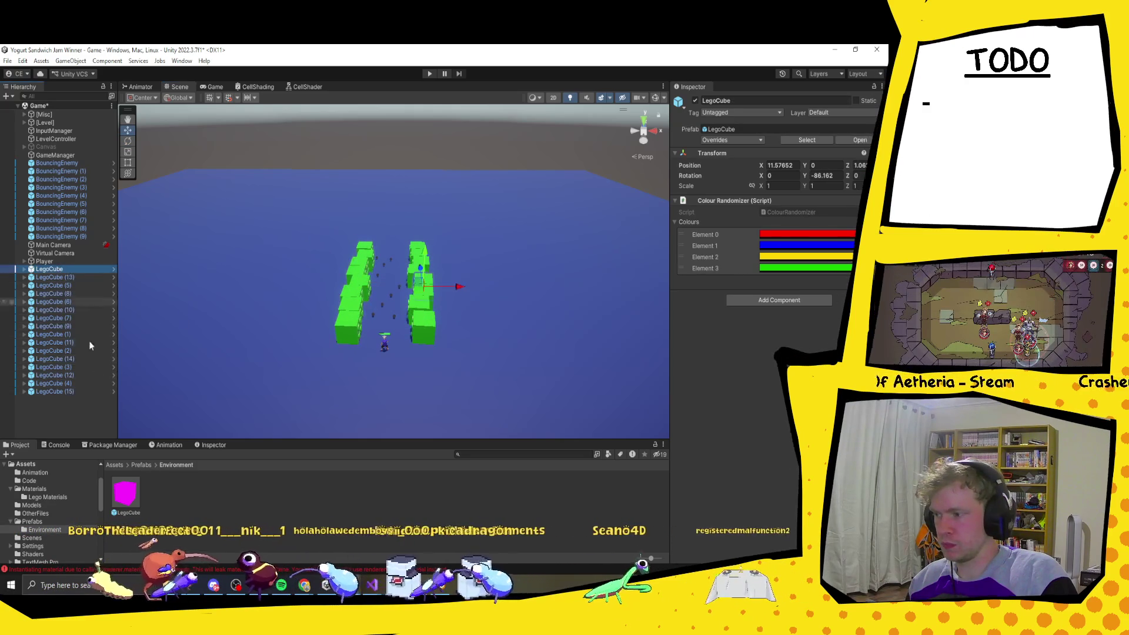
left_click(79, 390, "shift")
Step: Randomly colour all sixteen wall cubes with Generate Random Colour
key("f")
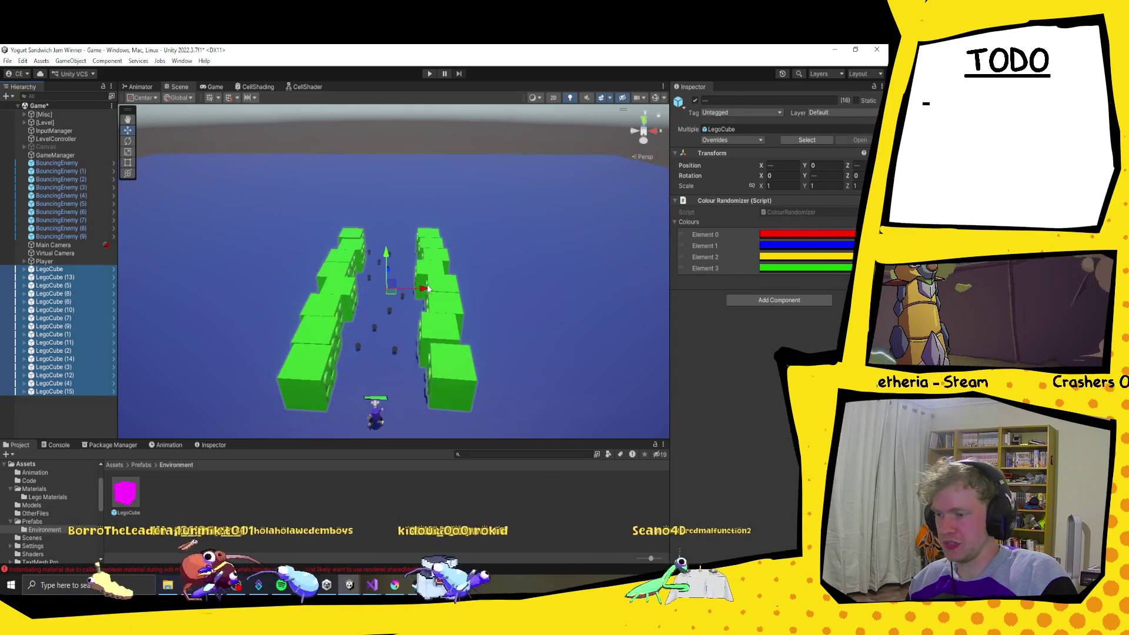
right_click(820, 200)
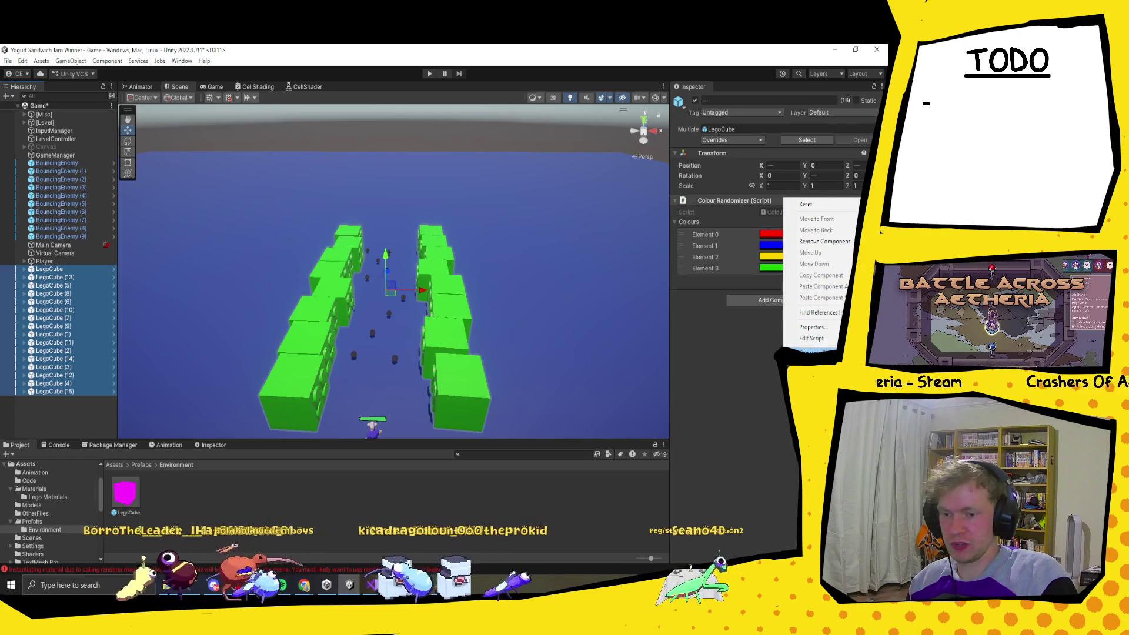
left_click(811, 351)
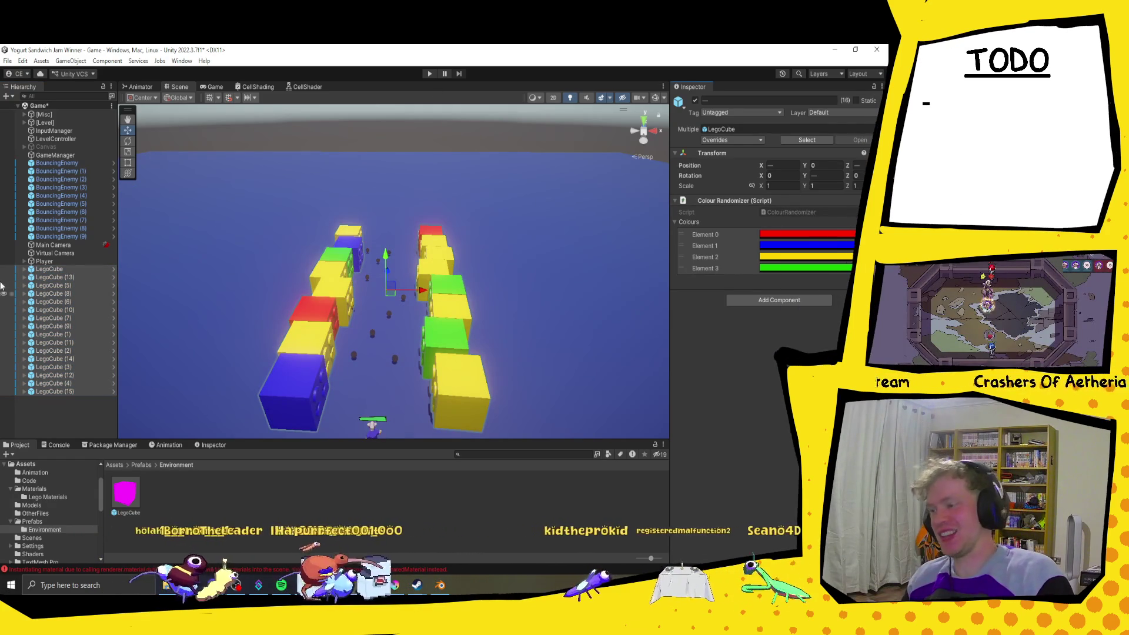
left_click(38, 271)
left_click(67, 389, "shift")
Step: Stack a duplicated second layer on the walls and randomize its colours
key("ctrl+d")
left_click_drag(384, 270, 383, 235)
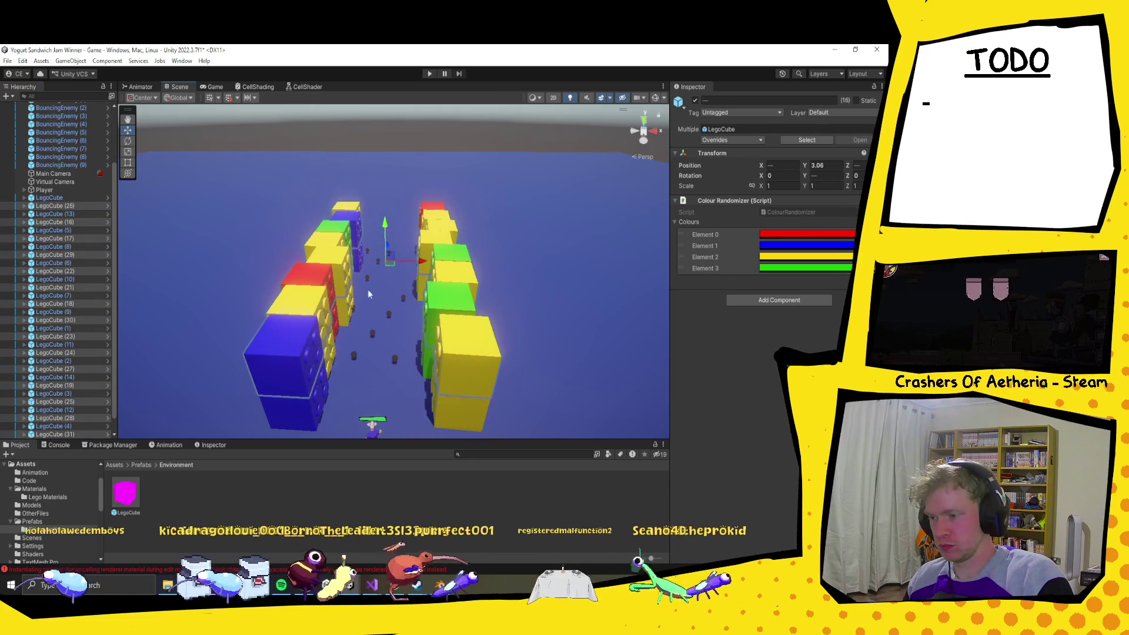
key("f")
mouse_move(429, 328)
left_mouse_down()
mouse_move(298, 323)
mouse_move(467, 295)
mouse_move(457, 290)
mouse_move(388, 335)
mouse_move(404, 260)
mouse_move(453, 269)
mouse_move(500, 251)
left_mouse_up()
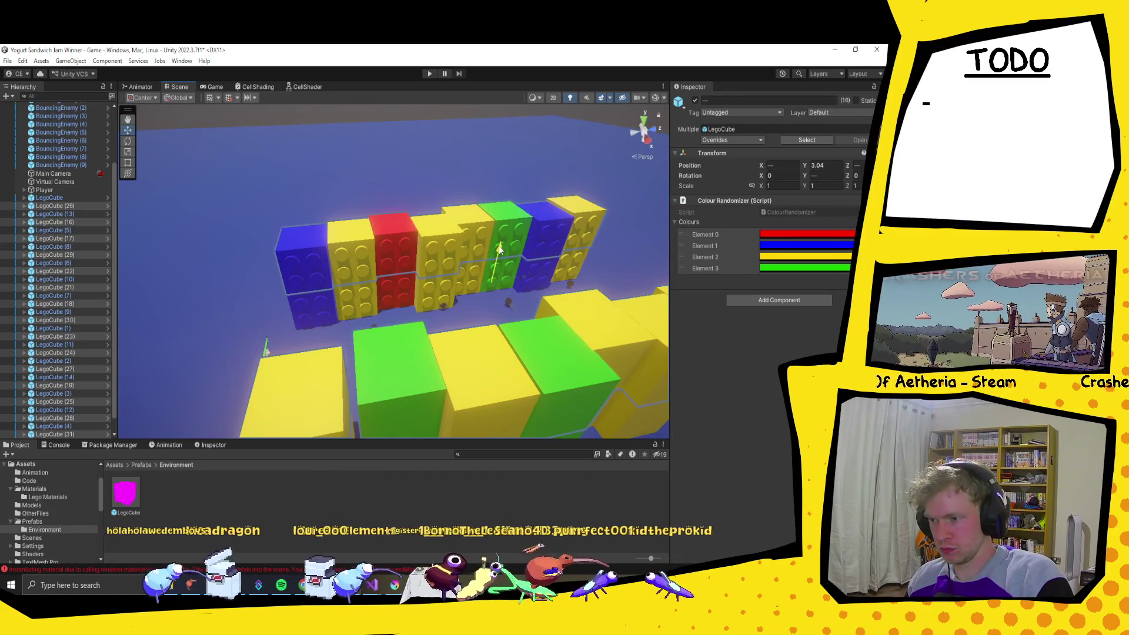
right_click(770, 198)
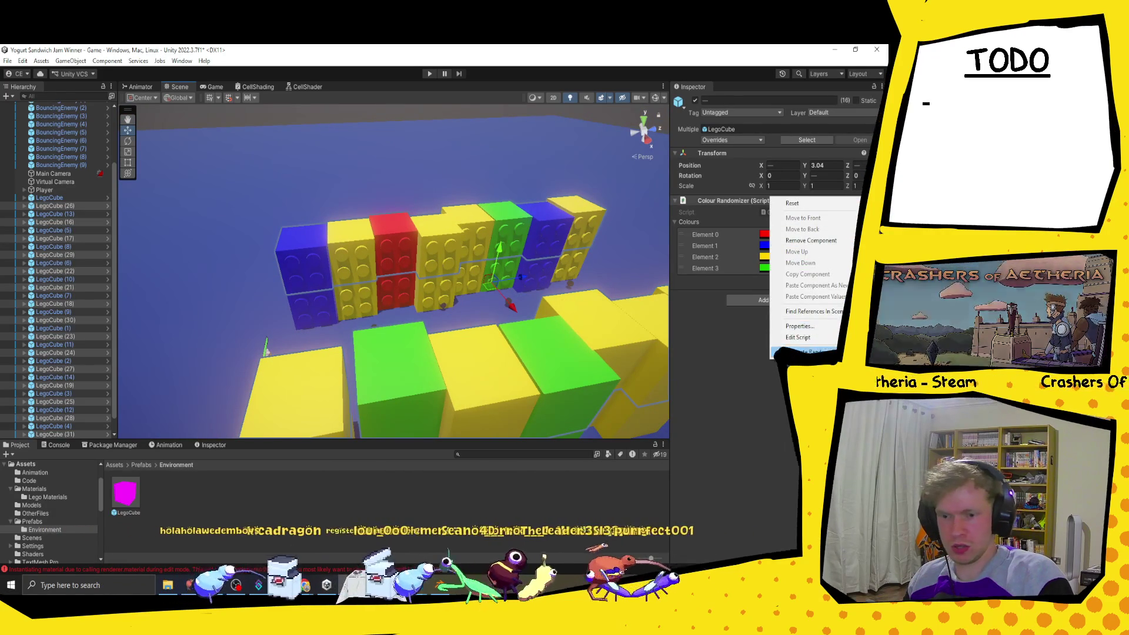
left_click(807, 352)
mouse_move(483, 317)
left_mouse_down()
mouse_move(366, 287)
mouse_move(400, 187)
left_mouse_up()
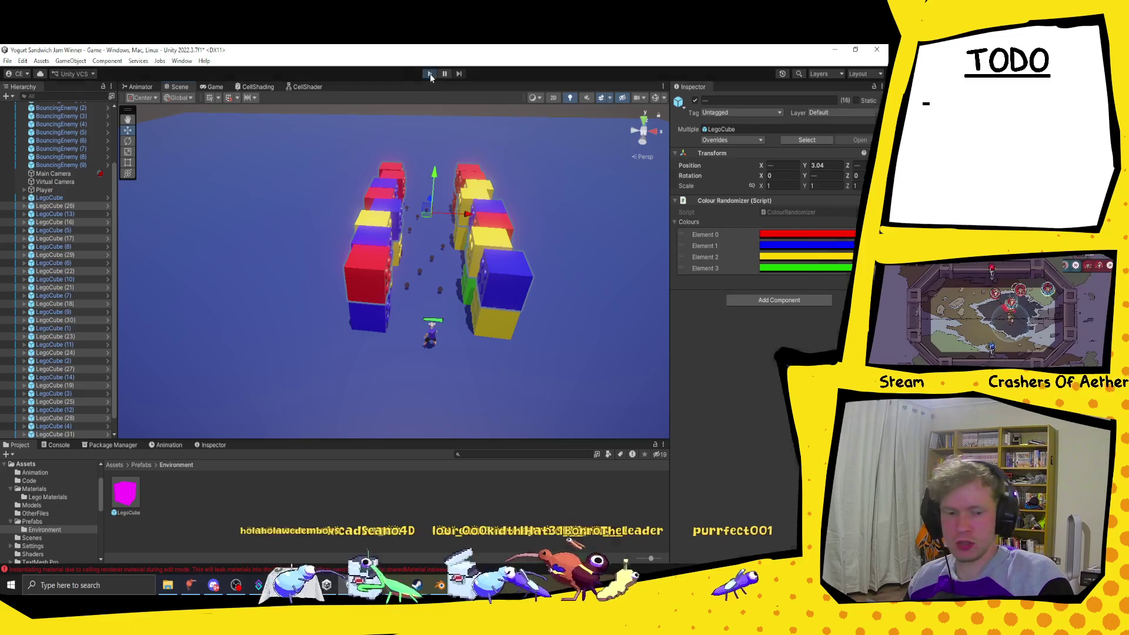
left_click(430, 73)
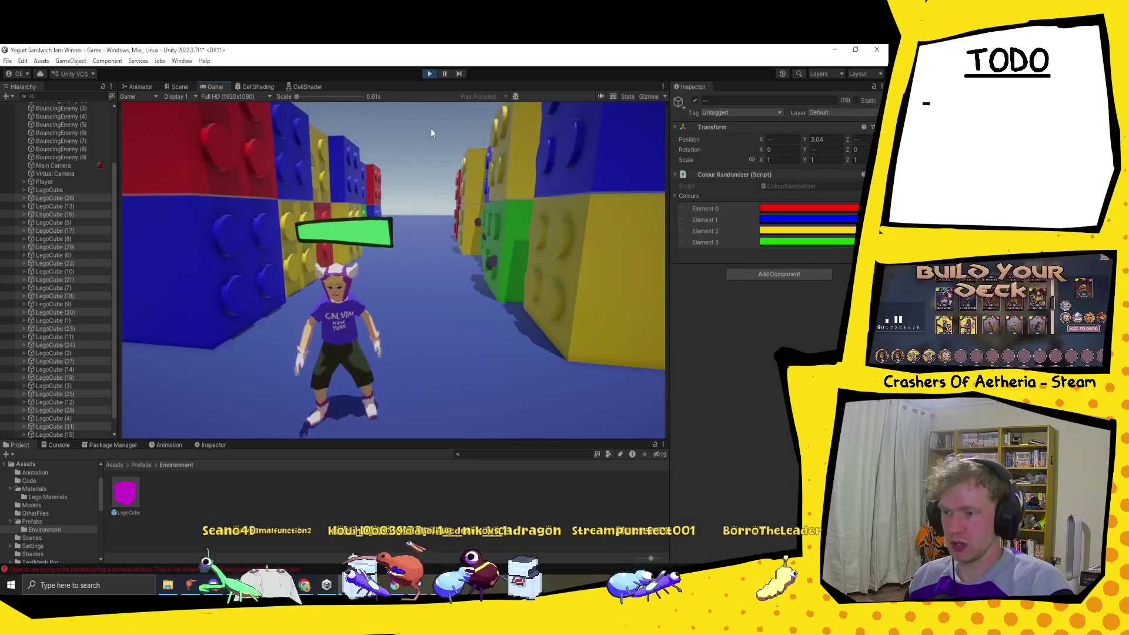
key("w")
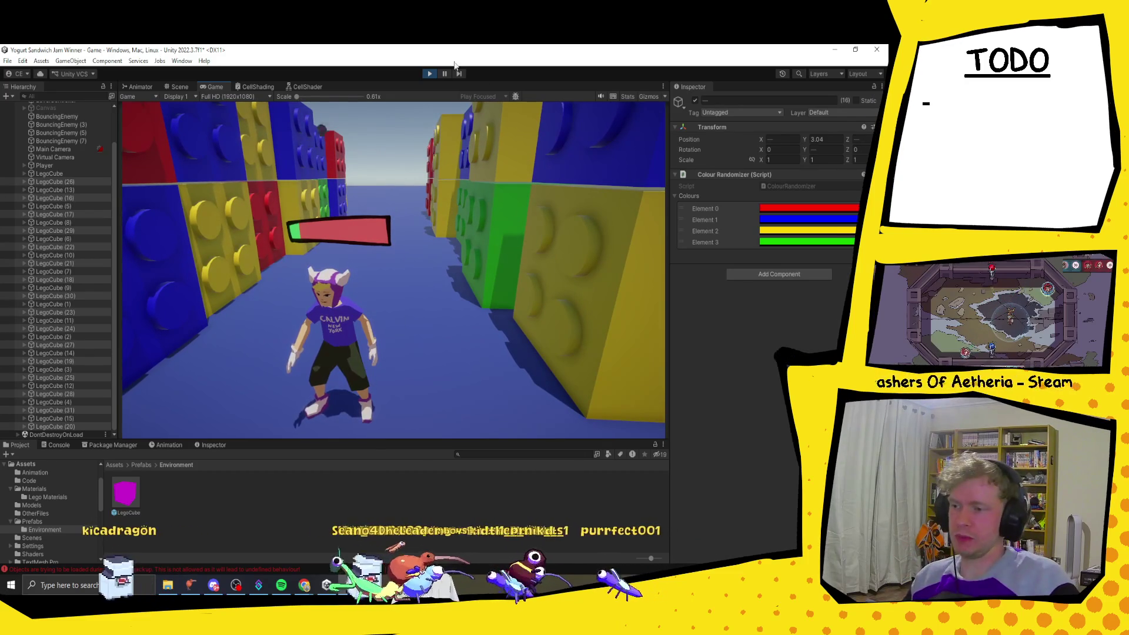
left_click(429, 74)
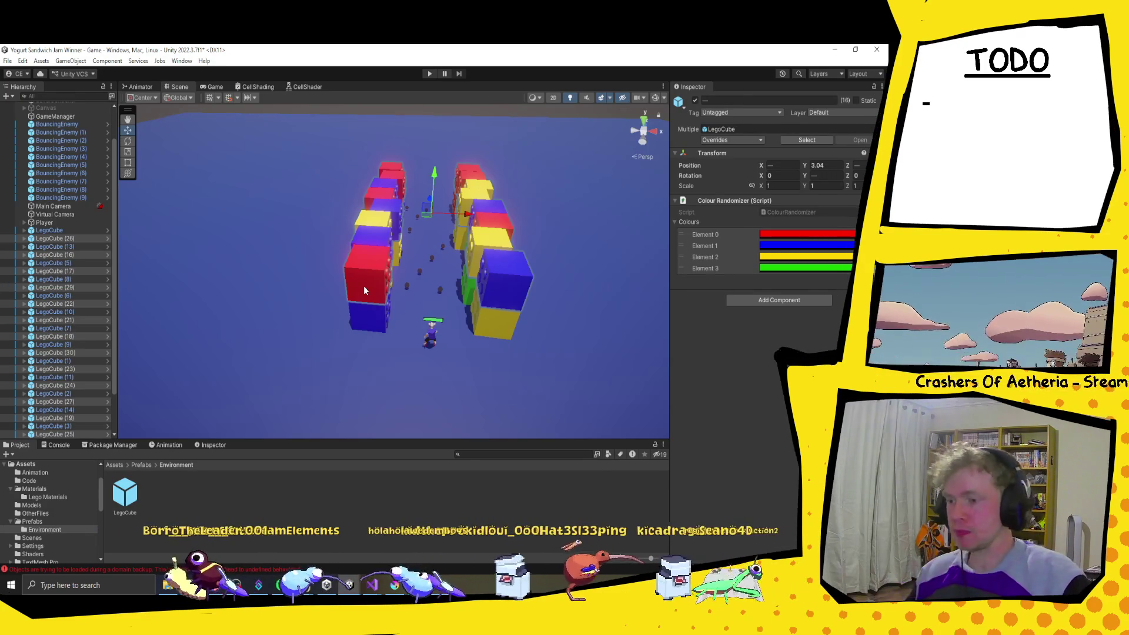
Step: Duplicate four yellow and green wall cubes and move the copies to the far end of the row
left_click(486, 265)
mouse_move(394, 298)
left_mouse_down()
mouse_move(384, 273)
mouse_move(428, 273)
left_mouse_up()
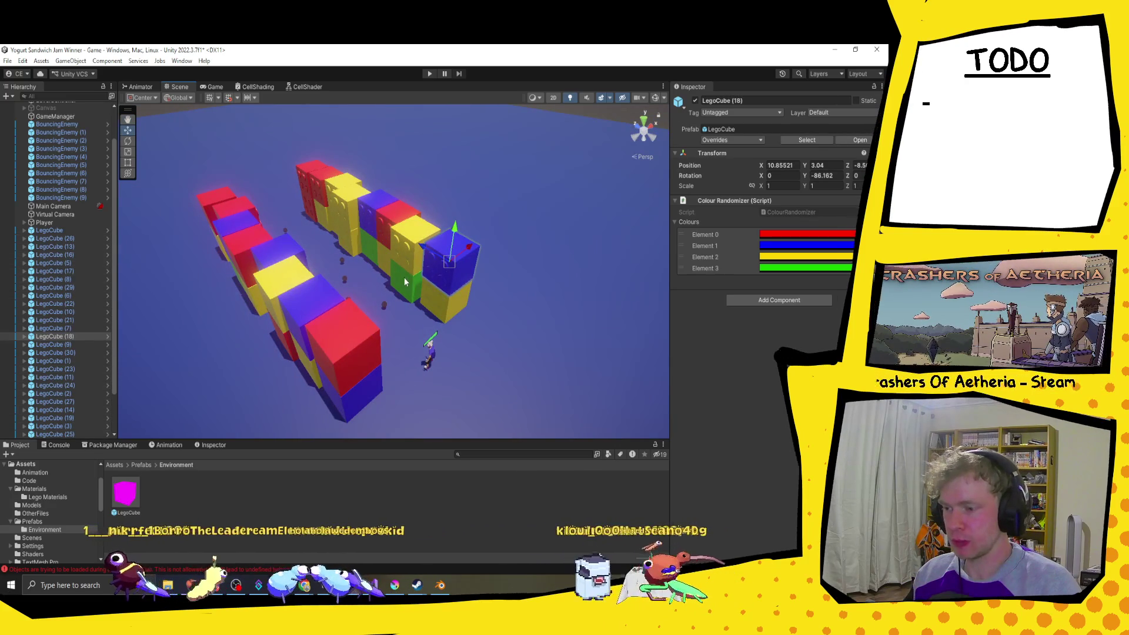
left_click(404, 272, "shift")
left_click(432, 299, "shift")
left_click(406, 254, "shift")
mouse_move(412, 271)
left_mouse_down()
mouse_move(447, 266)
mouse_move(435, 276)
left_mouse_up()
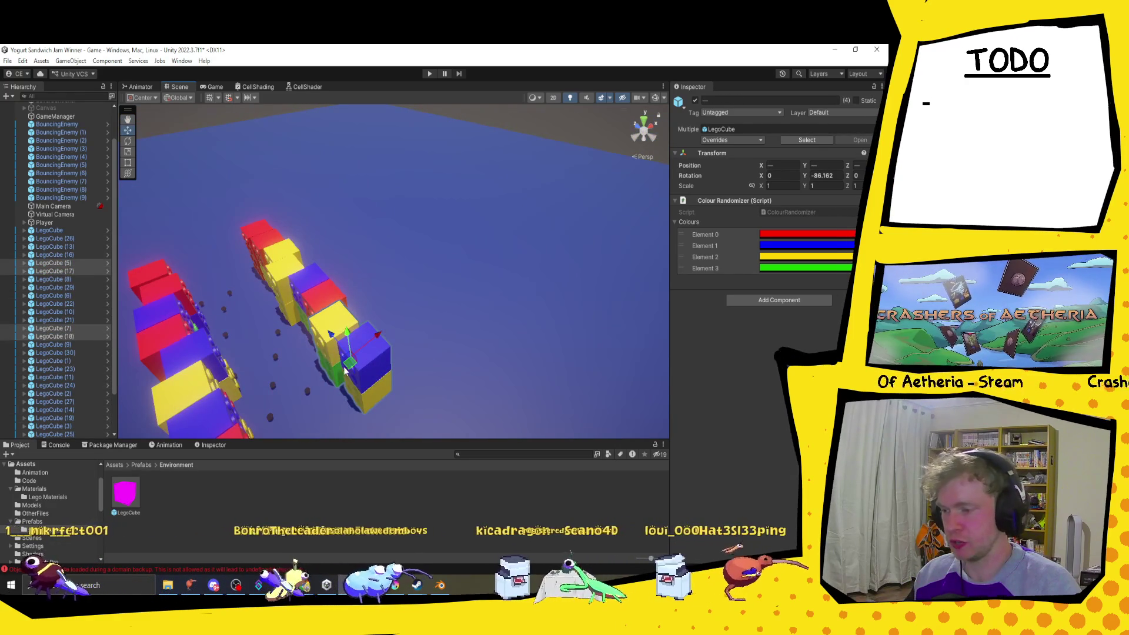
key("ctrl+d")
mouse_move(349, 364)
left_mouse_down()
mouse_move(247, 236)
mouse_move(235, 241)
mouse_move(341, 260)
mouse_move(239, 276)
left_mouse_up()
key("f")
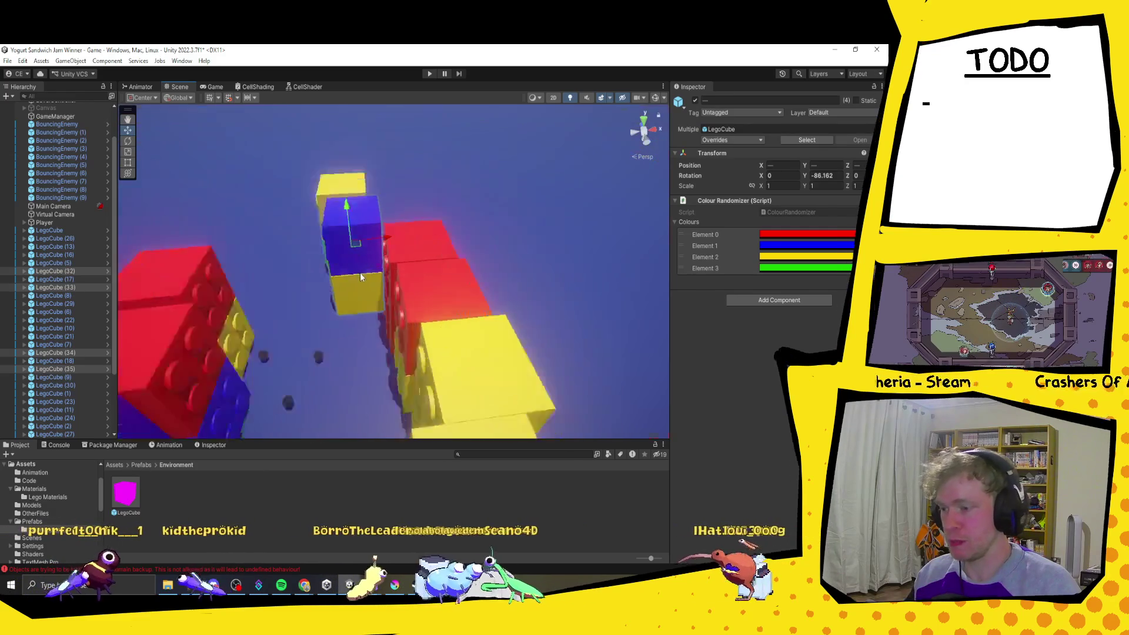
Step: Rotate the copied cubes and move them down and left to begin the bend
key("e")
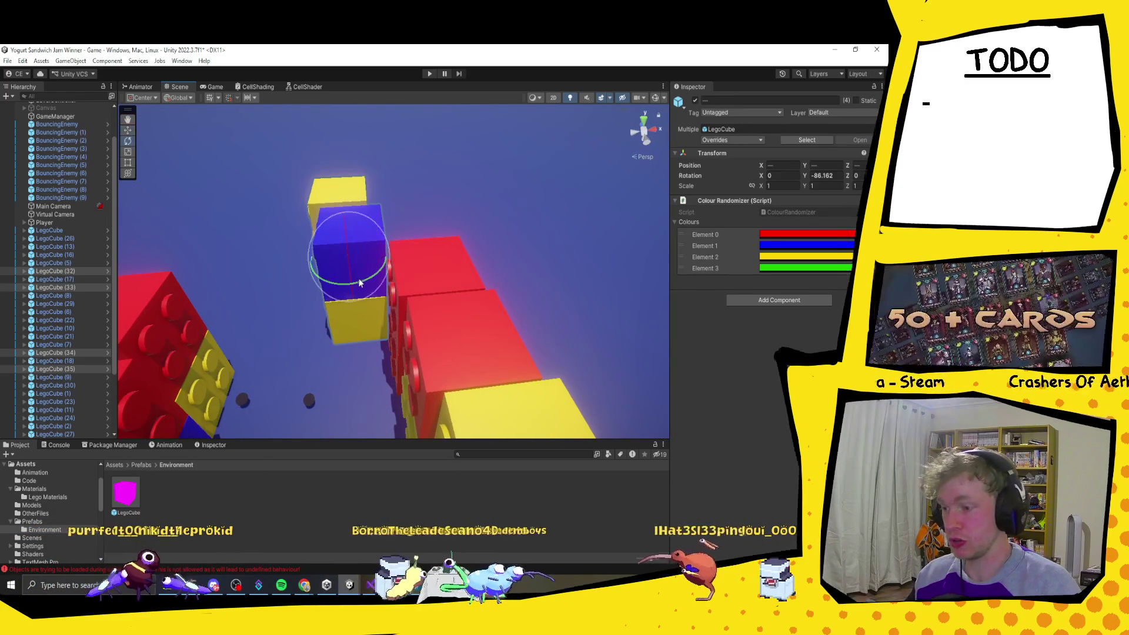
left_click_drag(362, 265, 467, 234)
key("w")
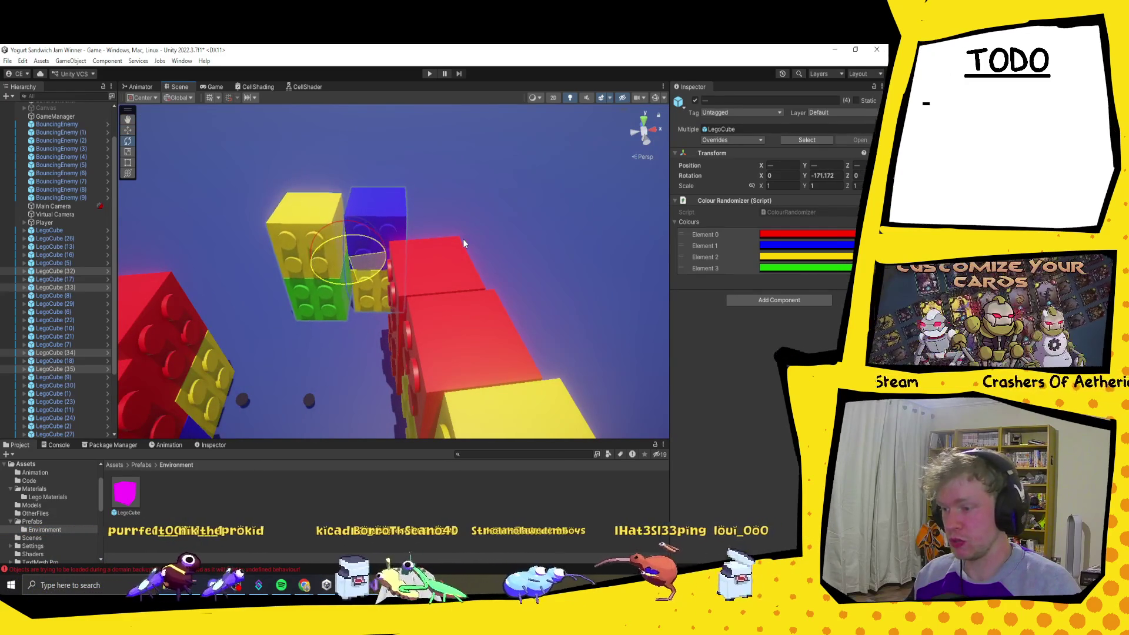
left_click_drag(355, 265, 338, 288)
key("f")
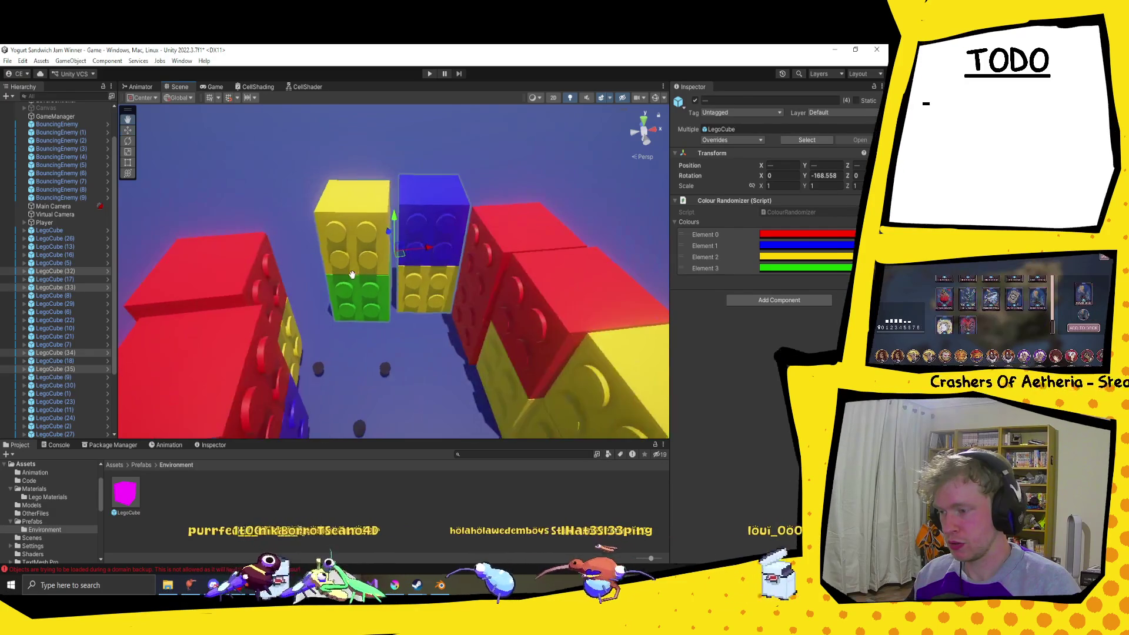
Step: Nudge the yellow cube and its neighbour right, then duplicate the pair to extend the curve
left_click(353, 270)
left_click(370, 291, "shift")
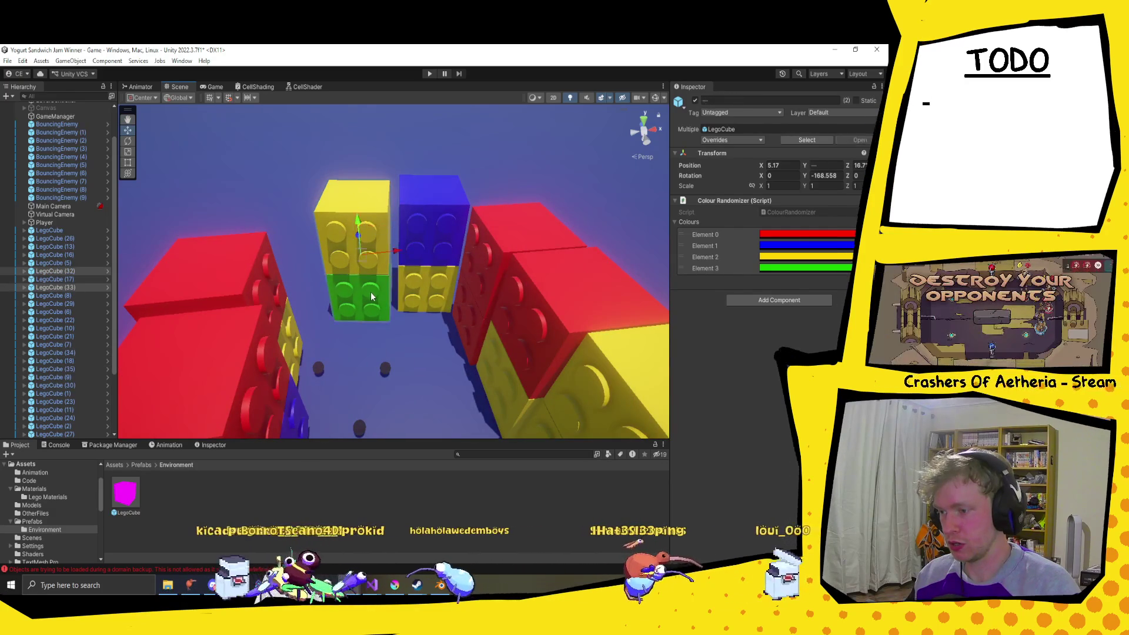
mouse_move(358, 257)
left_mouse_down()
mouse_move(379, 290)
mouse_move(363, 267)
mouse_move(298, 269)
mouse_move(347, 293)
mouse_move(306, 269)
left_mouse_up()
key("e")
key("w")
key("ctrl+d")
key("e")
key("w")
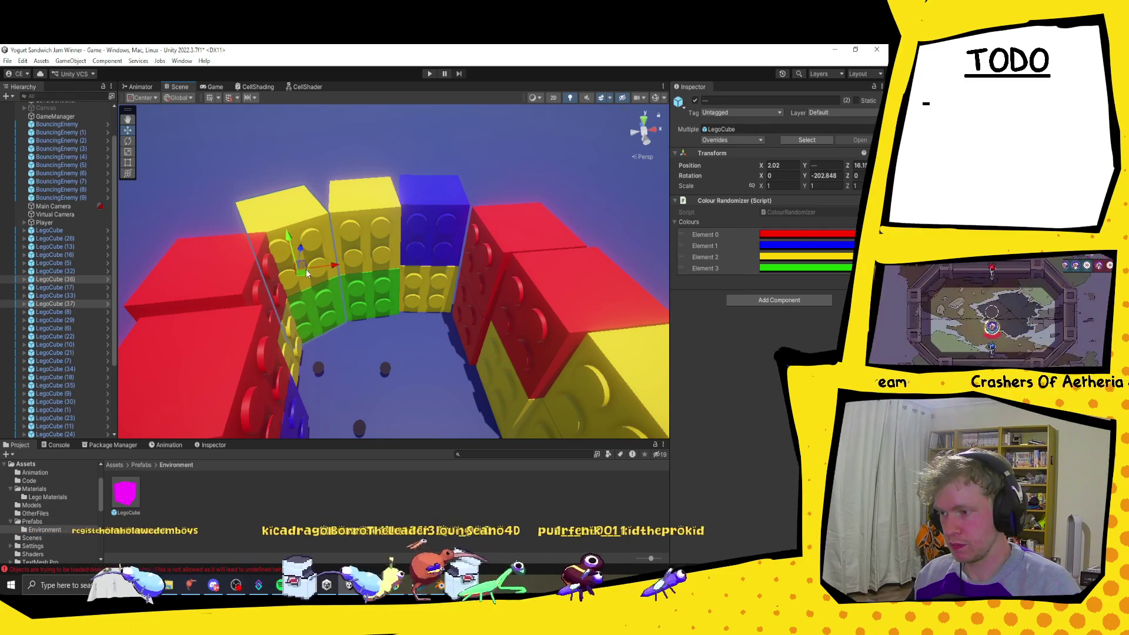
Step: Box-select the six bend cubes and shift them right to close the curve
left_click(447, 231)
mouse_move(283, 182)
left_mouse_down()
mouse_move(394, 306)
mouse_move(450, 312)
left_mouse_up()
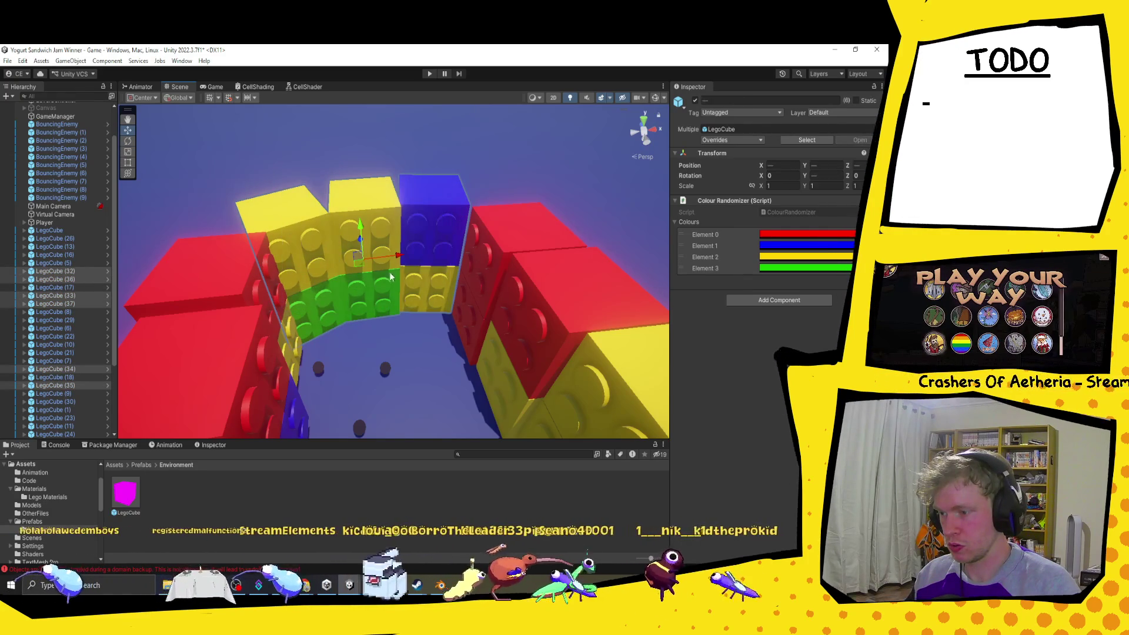
left_click_drag(356, 264, 366, 263)
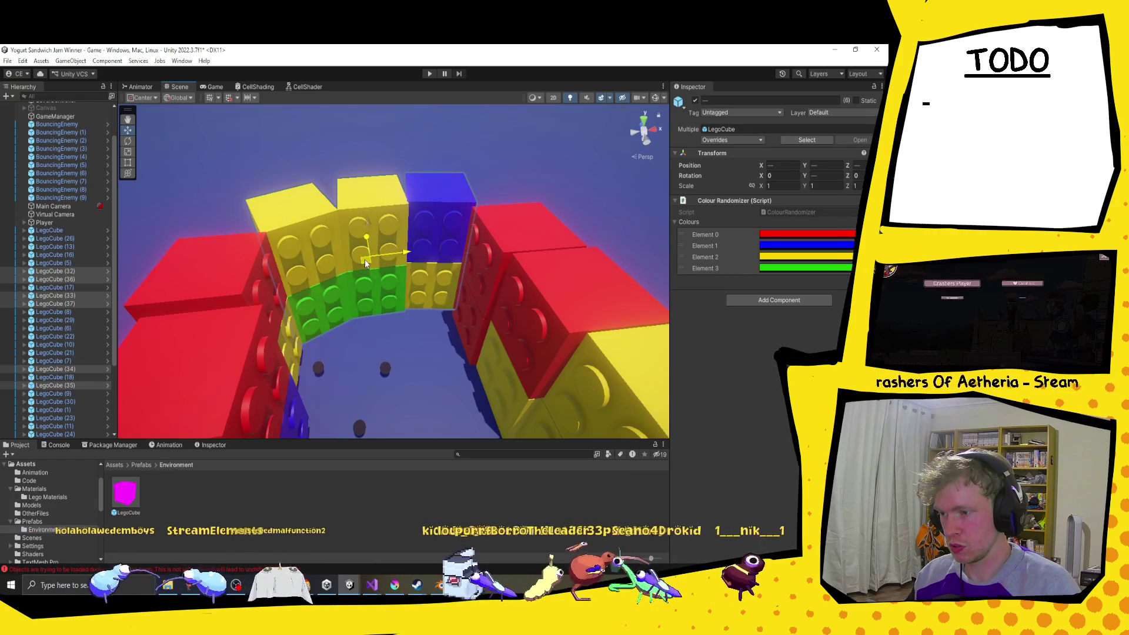
left_click(546, 156)
scroll(543, 266, "down", 5)
scroll(509, 321, "up", 6)
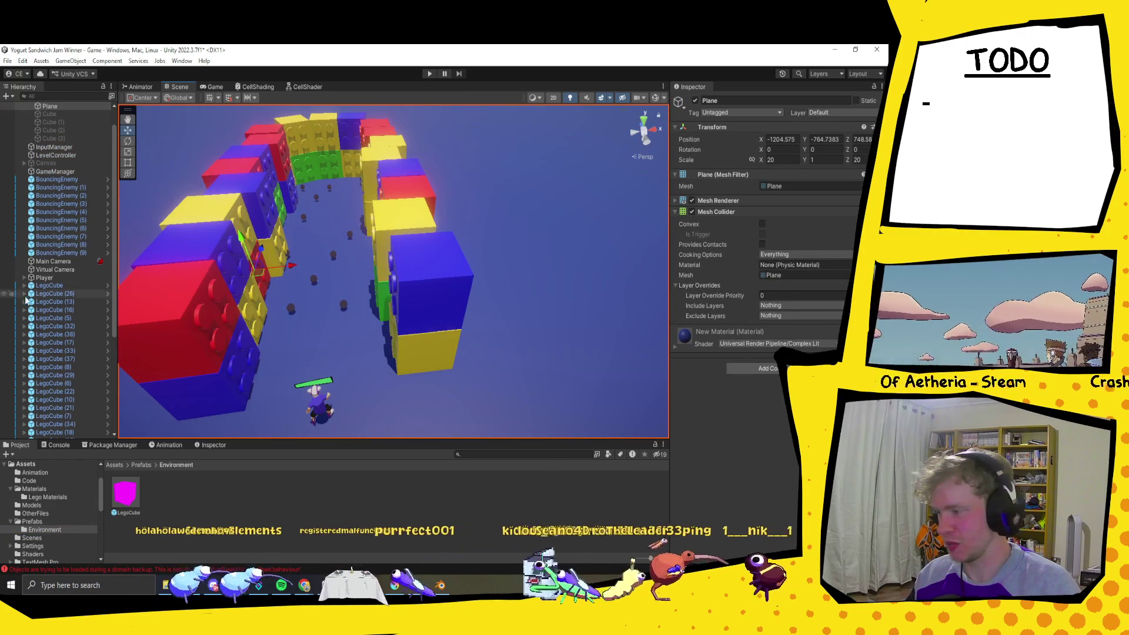
Step: Collapse the [Level] group in the Hierarchy, hiding its plane and cube entries
scroll(26, 282, "up", 2)
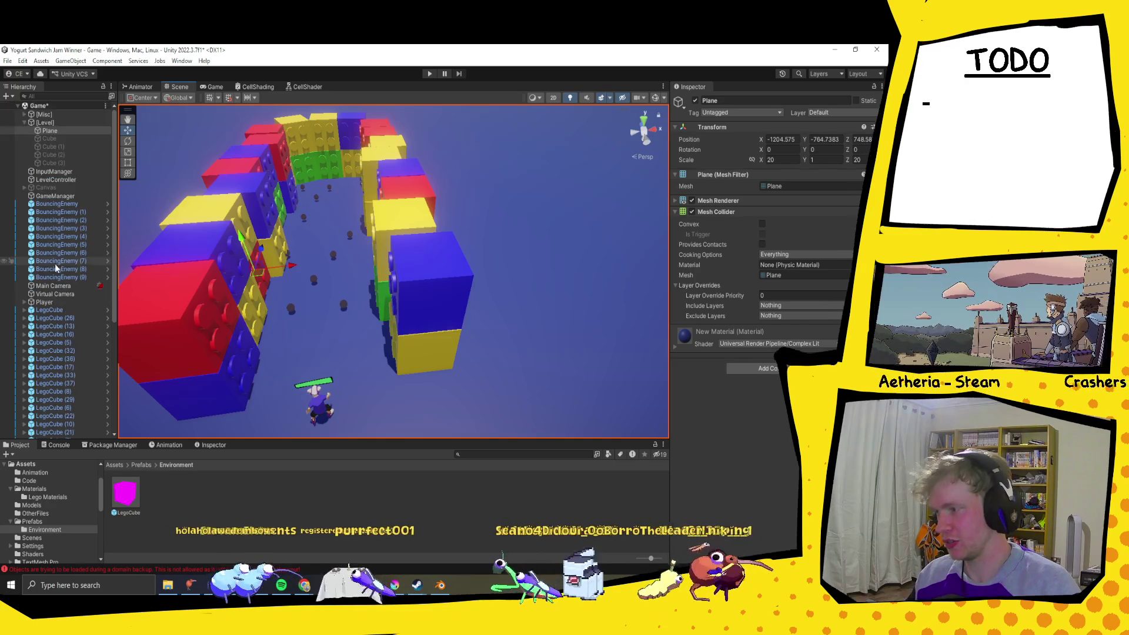
left_click(24, 122)
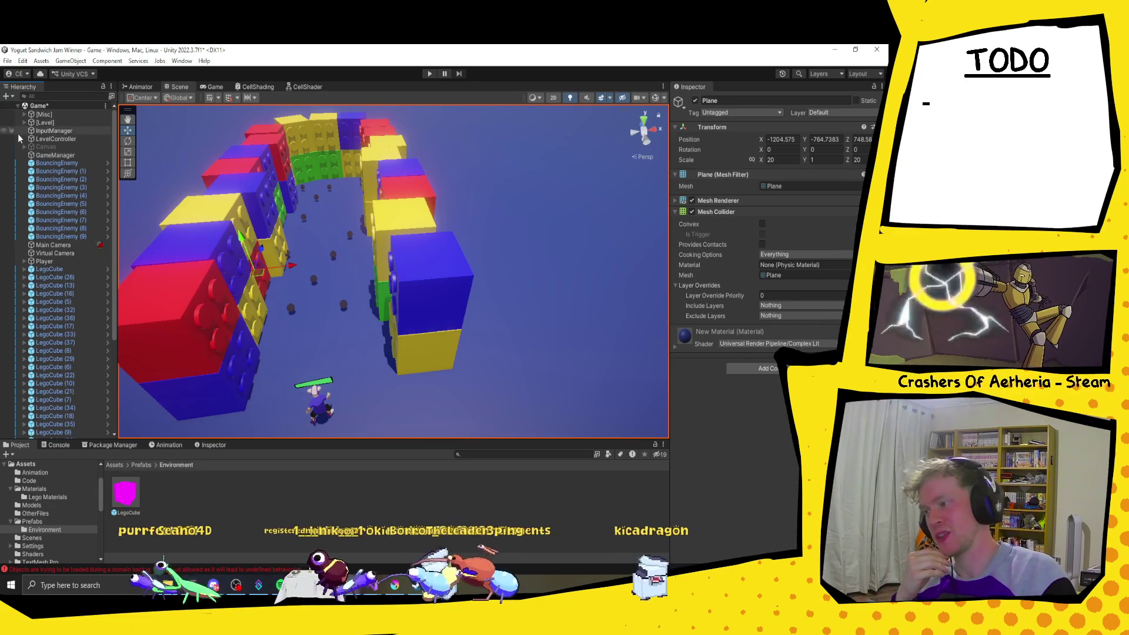
scroll(56, 206, "down", 2)
scroll(73, 240, "down", 3)
scroll(73, 238, "down", 3)
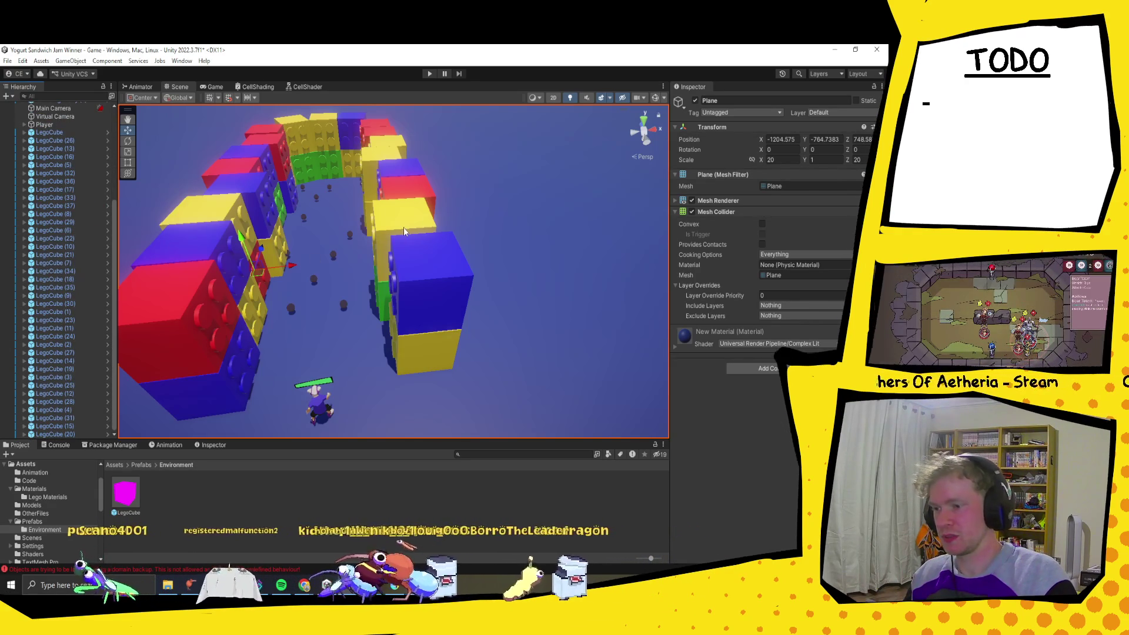
Step: Frame LegoCube (17), bring the view into the corridor, and duplicate a row of wall cubes
left_click(347, 255)
key("f")
scroll(414, 261, "down", 10)
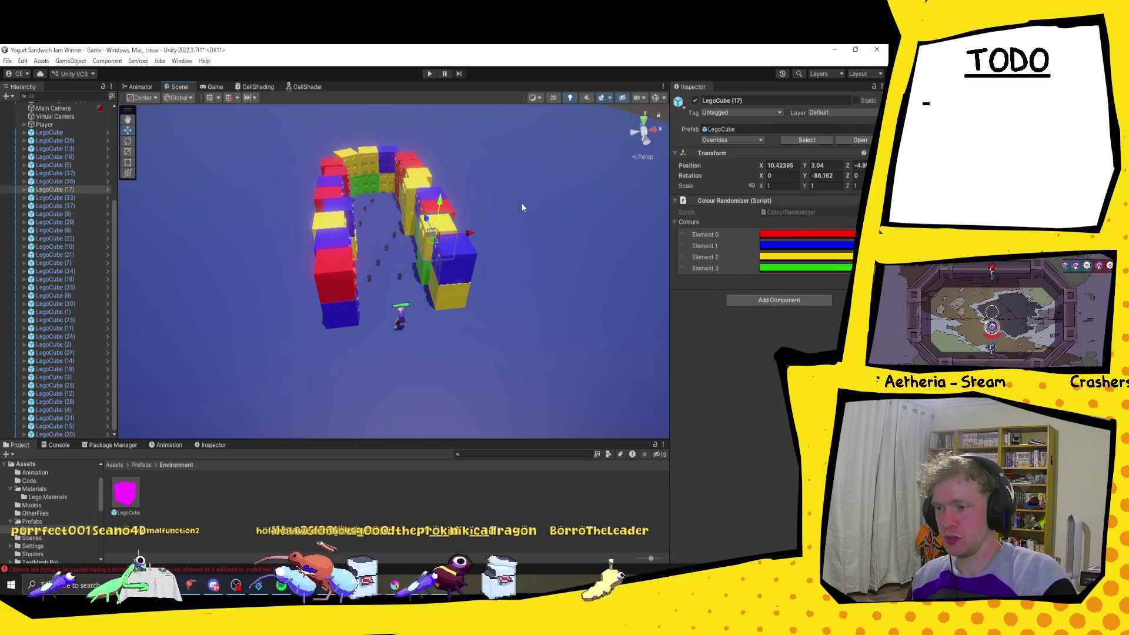
mouse_move(384, 245)
left_mouse_down()
mouse_move(460, 251)
mouse_move(330, 269)
mouse_move(459, 290)
left_mouse_up()
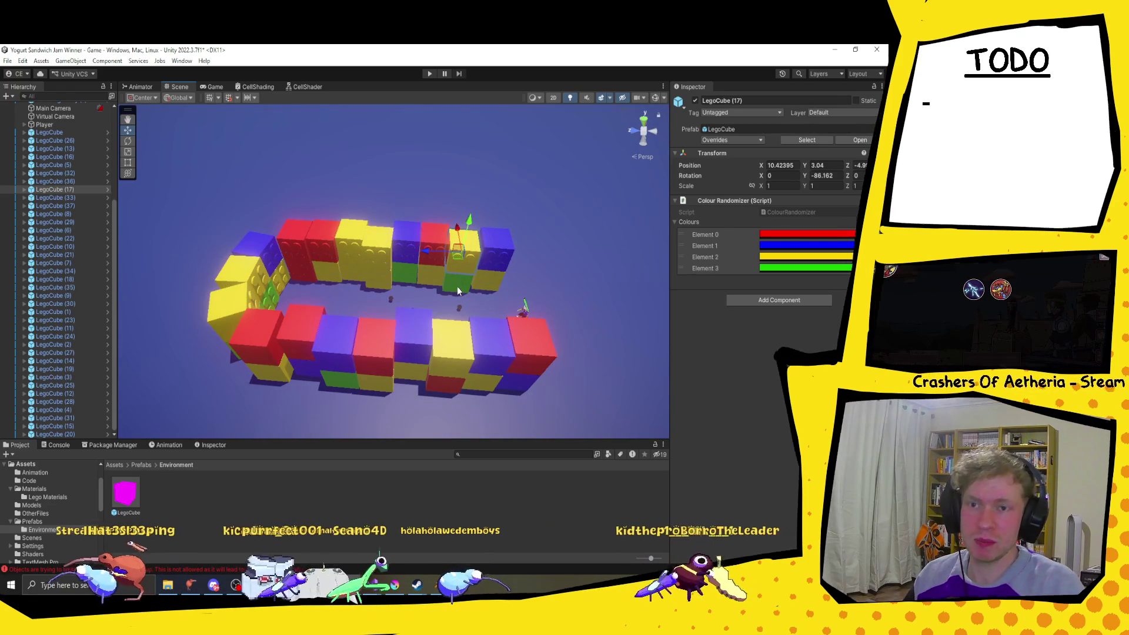
scroll(524, 310, "up", 10)
mouse_move(523, 309)
left_mouse_down()
mouse_move(469, 298)
mouse_move(448, 271)
mouse_move(460, 245)
mouse_move(448, 260)
mouse_move(454, 184)
mouse_move(435, 222)
mouse_move(451, 241)
mouse_move(431, 224)
mouse_move(512, 272)
mouse_move(474, 256)
mouse_move(298, 294)
mouse_move(524, 305)
mouse_move(511, 295)
mouse_move(454, 310)
mouse_move(464, 235)
mouse_move(493, 279)
left_mouse_up()
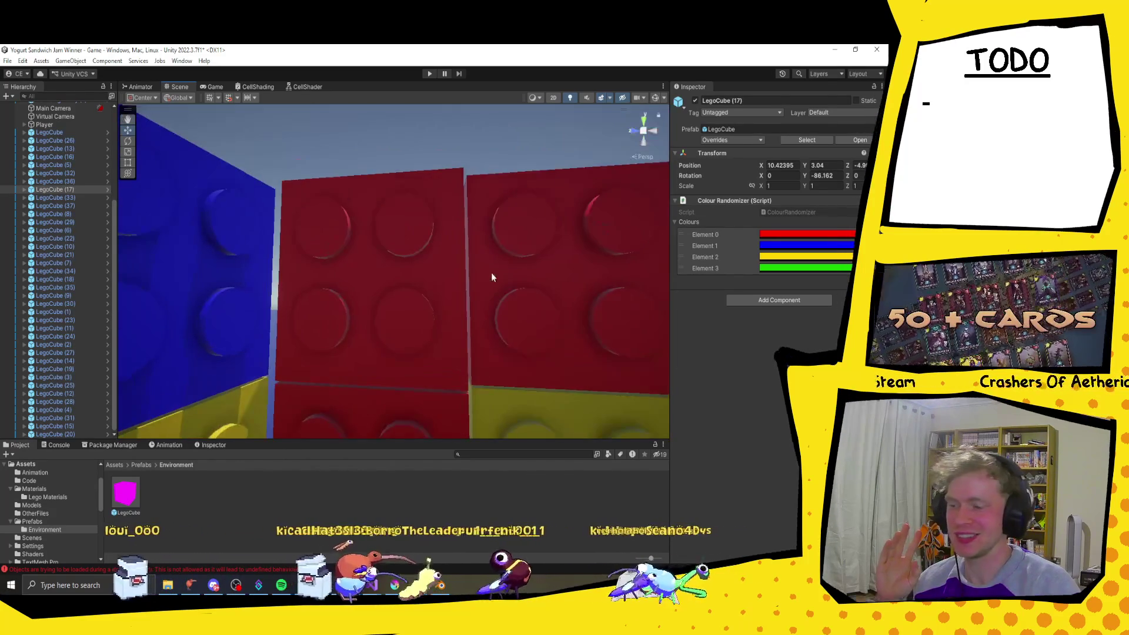
scroll(491, 272, "down", 10)
mouse_move(625, 322)
left_mouse_down()
mouse_move(444, 345)
mouse_move(476, 347)
mouse_move(394, 316)
mouse_move(386, 295)
mouse_move(447, 371)
mouse_move(382, 330)
left_mouse_up()
mouse_move(323, 271)
left_mouse_down()
mouse_move(527, 368)
mouse_move(441, 390)
mouse_move(459, 361)
mouse_move(344, 327)
mouse_move(406, 294)
mouse_move(459, 283)
left_mouse_up()
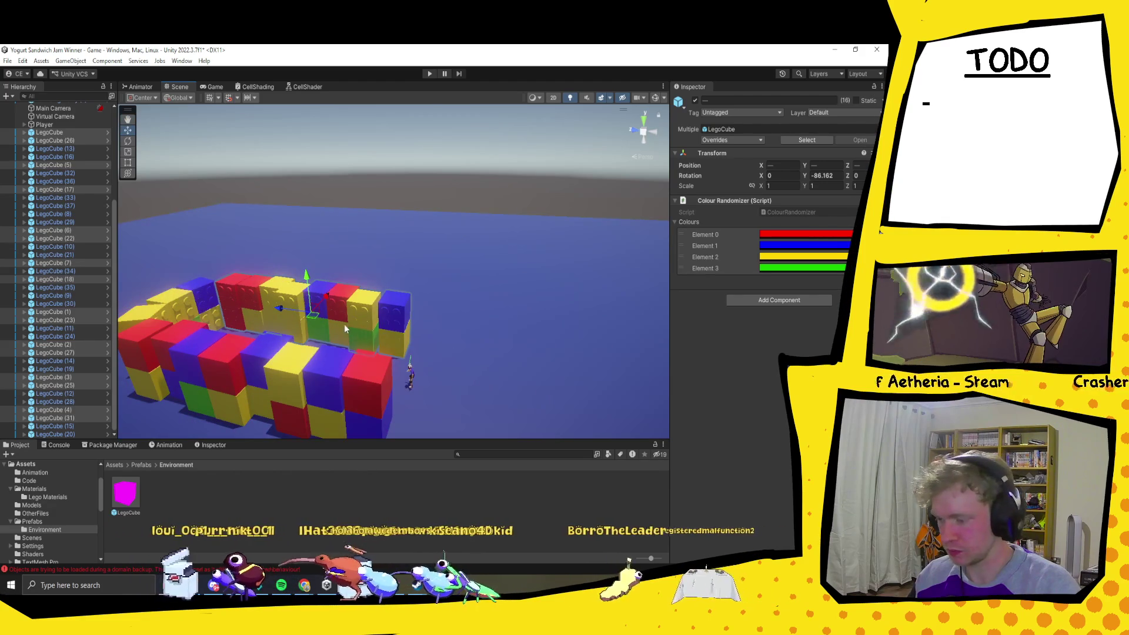
key("ctrl+d")
Step: Stack a copy of the new row on top and re-randomize the 24 cubes' colours
left_click(548, 186)
left_click_drag(377, 221, 546, 276)
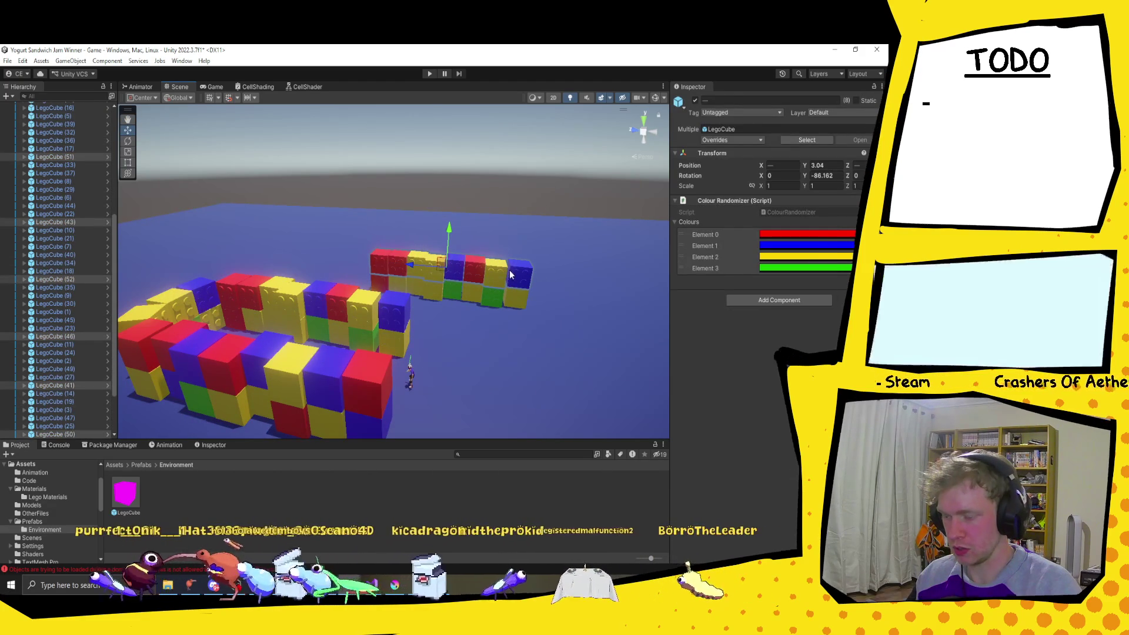
key("ctrl+d")
left_click_drag(448, 233, 451, 213)
mouse_move(361, 200)
left_mouse_down()
mouse_move(418, 249)
mouse_move(554, 298)
left_mouse_up()
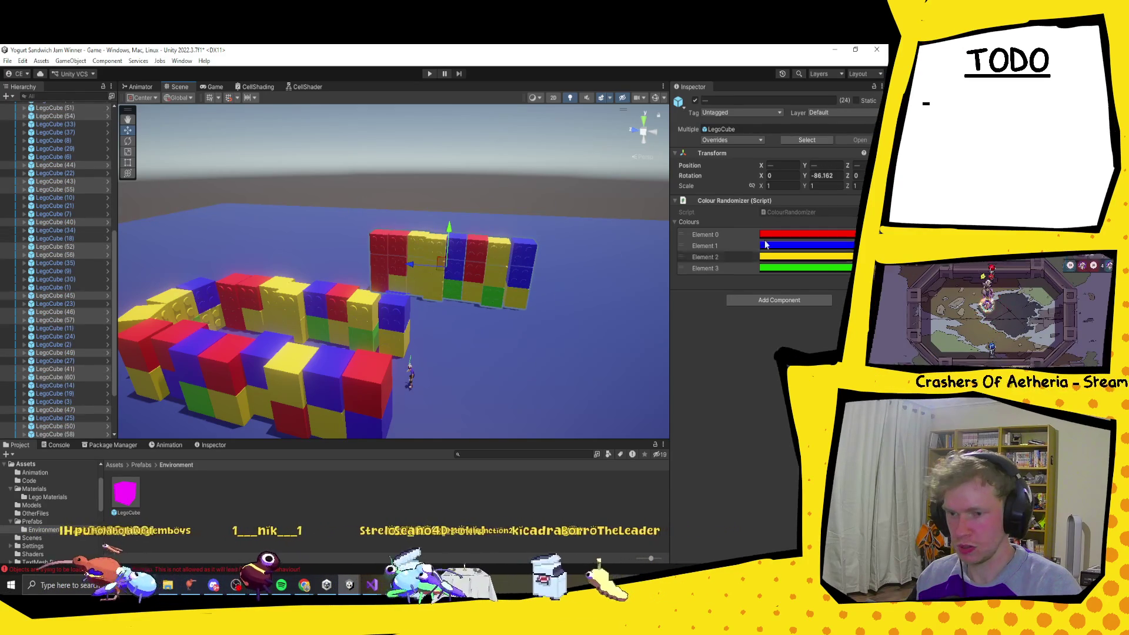
right_click(762, 201)
left_click(806, 351)
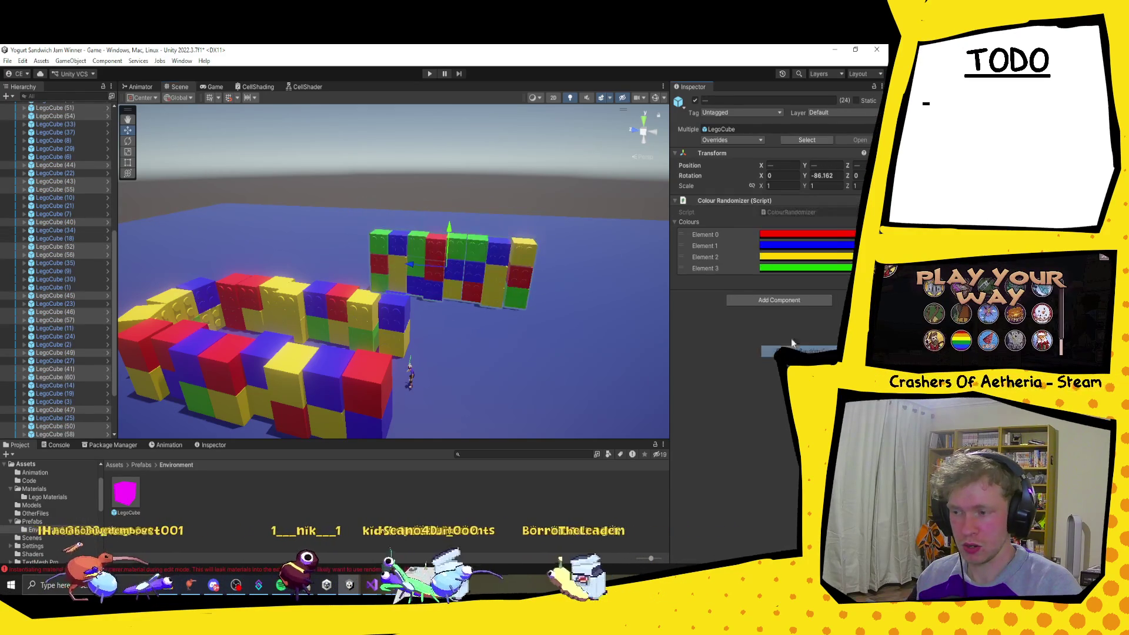
Step: Tip the wall section onto its side and place it as a roof on the left arch
mouse_move(541, 254)
left_mouse_down()
mouse_move(479, 274)
mouse_move(477, 317)
left_mouse_up()
key("e")
left_click_drag(404, 249, 335, 370)
key("w")
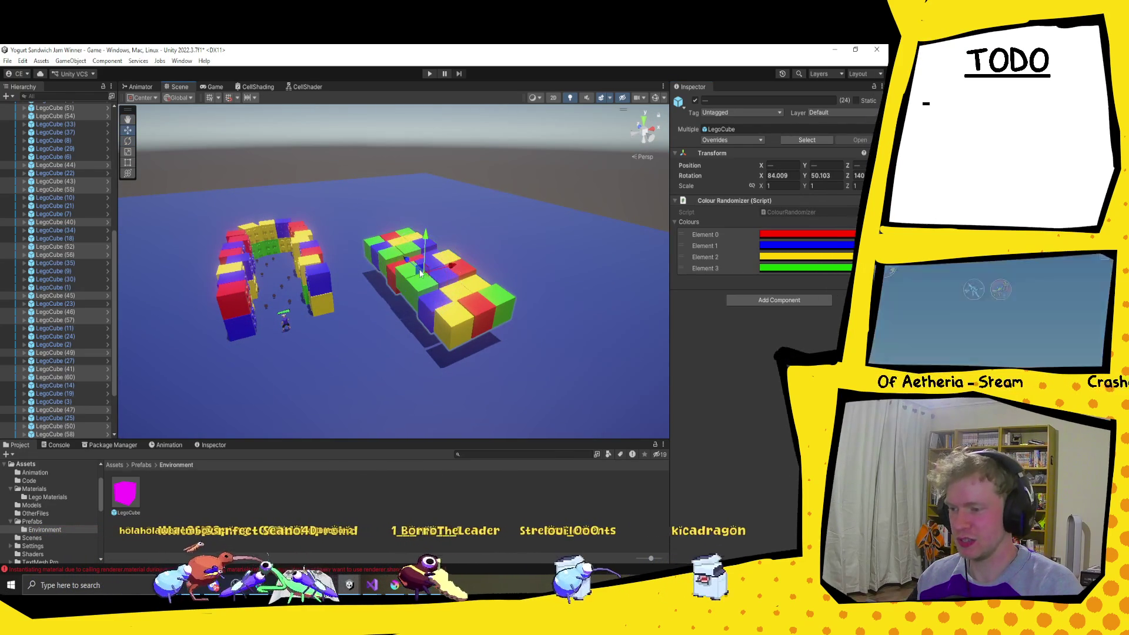
mouse_move(428, 275)
left_mouse_down()
mouse_move(264, 257)
mouse_move(271, 266)
left_mouse_up()
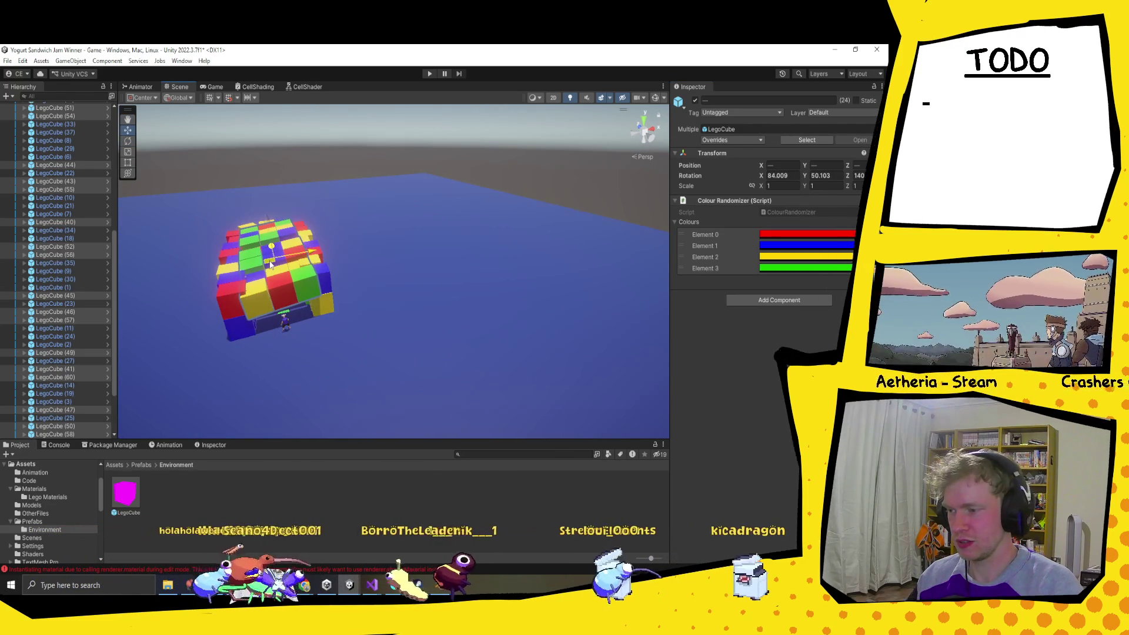
key("e")
left_click_drag(296, 230, 301, 237)
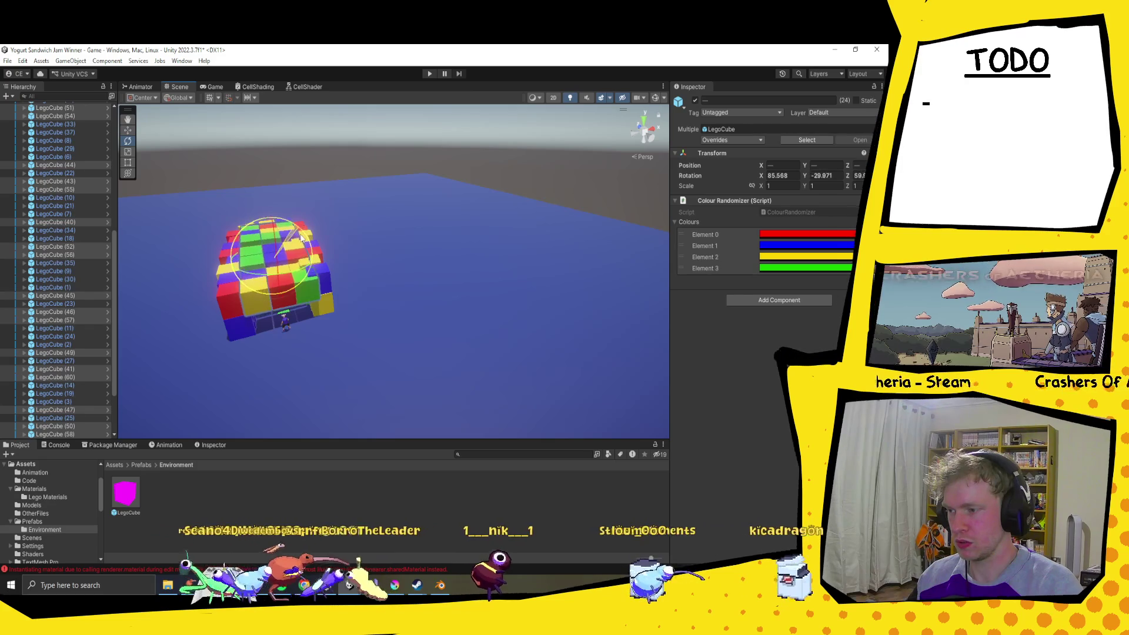
key("w")
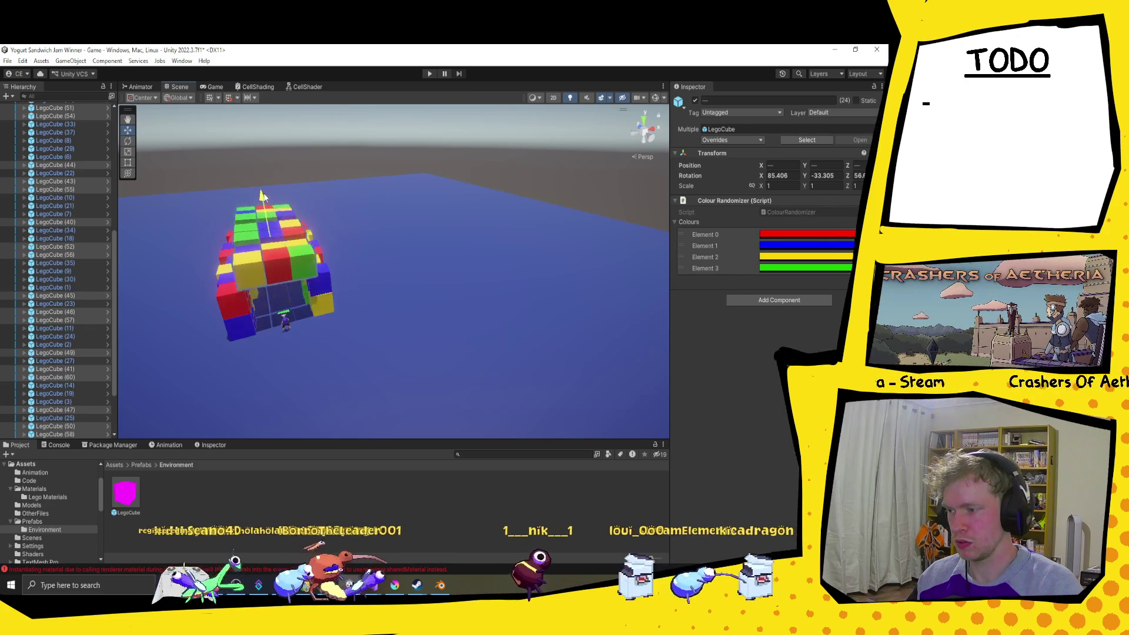
Step: Fine-tune the roof section's rotation and position so it lies flatter over the corridor
scroll(267, 283, "up", 5)
mouse_move(267, 277)
left_mouse_down()
mouse_move(280, 262)
mouse_move(340, 302)
mouse_move(298, 235)
mouse_move(344, 285)
left_mouse_up()
key("e")
left_click_drag(365, 188, 362, 192)
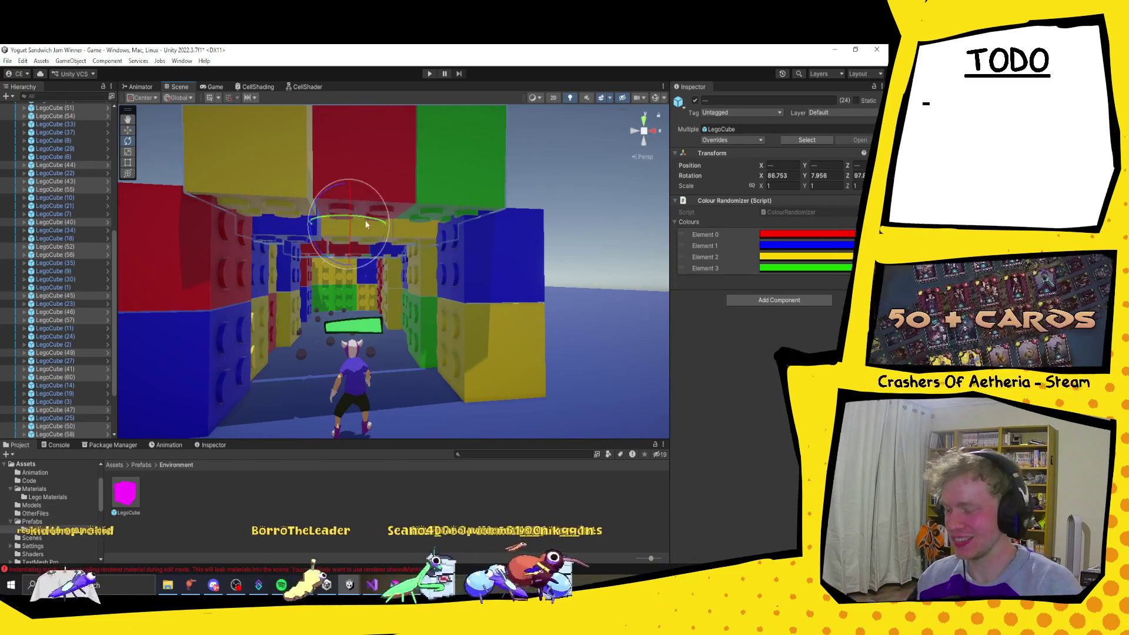
key("w")
left_click_drag(353, 231, 426, 272)
left_click_drag(492, 313, 450, 368)
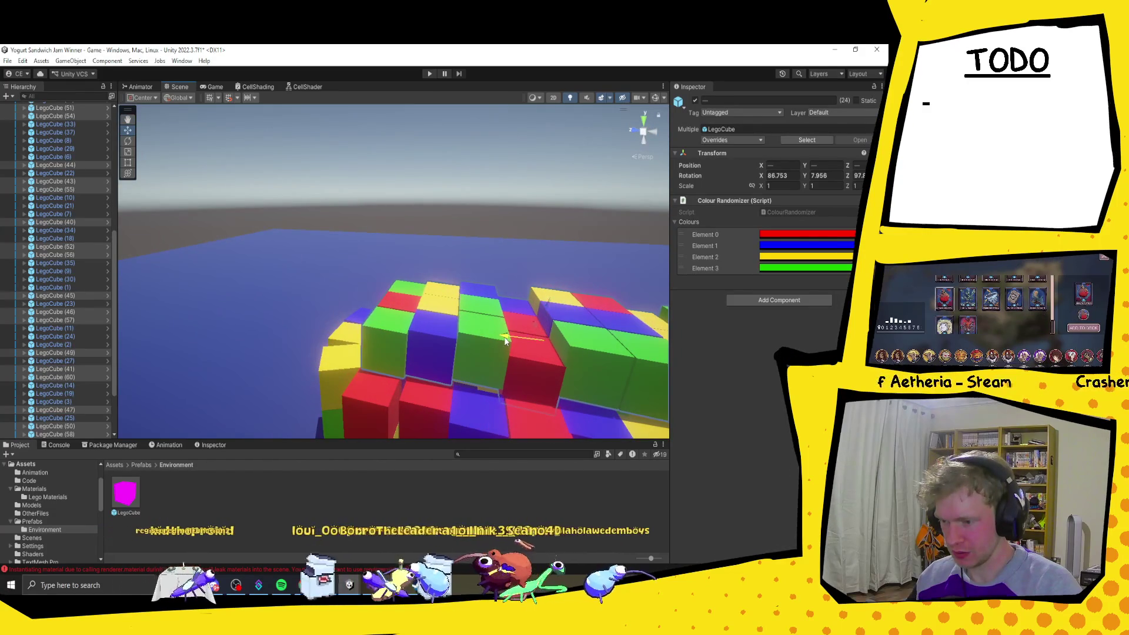
left_click_drag(506, 341, 497, 340)
key("e")
mouse_move(554, 312)
left_mouse_down()
mouse_move(390, 290)
mouse_move(411, 337)
mouse_move(467, 356)
mouse_move(422, 320)
mouse_move(430, 378)
mouse_move(429, 335)
mouse_move(430, 353)
mouse_move(463, 305)
left_mouse_up()
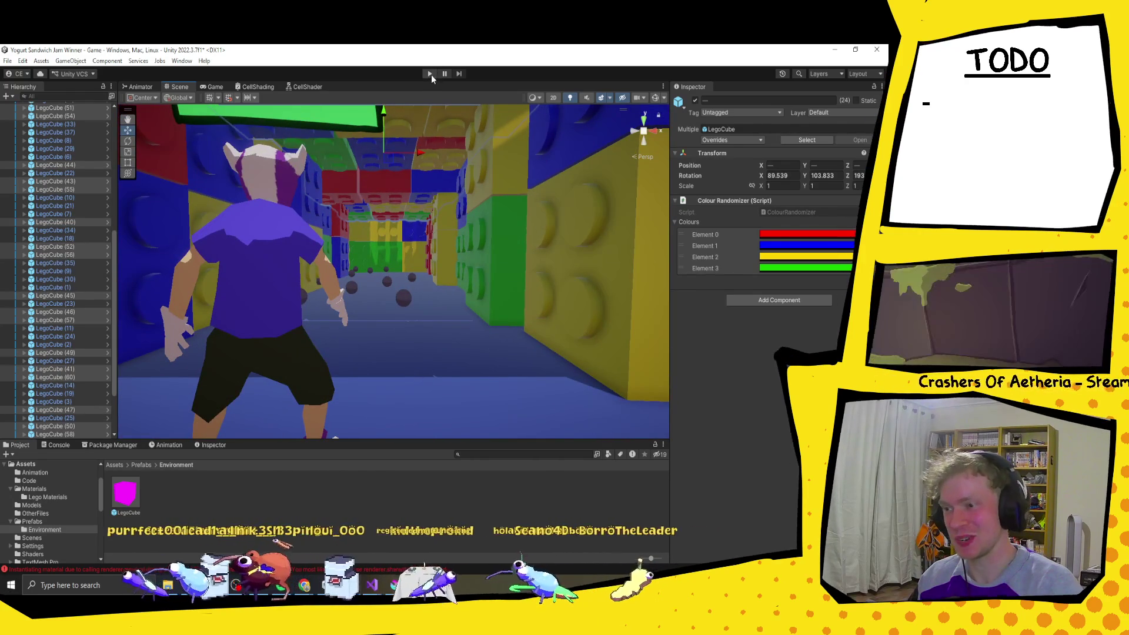
Step: Select the Player, collapse its children in the Hierarchy, frame it, and select the left yellow cube
scroll(437, 200, "down", 5)
mouse_move(360, 247)
left_mouse_down()
mouse_move(446, 347)
mouse_move(447, 311)
mouse_move(432, 304)
mouse_move(451, 321)
mouse_move(422, 319)
left_mouse_up()
left_click(444, 312)
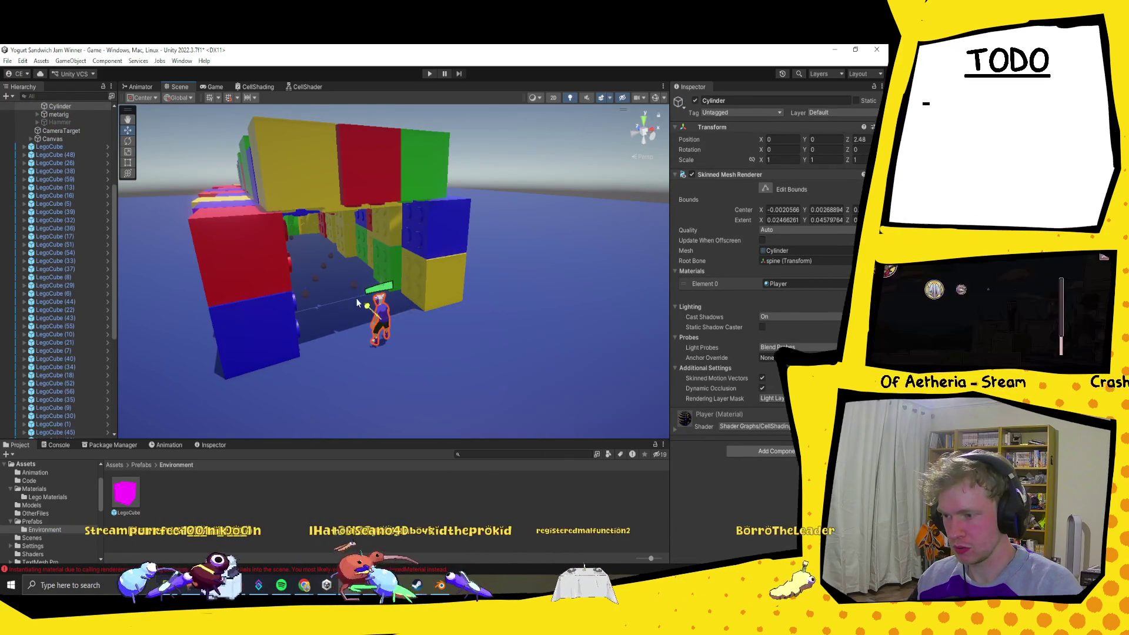
scroll(55, 279, "up", 5)
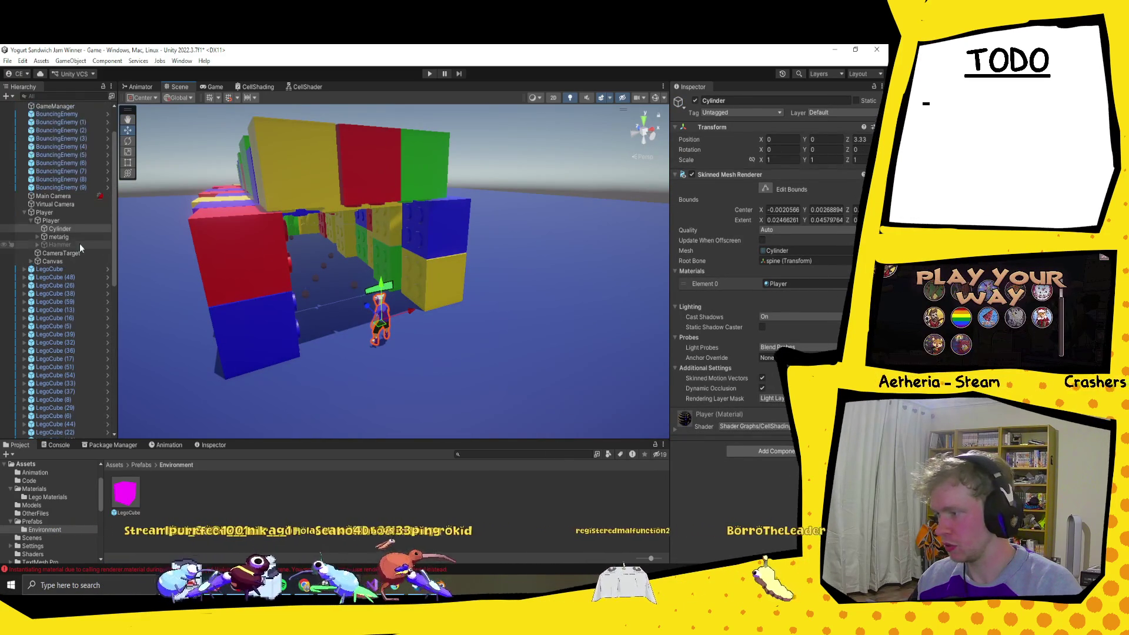
left_click(65, 213)
left_click_drag(367, 300, 345, 283)
left_click(24, 213)
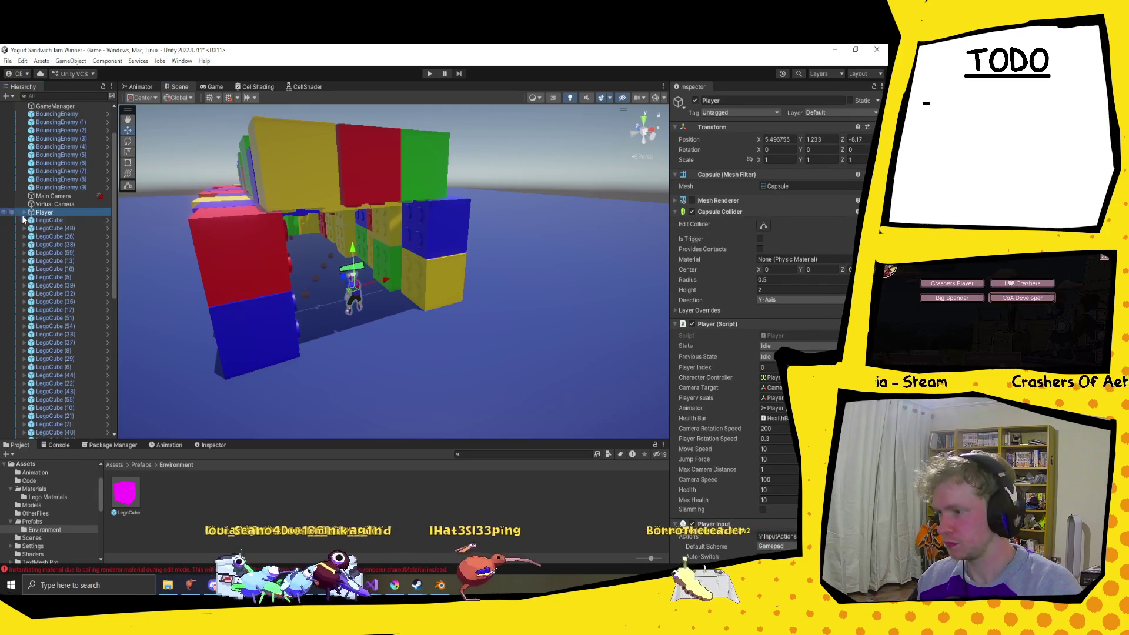
key("f")
left_click_drag(412, 294, 446, 291)
left_click(423, 256)
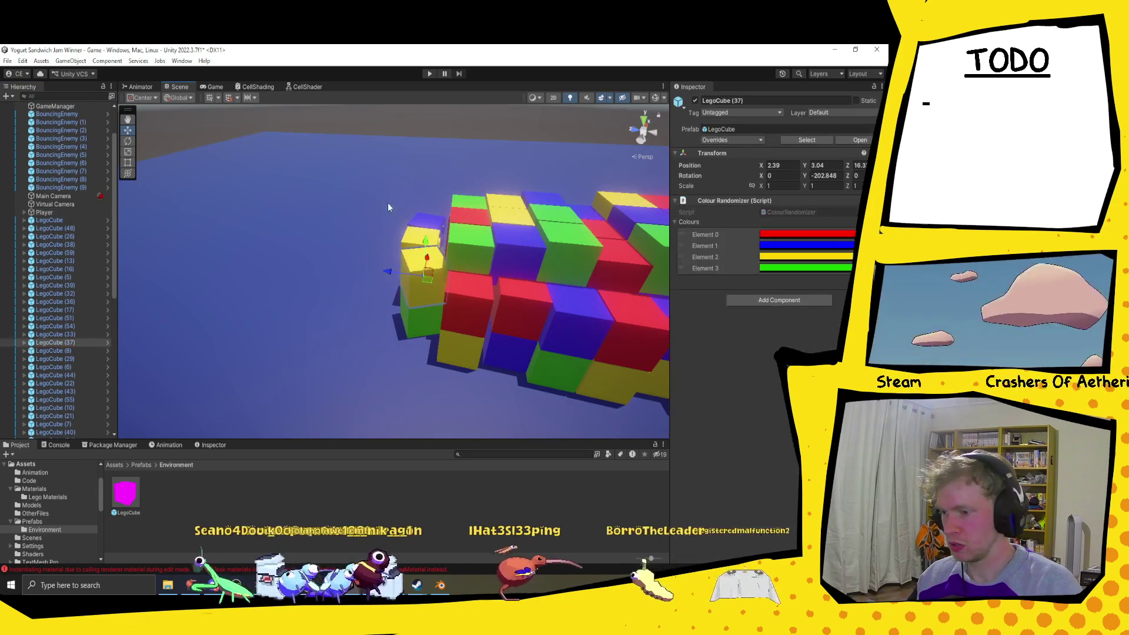
Step: Duplicate six end cubes of the wall and move the copies to the block's far end
left_click_drag(386, 319, 432, 274)
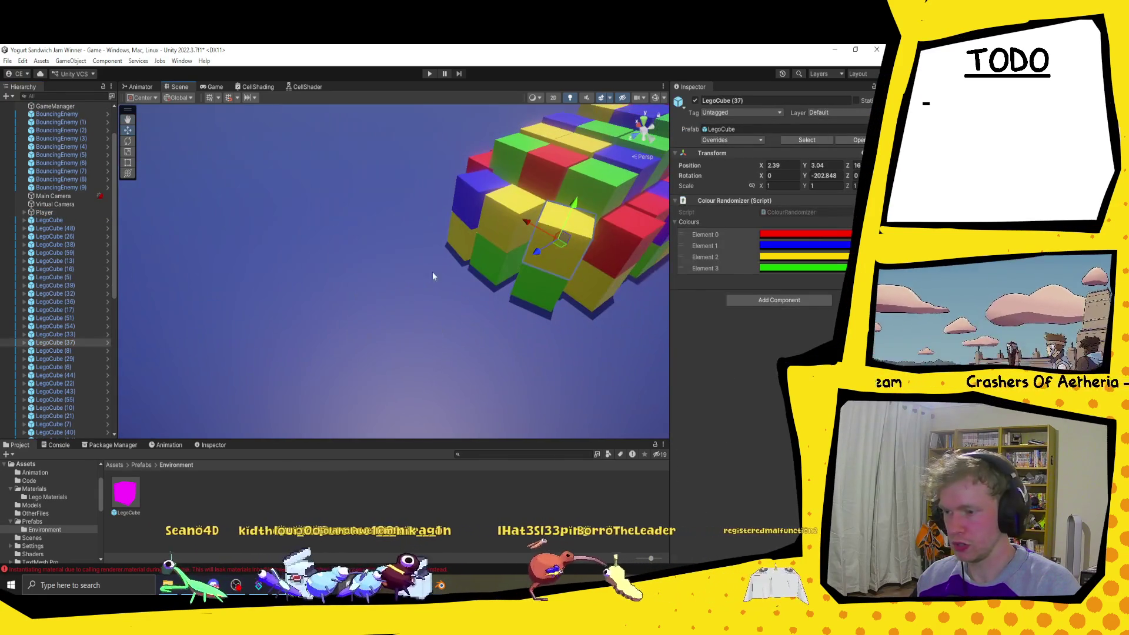
left_click(465, 210, "shift")
left_click(496, 256, "shift")
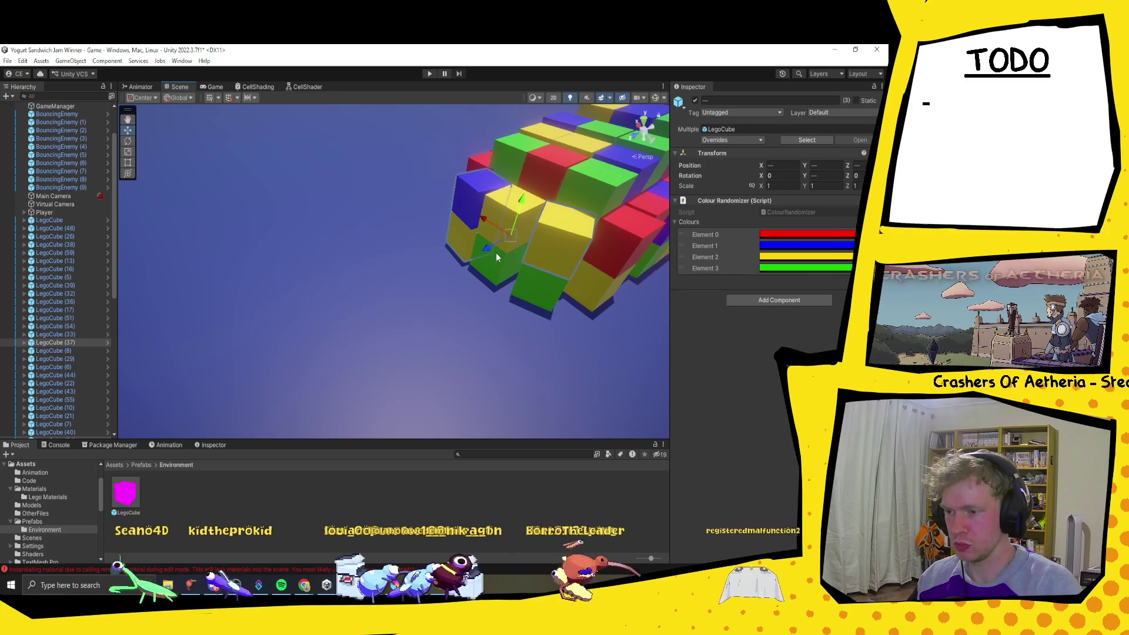
left_click(496, 265, "shift")
left_click(495, 209, "shift")
left_click(535, 294, "shift")
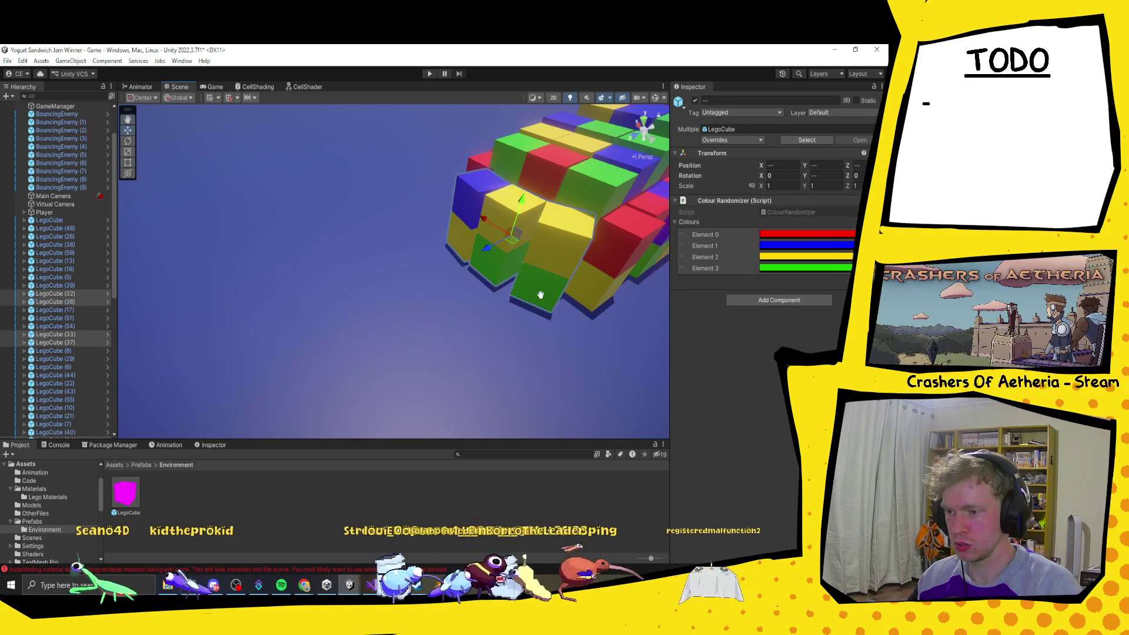
scroll(550, 299, "down", 5)
key("ctrl+d")
mouse_move(240, 289)
left_mouse_down()
mouse_move(506, 240)
mouse_move(489, 246)
left_mouse_up()
Step: Rotate the copied cubes into place and re-randomize their colours
key("e")
mouse_move(537, 189)
left_mouse_down()
mouse_move(533, 215)
mouse_move(580, 188)
mouse_move(484, 286)
mouse_move(439, 425)
left_mouse_up()
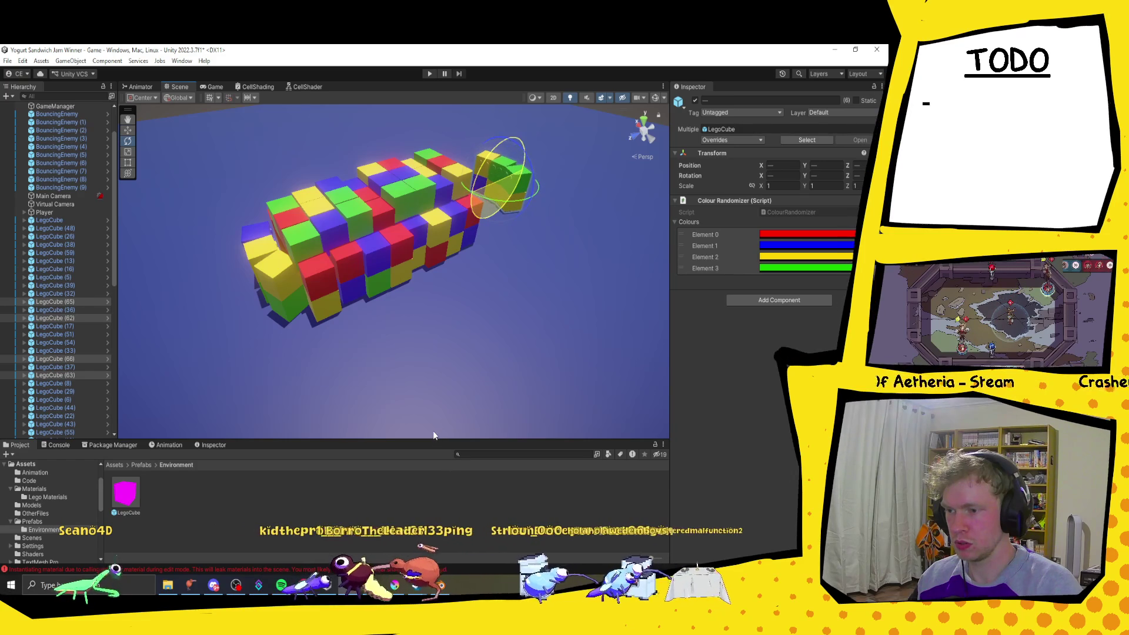
right_click(763, 201)
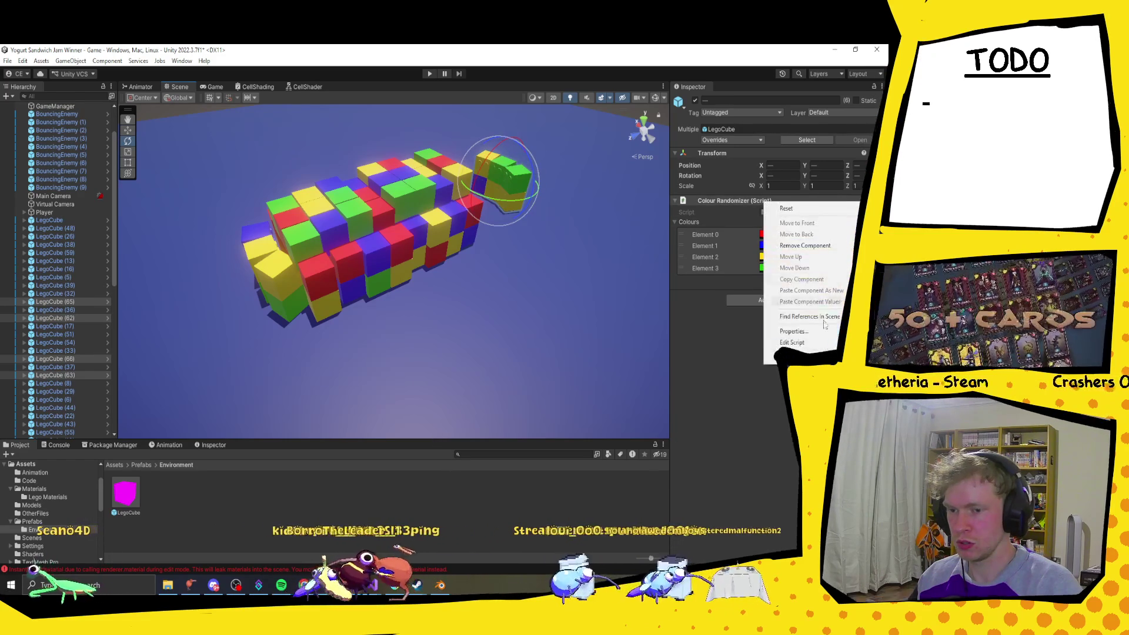
left_click(800, 356)
scroll(510, 175, "up", 5)
scroll(574, 178, "down", 3)
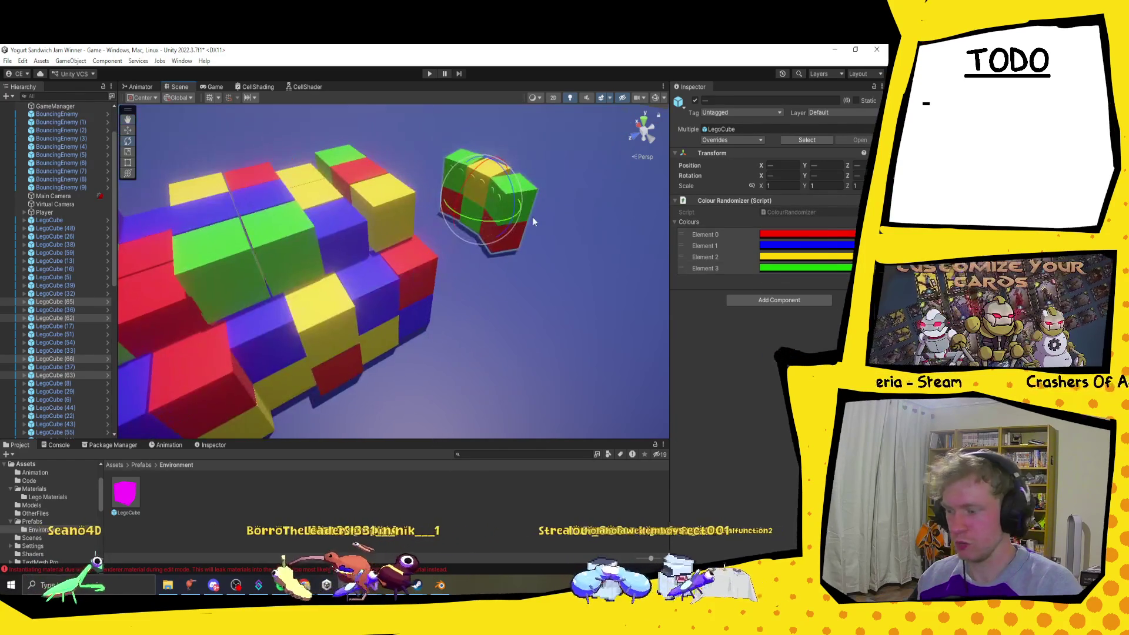
Step: Push the recoloured group left against the main structure and fly the view into the corridor
key("w")
left_click_drag(482, 207, 421, 232)
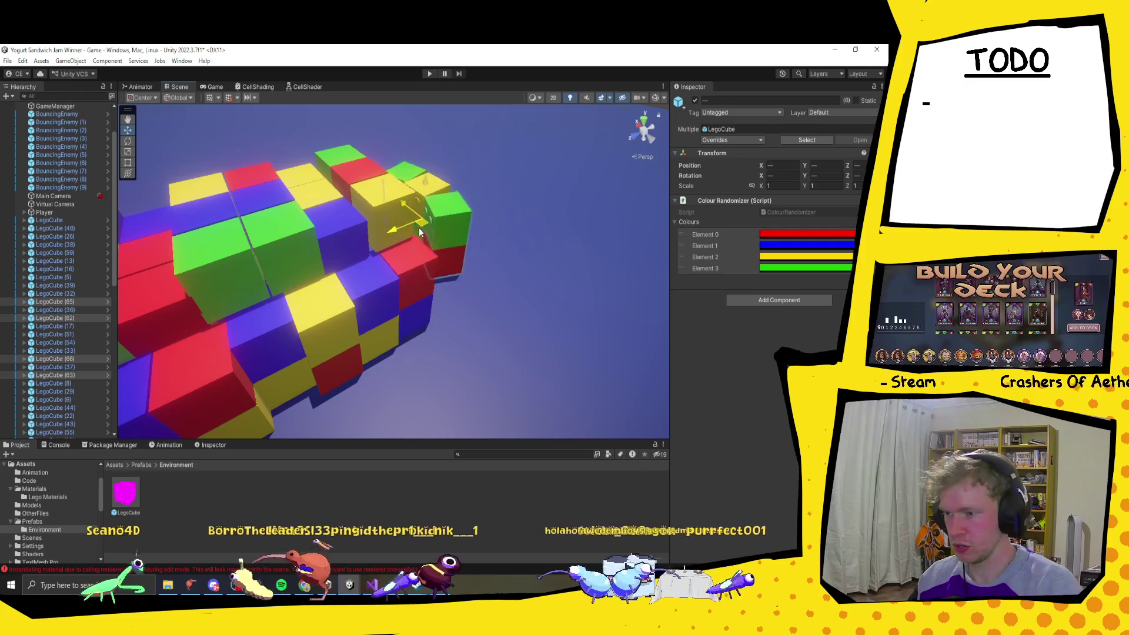
scroll(332, 285, "up", 5)
mouse_move(397, 303)
left_mouse_down()
mouse_move(644, 298)
mouse_move(518, 319)
mouse_move(438, 263)
mouse_move(478, 252)
mouse_move(499, 266)
left_mouse_up()
key("e")
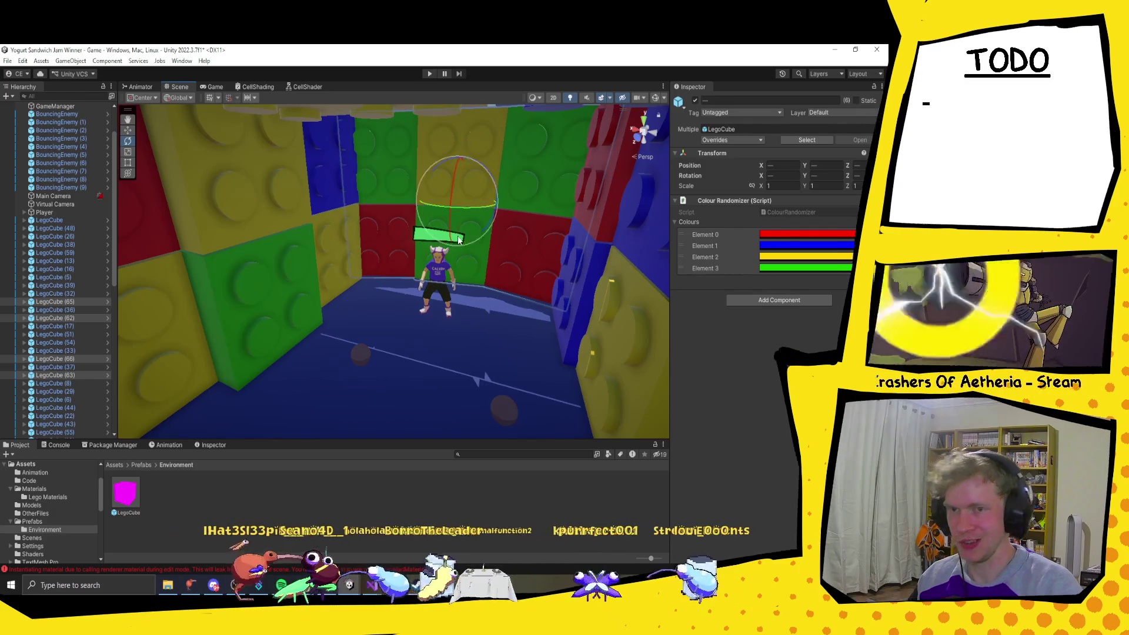
scroll(459, 240, "down", 3)
mouse_move(542, 271)
left_mouse_down()
mouse_move(643, 312)
mouse_move(469, 306)
mouse_move(554, 332)
mouse_move(497, 288)
mouse_move(534, 327)
left_mouse_up()
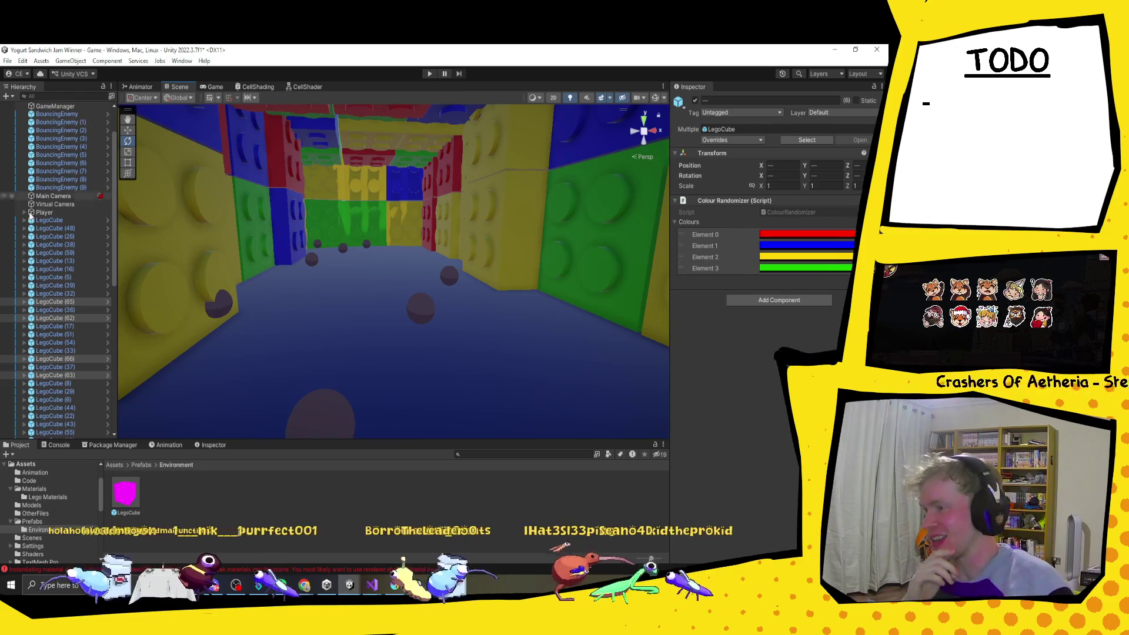
Step: Set the first BouncingEnemy's Scale X to 1 and apply the override to its prefab
left_click(68, 116)
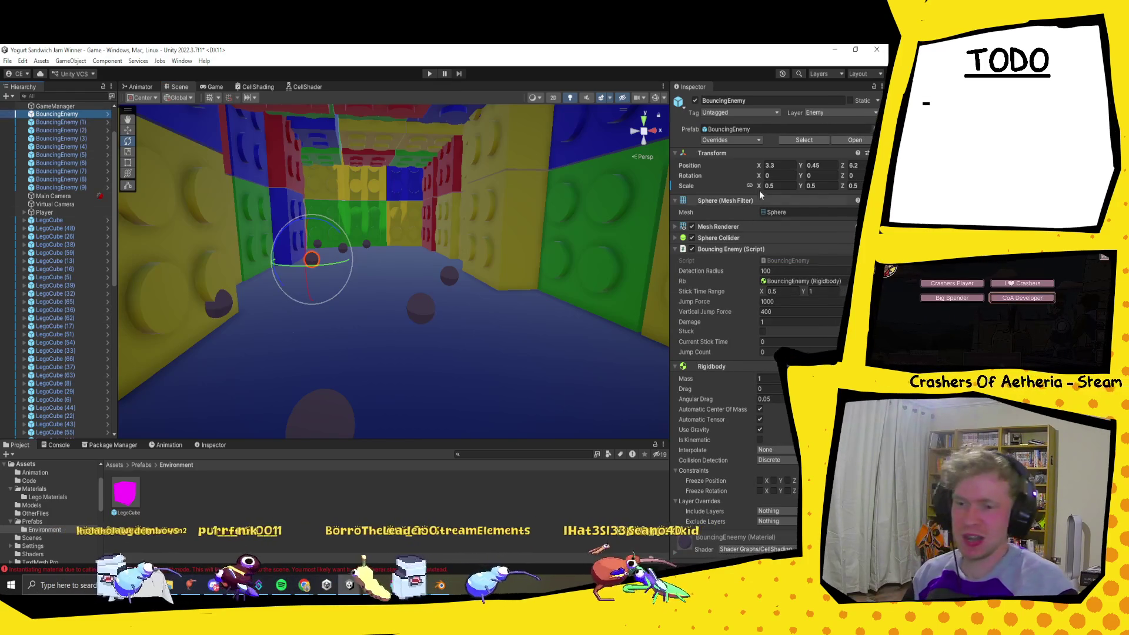
type("1")
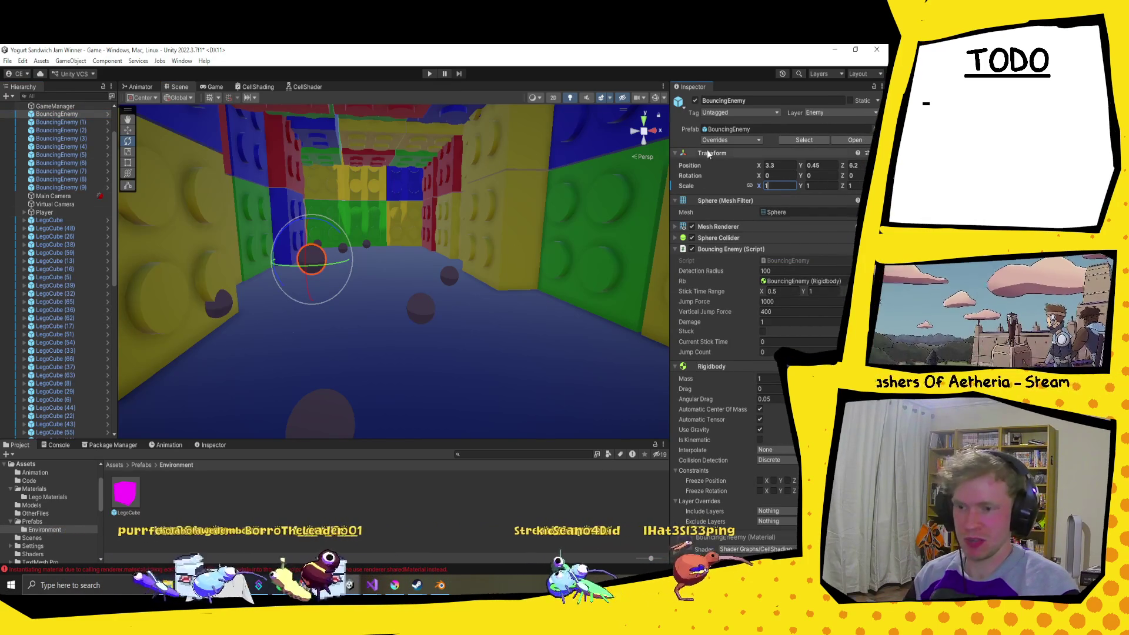
left_click(727, 139)
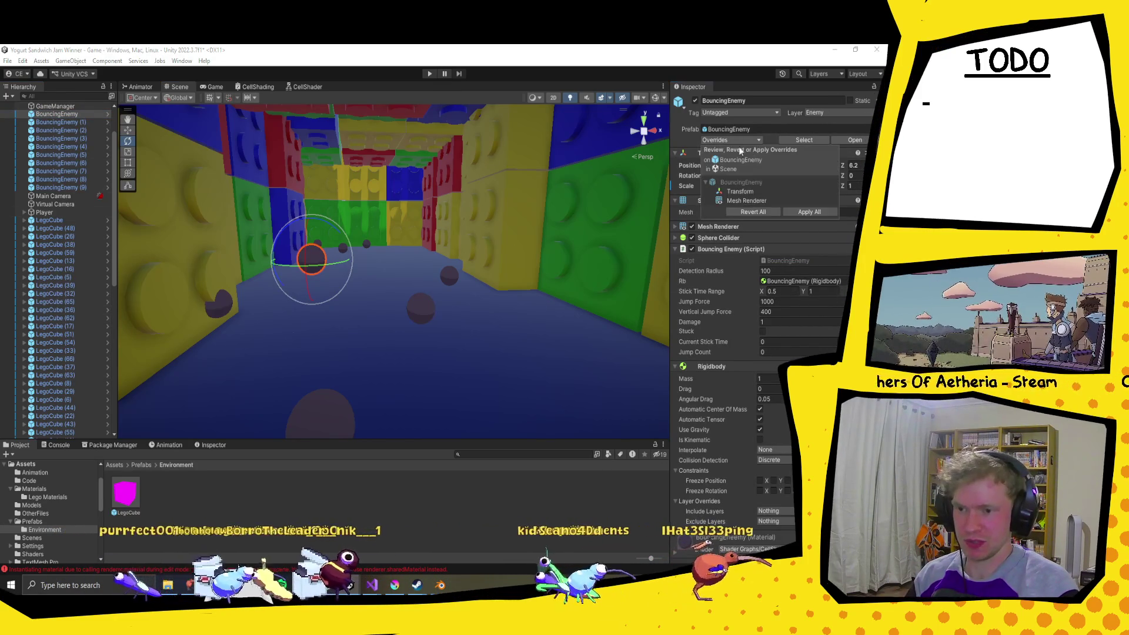
left_click(791, 213)
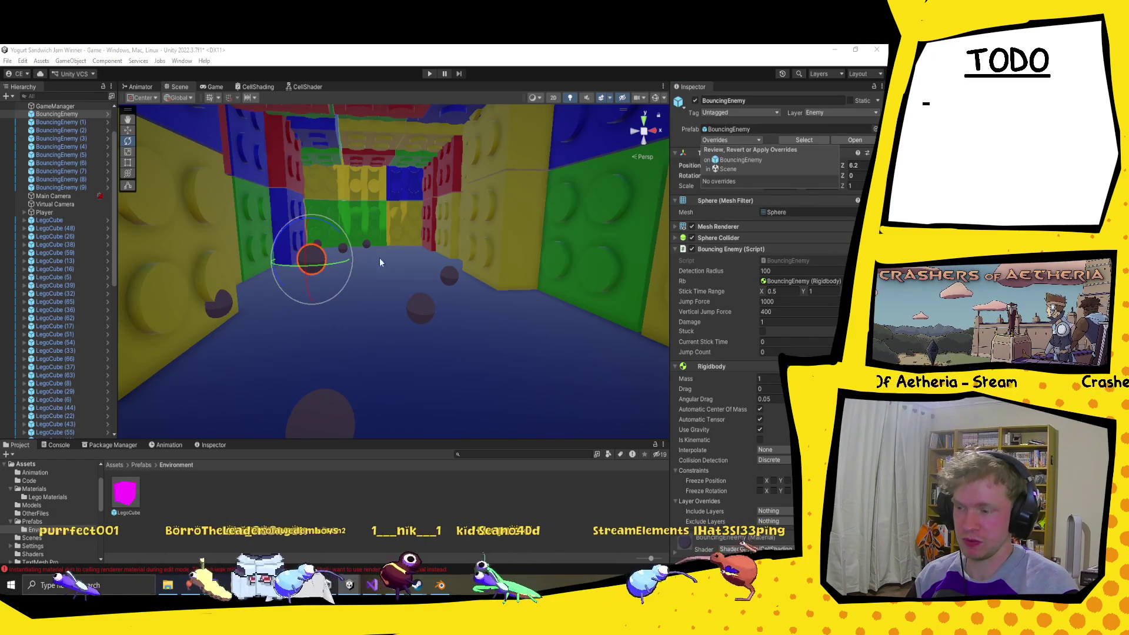
Step: Scale all ten BouncingEnemies to 1 and start Play mode
scroll(400, 235, "up", 5)
scroll(449, 308, "up", 3)
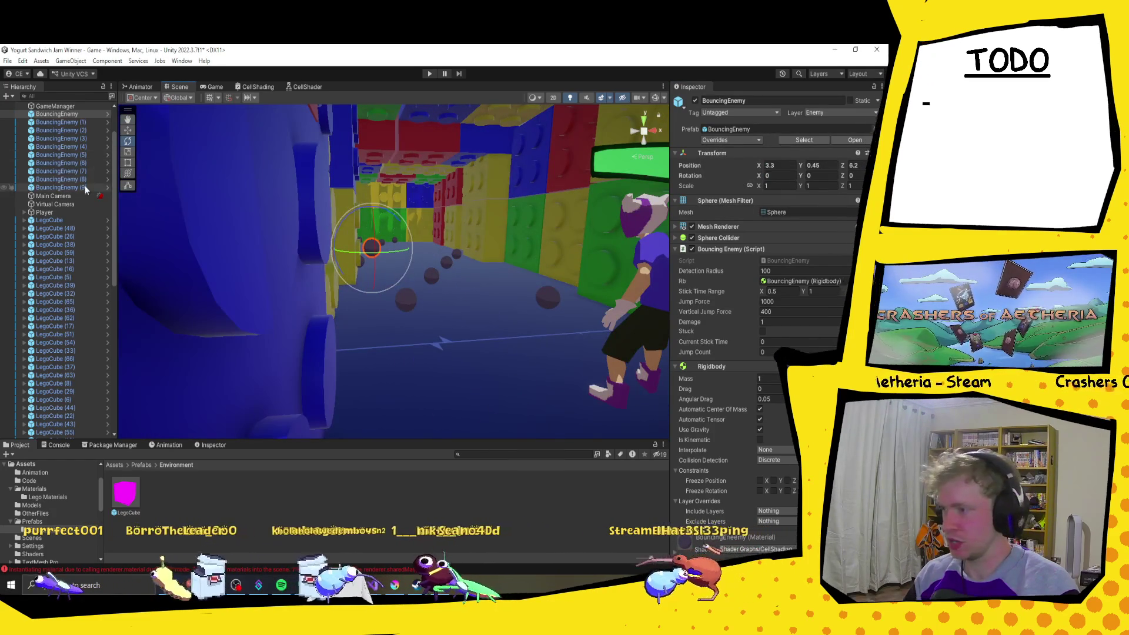
left_click(59, 187, "shift")
left_click(777, 186)
type("1")
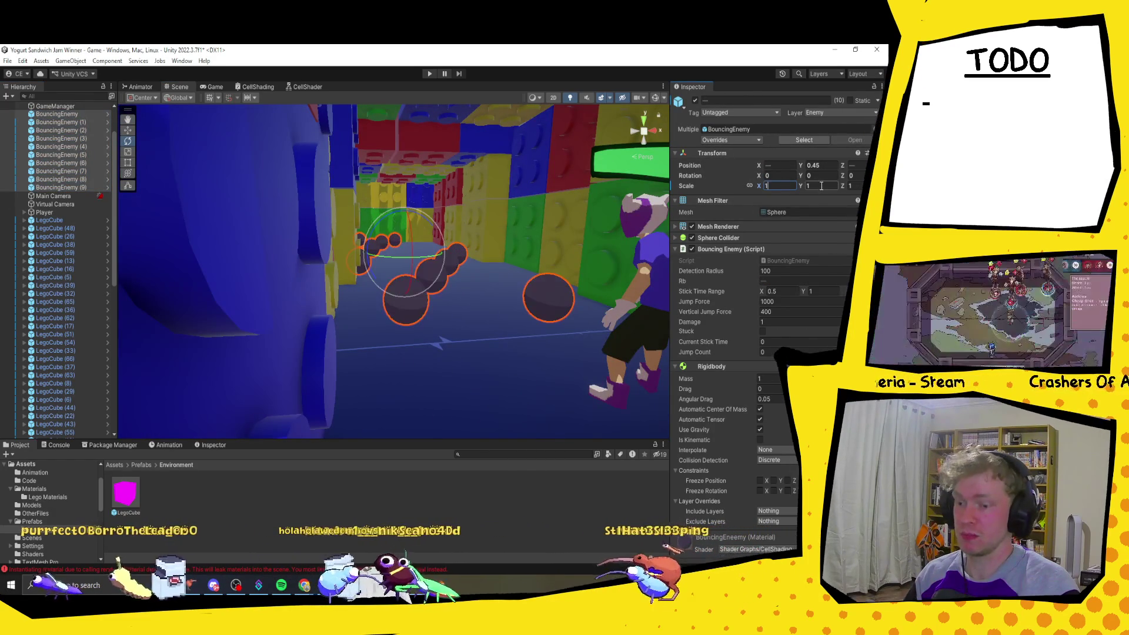
left_click_drag(647, 242, 469, 109)
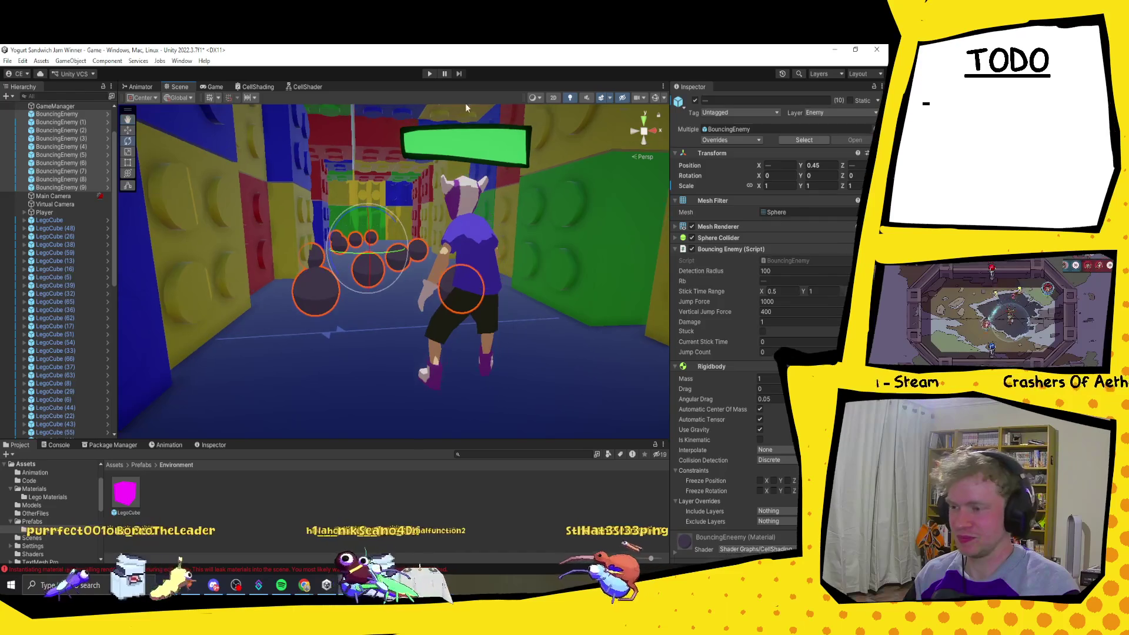
left_click(426, 75)
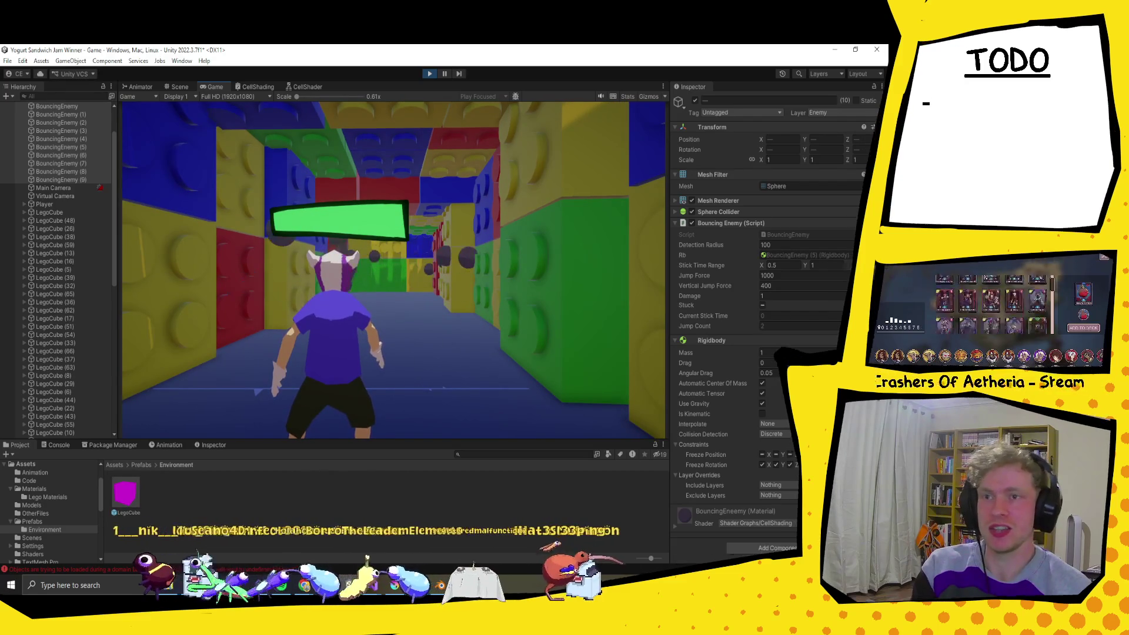
Step: Run the character through the corridor past the bouncing enemies, then stop Play mode
key("w")
key("w")
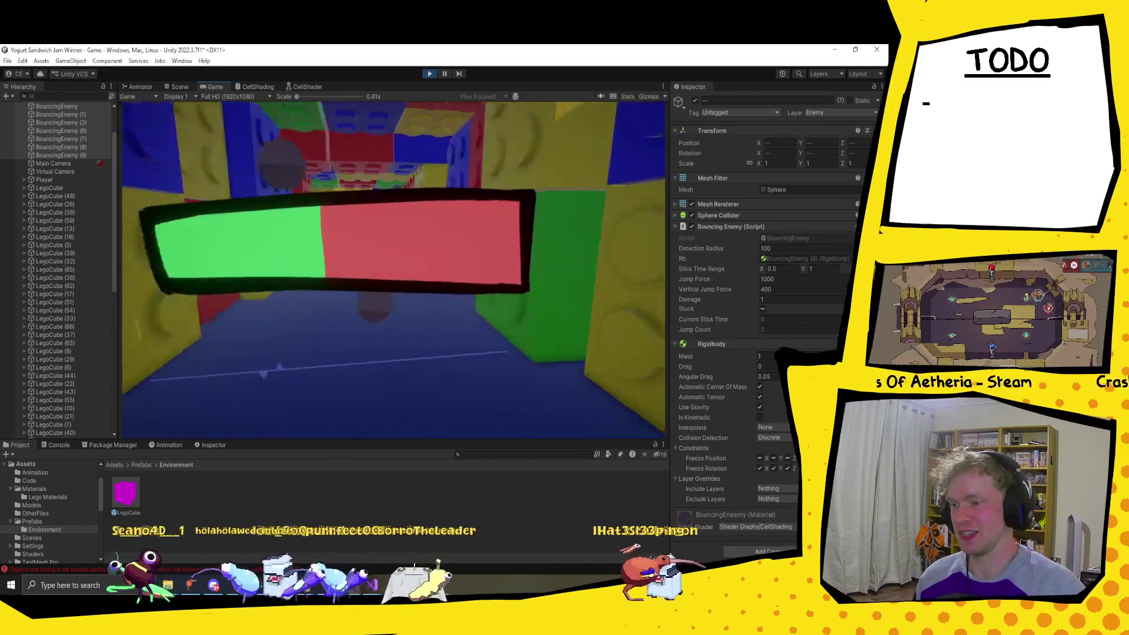
key("w")
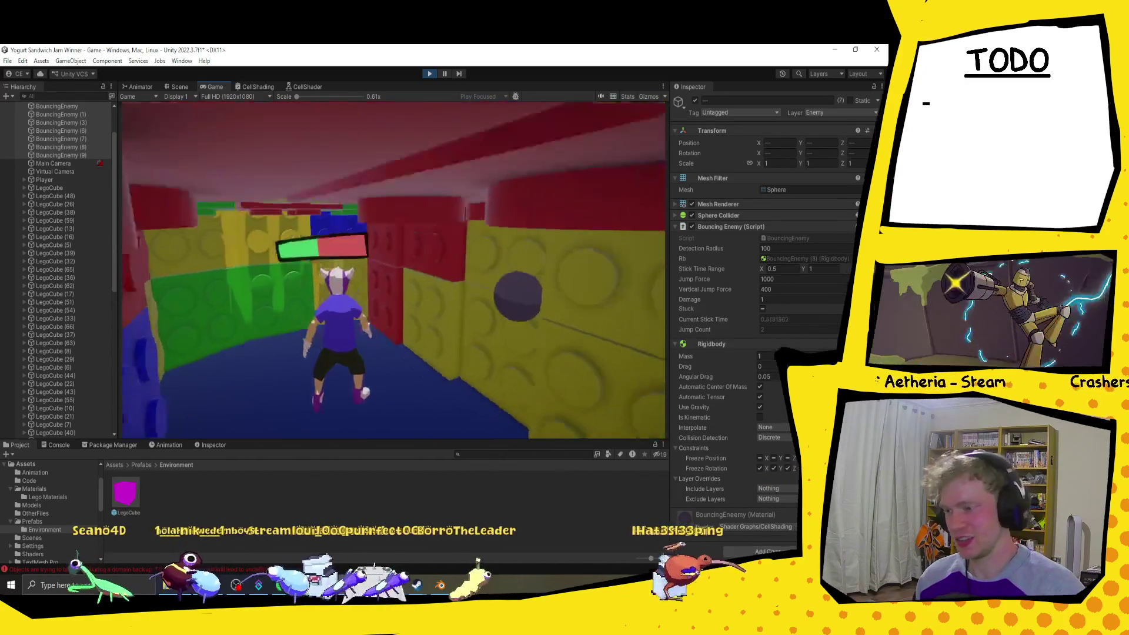
key("w")
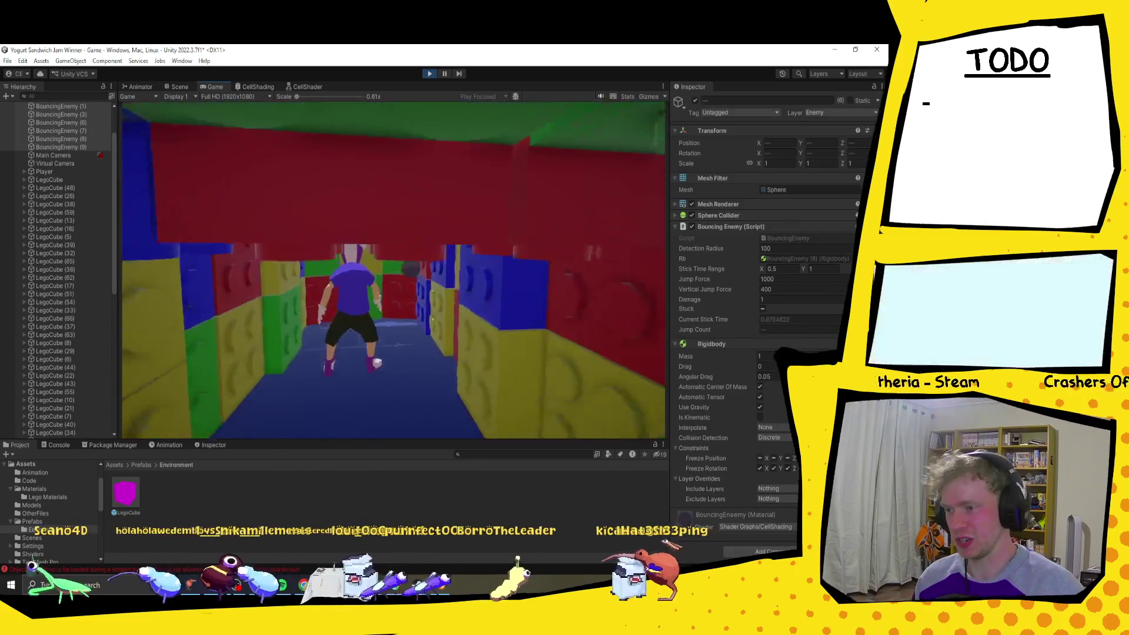
key("w")
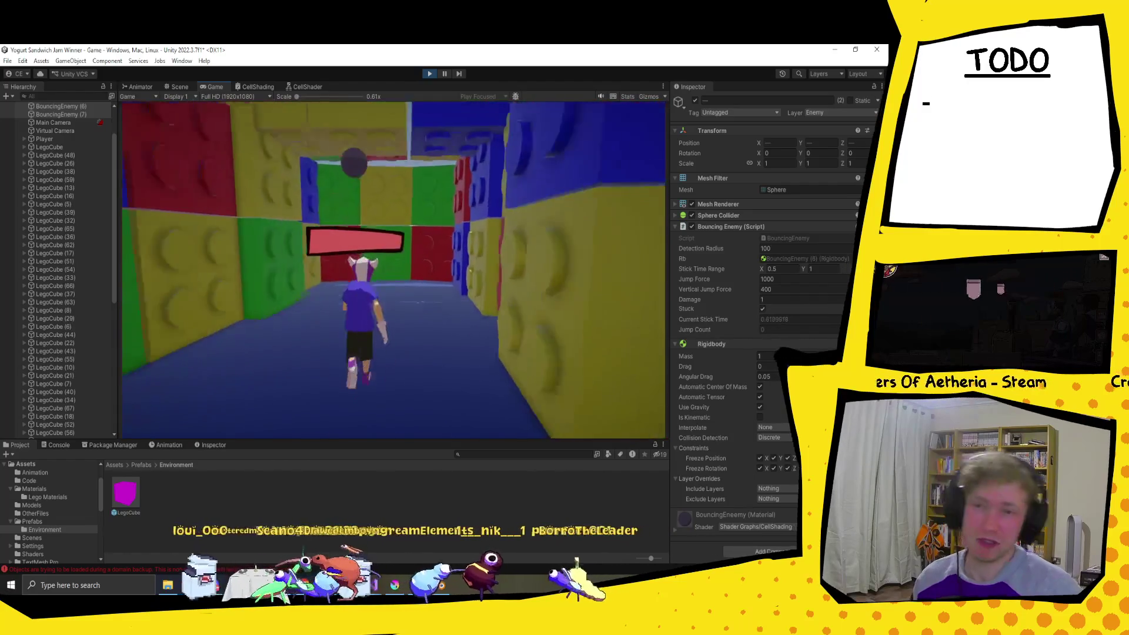
key("w")
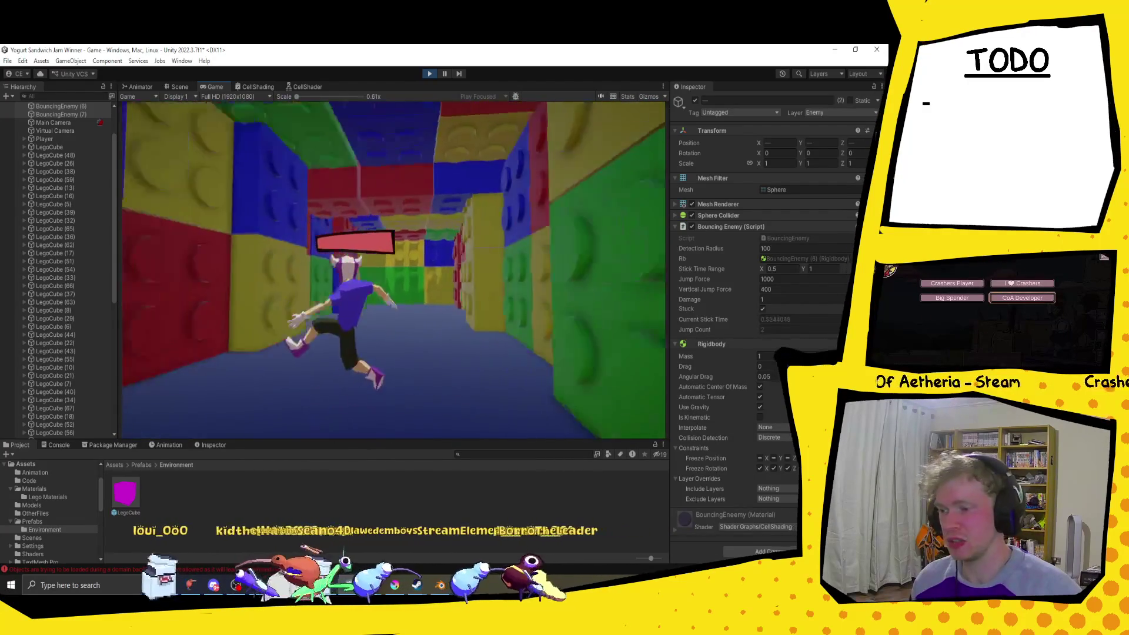
key("w")
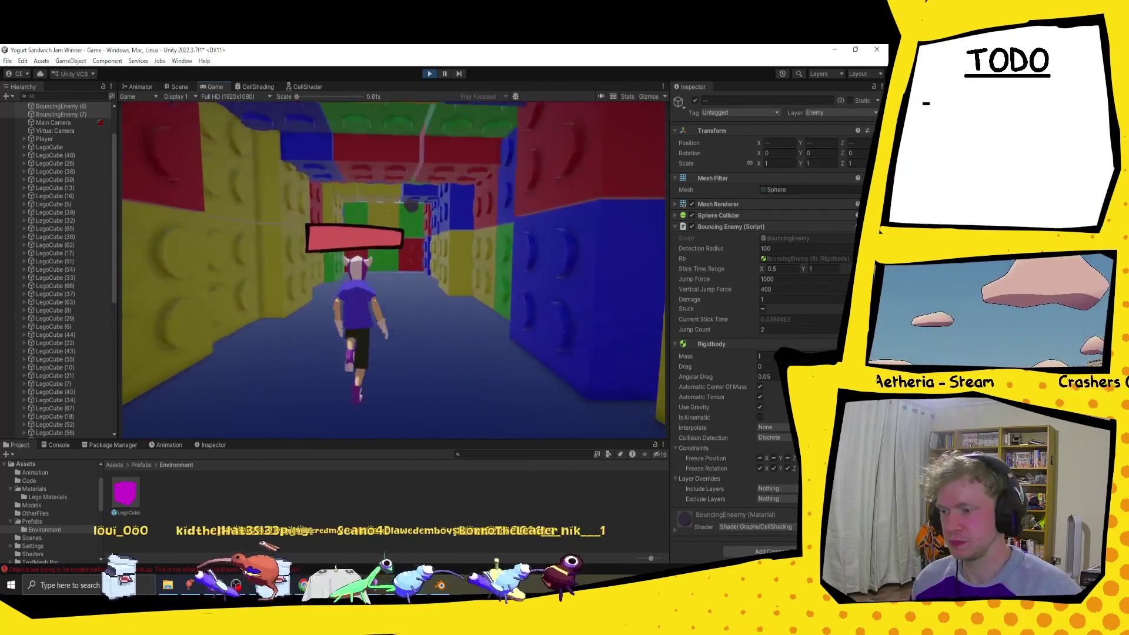
key("w")
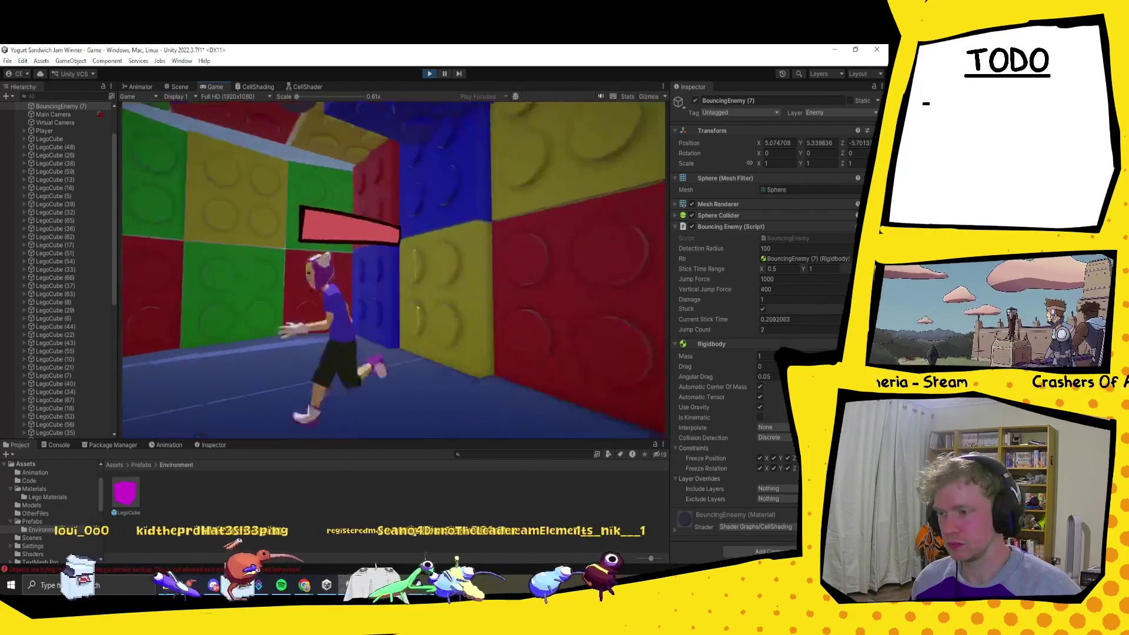
key("w")
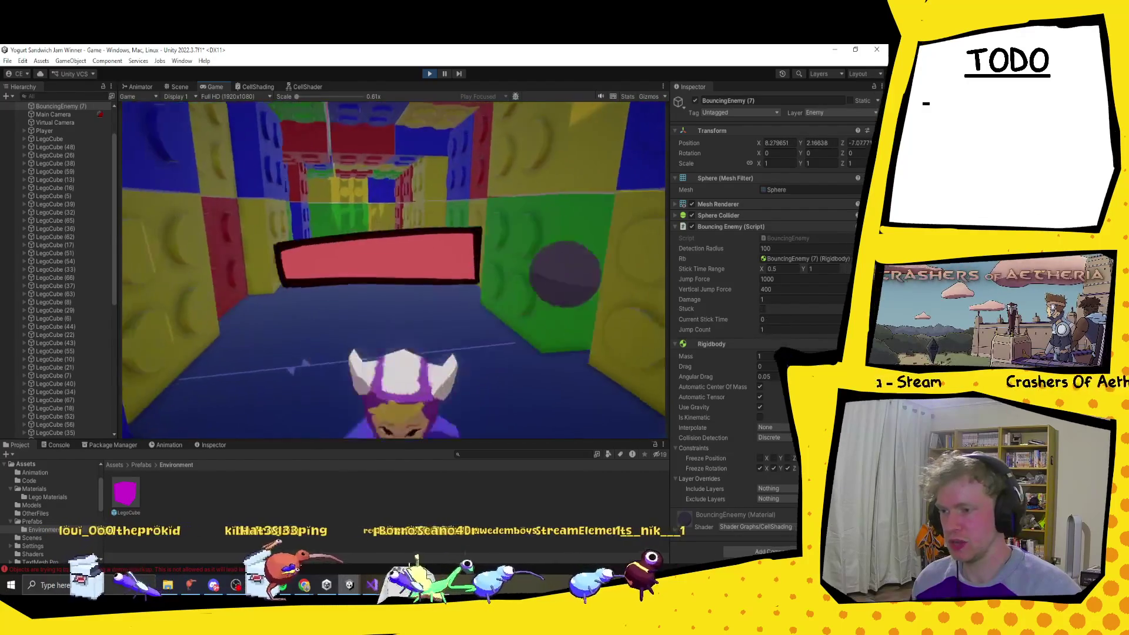
key("w")
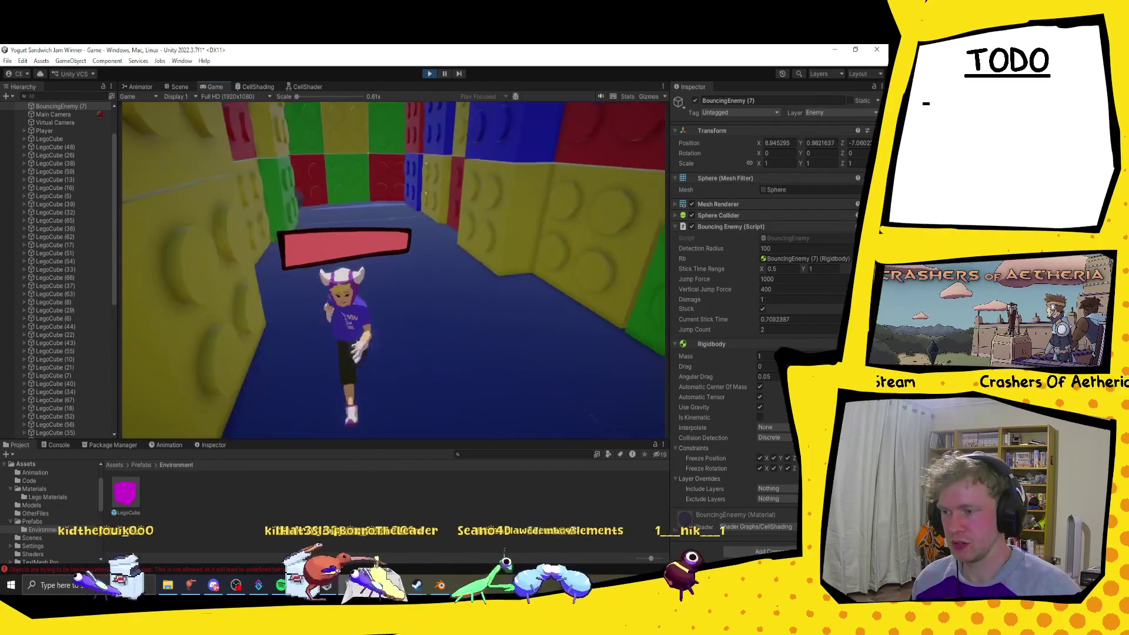
key("w")
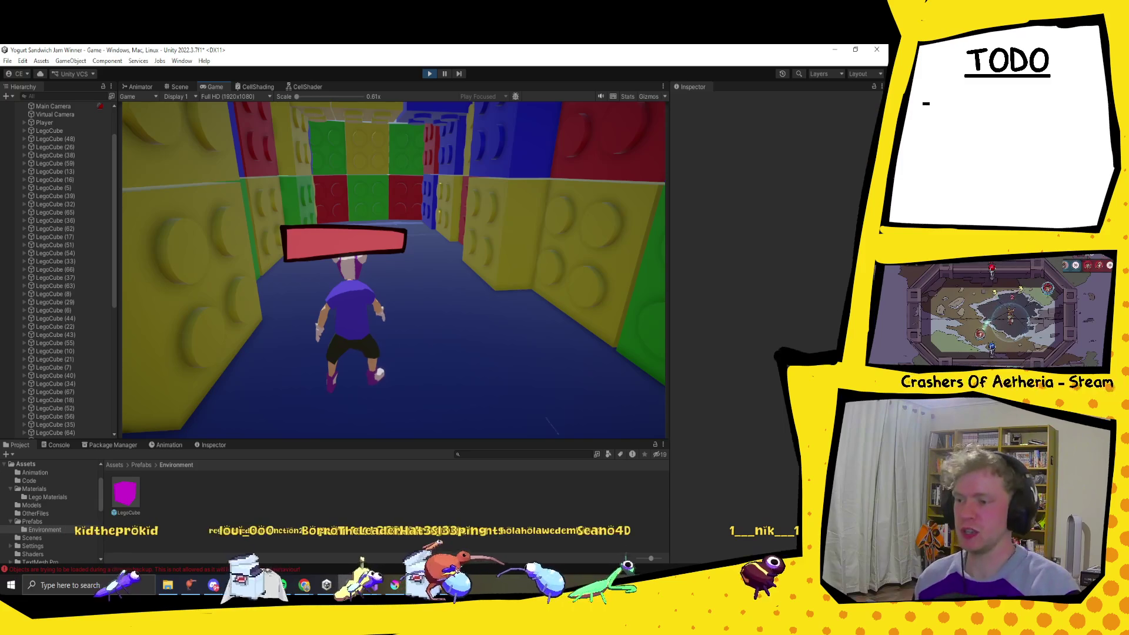
left_click(430, 74)
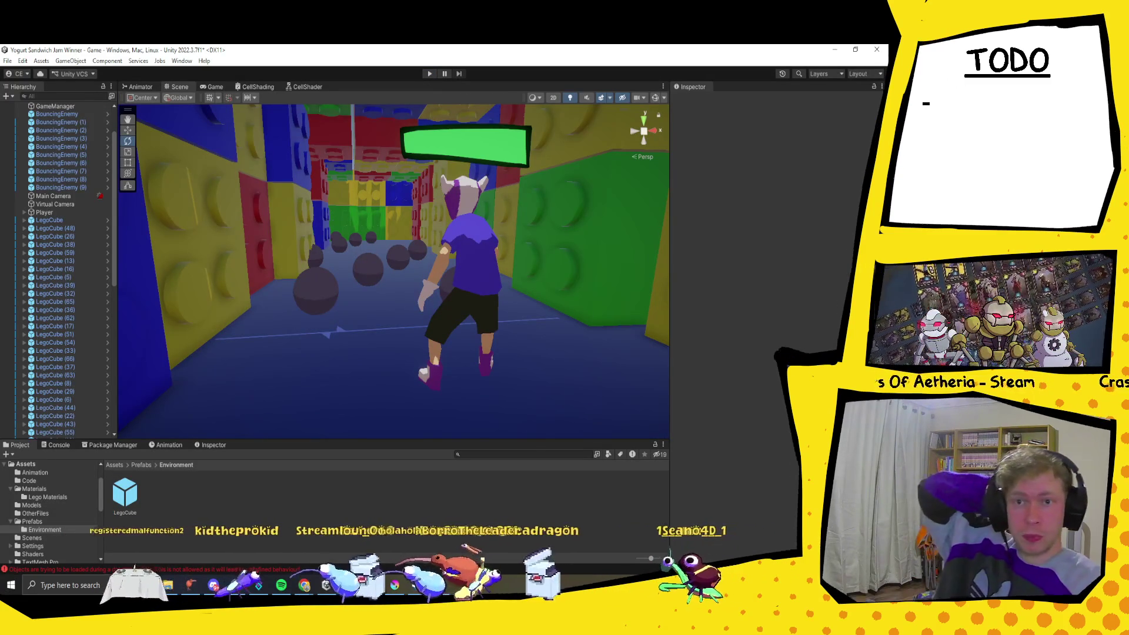
Step: Select red LegoCube (41) in the corridor and open its Element 0 colour picker
mouse_move(431, 244)
left_mouse_down()
mouse_move(439, 230)
mouse_move(621, 253)
mouse_move(595, 256)
mouse_move(615, 242)
mouse_move(496, 277)
mouse_move(502, 219)
mouse_move(394, 237)
mouse_move(491, 232)
mouse_move(370, 317)
mouse_move(373, 196)
mouse_move(358, 213)
mouse_move(403, 335)
mouse_move(283, 337)
mouse_move(411, 313)
mouse_move(382, 382)
mouse_move(360, 348)
mouse_move(386, 376)
left_mouse_up()
scroll(382, 379, "down", 10)
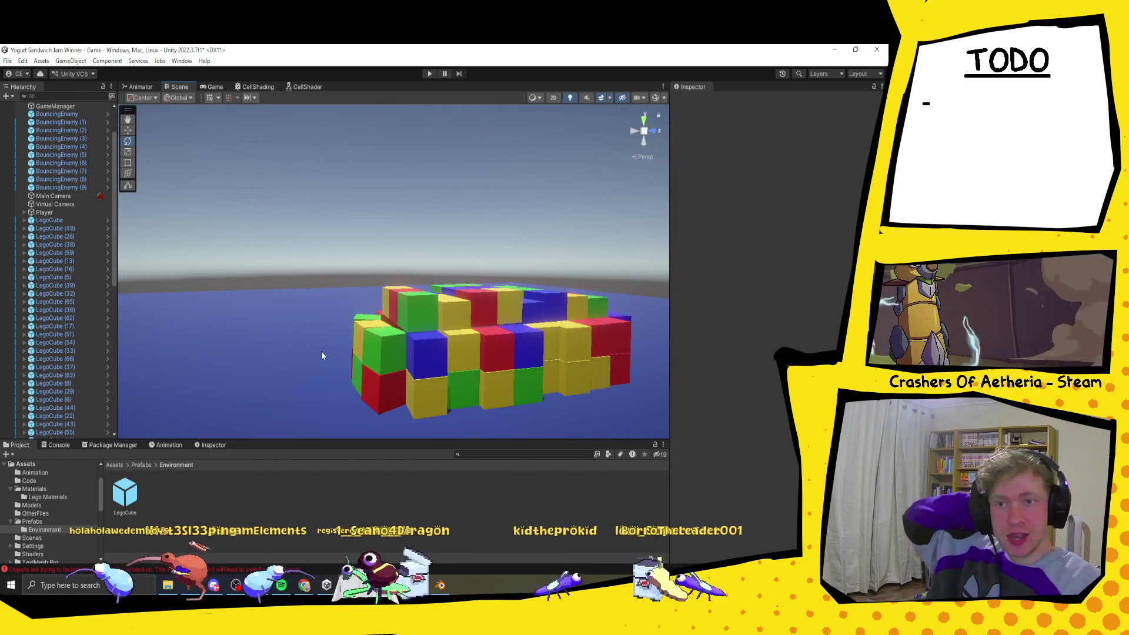
mouse_move(313, 393)
left_mouse_down()
mouse_move(360, 403)
mouse_move(389, 387)
mouse_move(511, 437)
mouse_move(504, 390)
mouse_move(433, 391)
mouse_move(272, 348)
mouse_move(353, 336)
mouse_move(378, 284)
mouse_move(410, 292)
mouse_move(387, 300)
left_mouse_up()
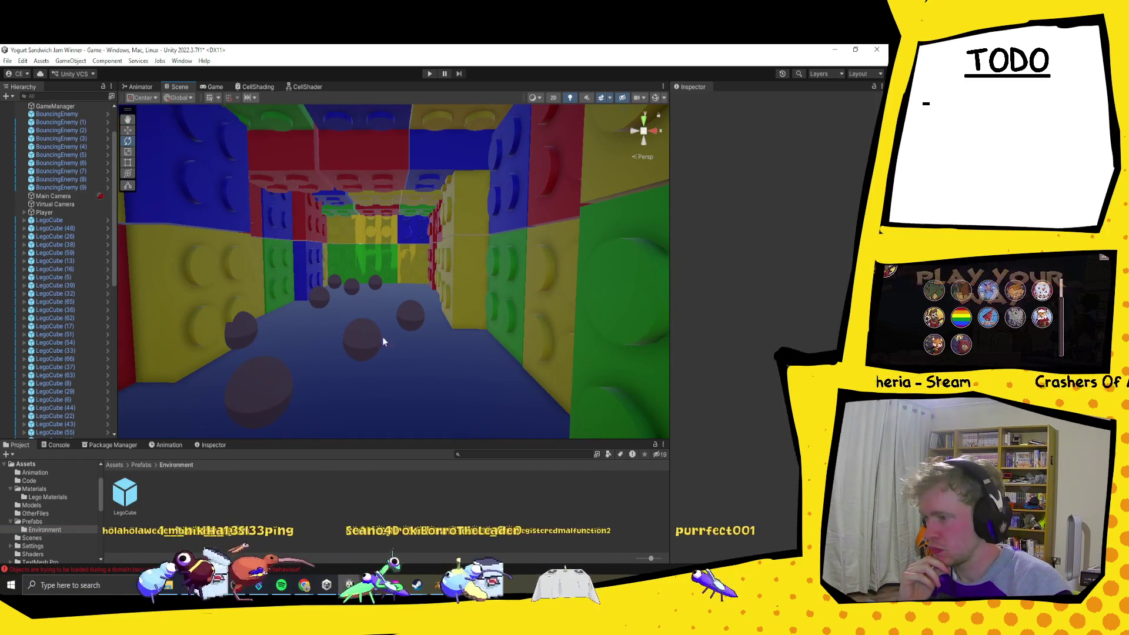
left_click(406, 159)
left_click(789, 235)
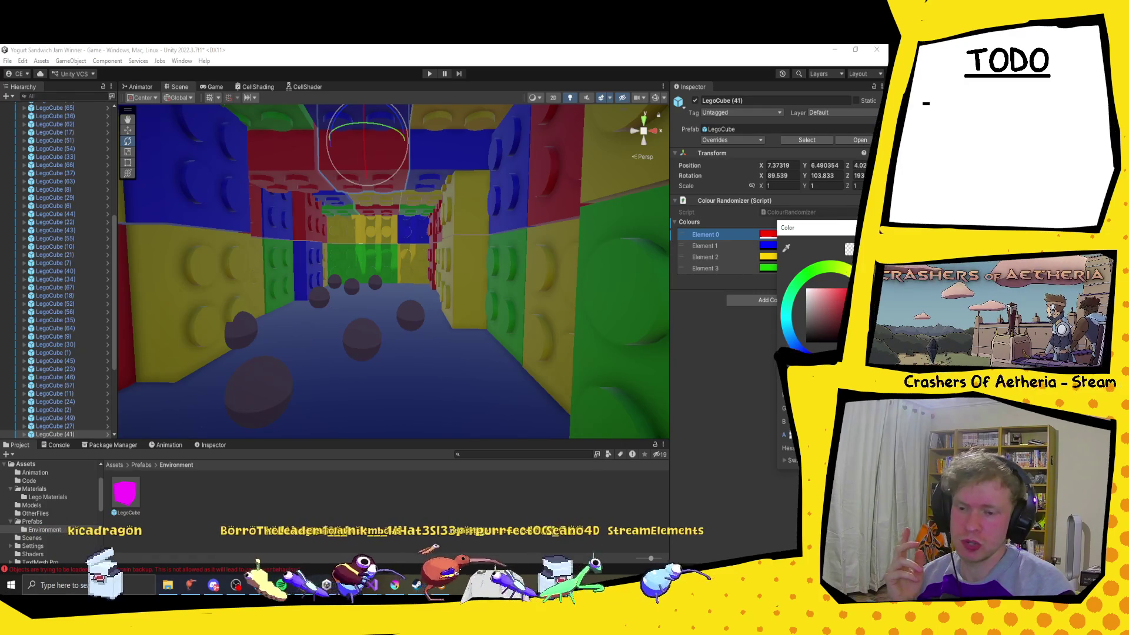
Step: Select the LegoCube prefab asset and open its colour randomizer script for editing
key("Escape")
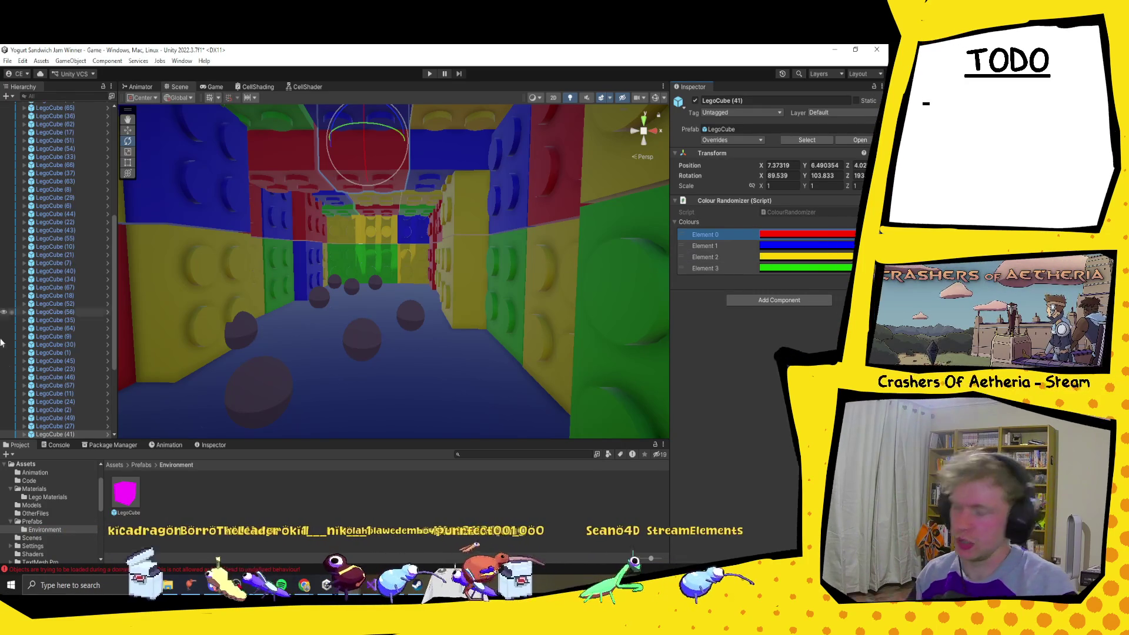
left_click(125, 494)
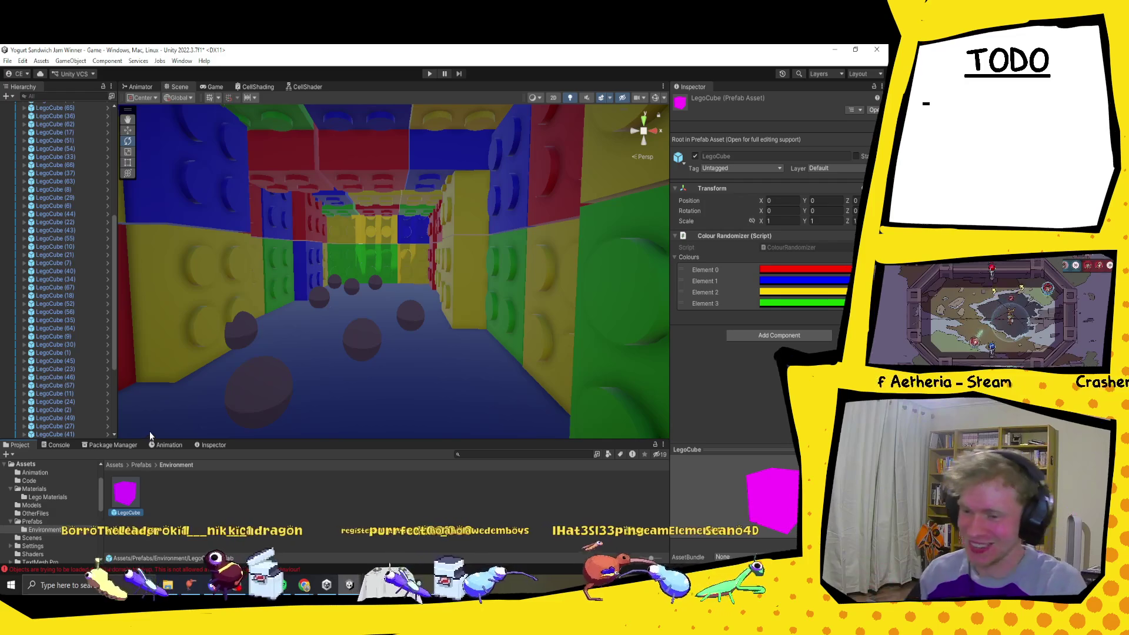
double_click(789, 248)
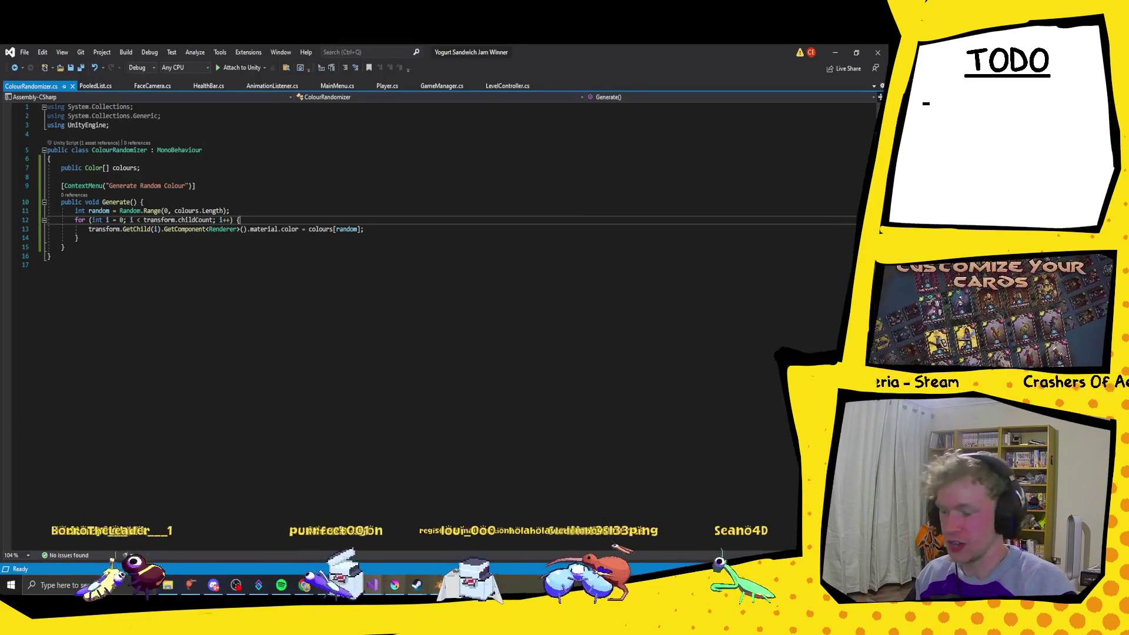
mouse_move(349, 585)
left_click(299, 546)
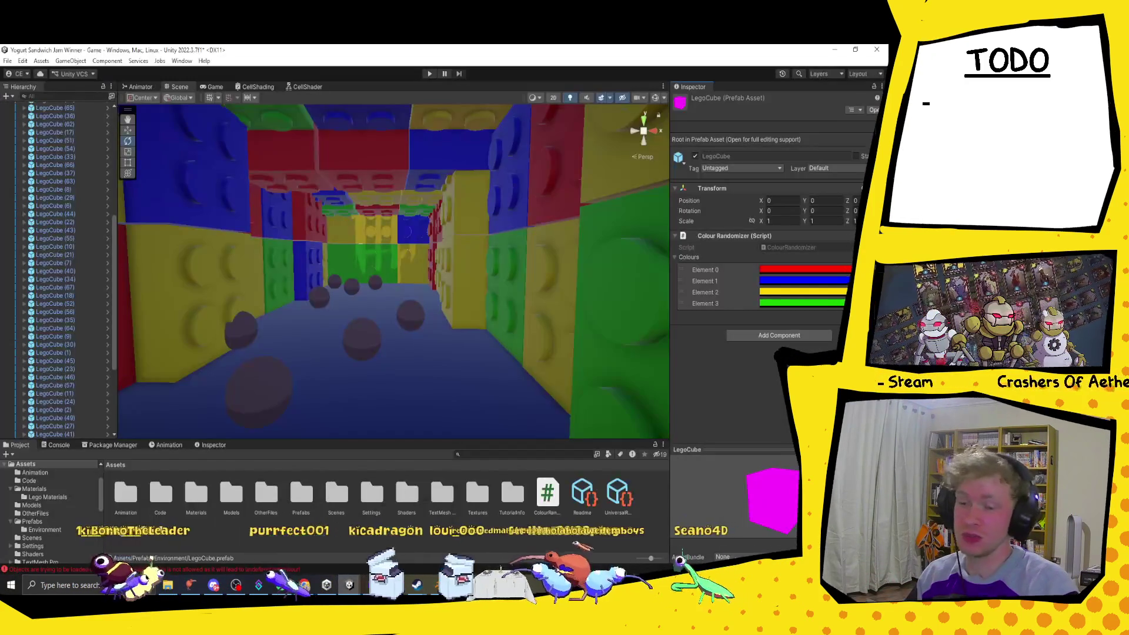
Step: Check the four Colour Randomizer colours, Elements 0–3: red, blue, yellow and green
left_click(828, 272)
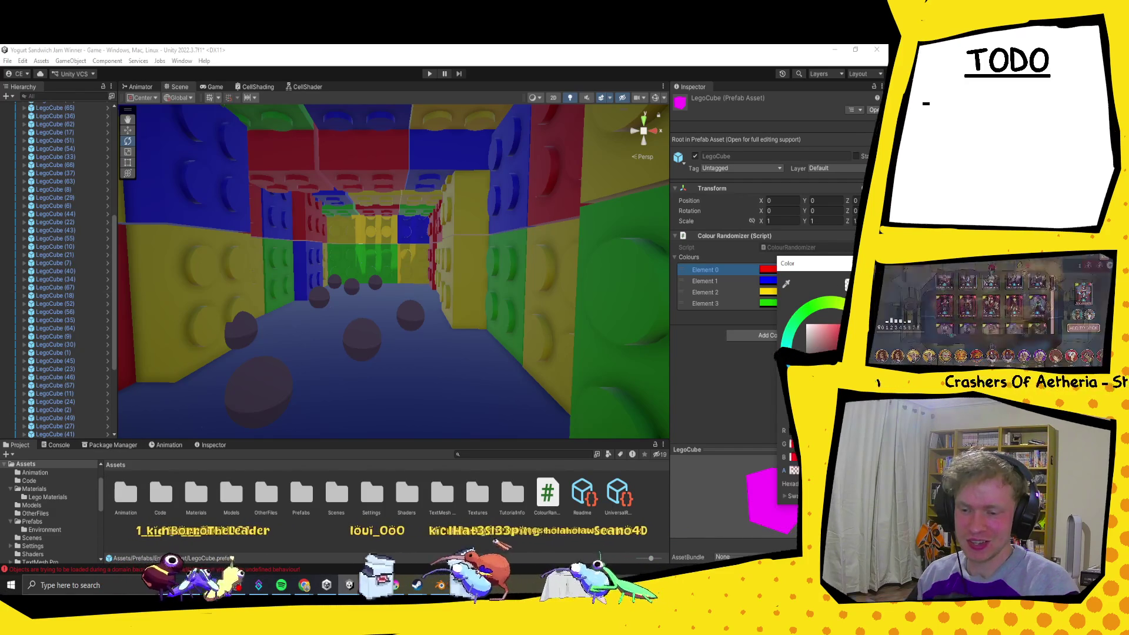
key("Escape")
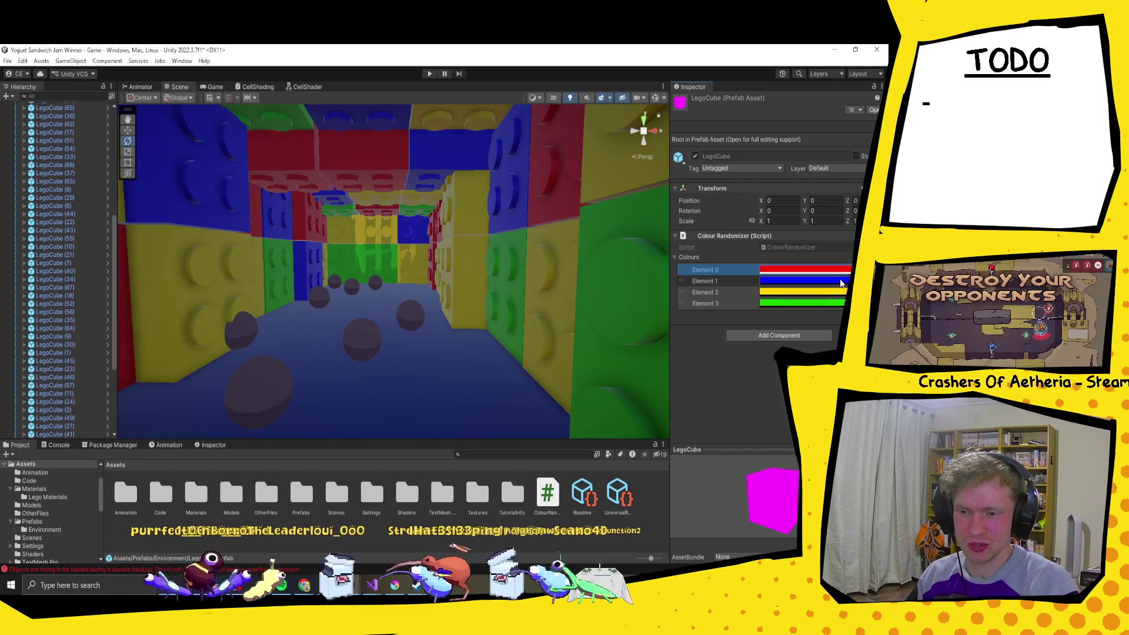
left_click(841, 283)
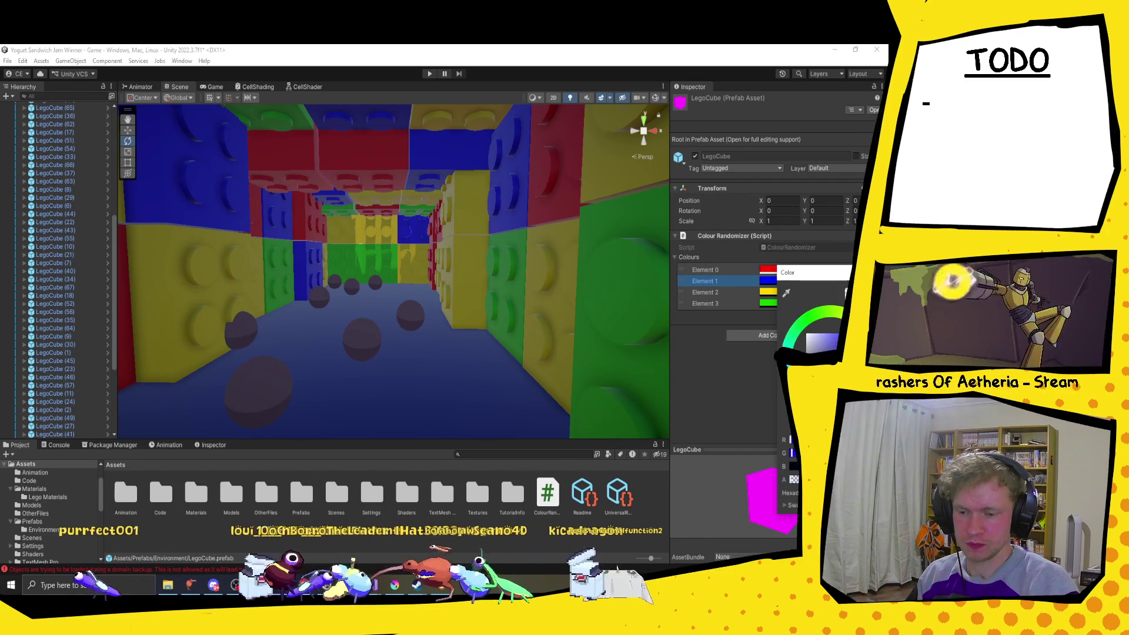
key("Escape")
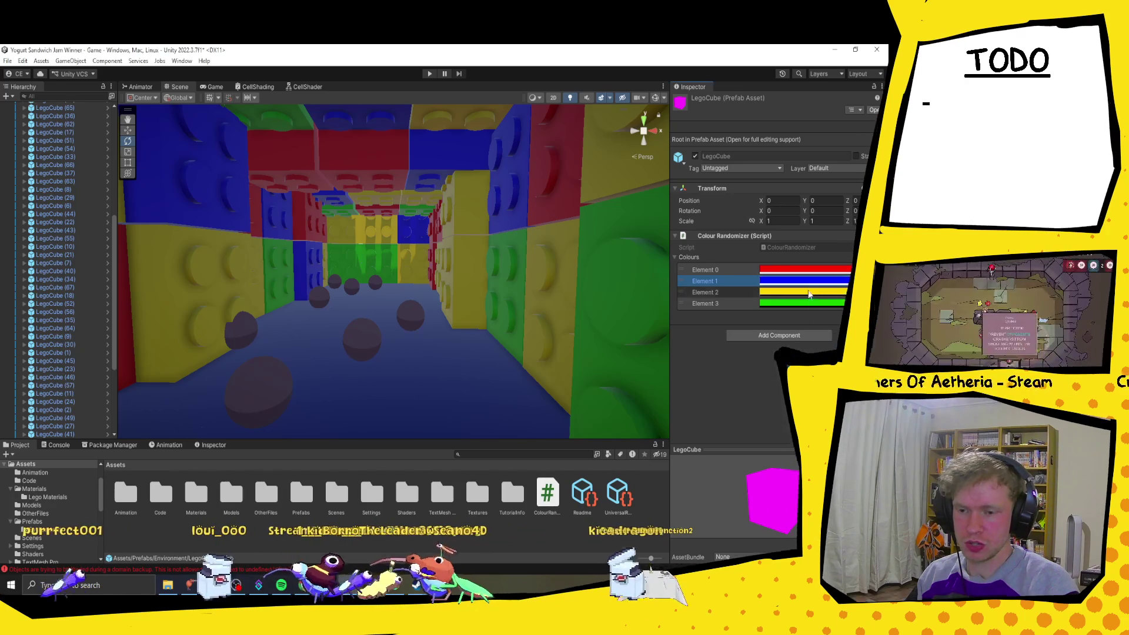
left_click(809, 294)
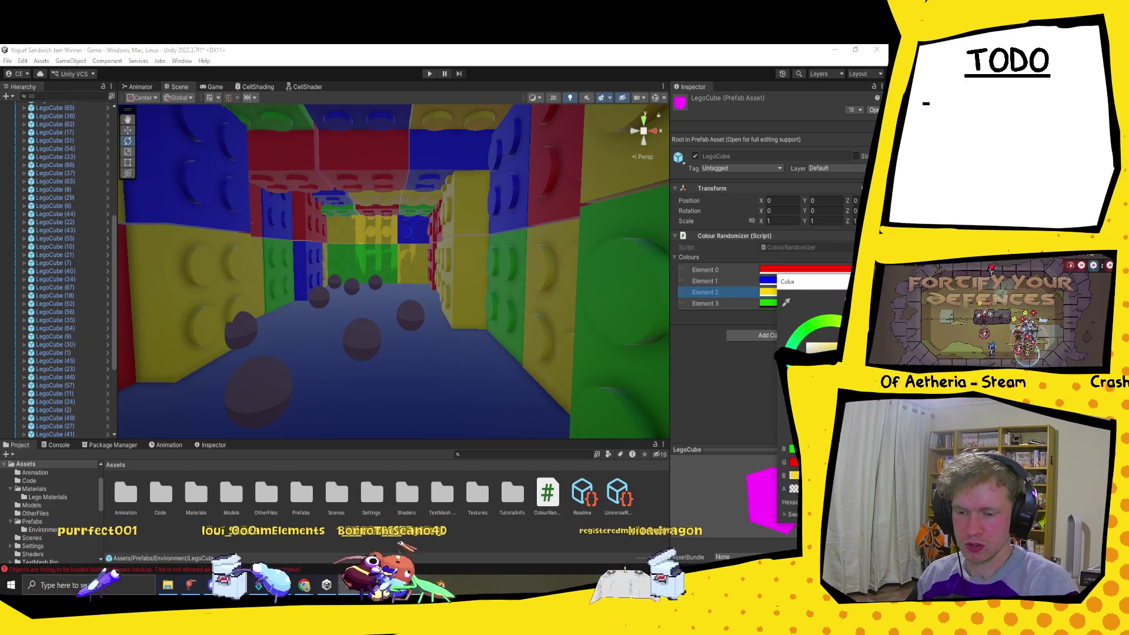
key("Escape")
left_click(796, 304)
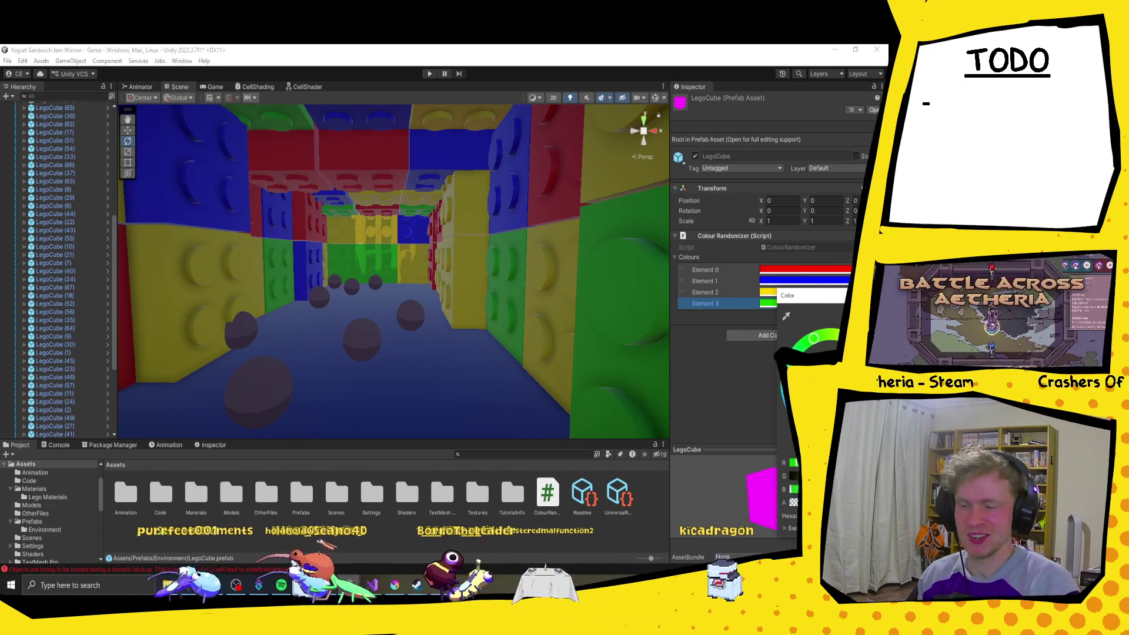
key("Escape")
mouse_move(535, 266)
left_mouse_down()
mouse_move(465, 258)
mouse_move(414, 220)
left_mouse_up()
scroll(478, 341, "down", 5)
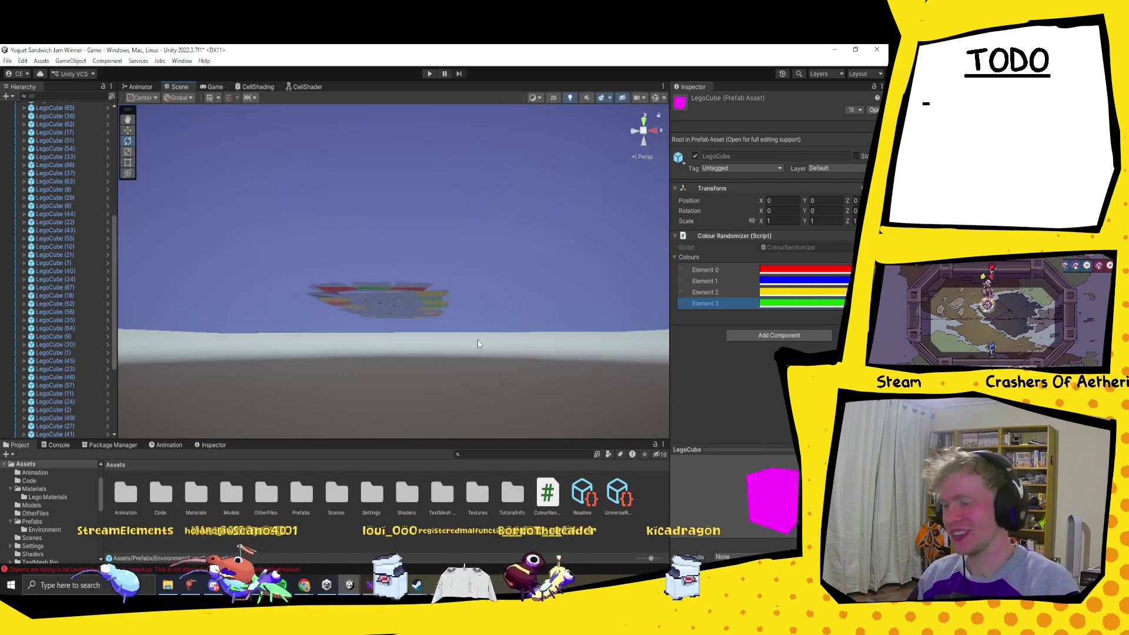
Step: Delete the ground Plane from the scene
scroll(477, 340, "up", 5)
left_click_drag(477, 340, 436, 398)
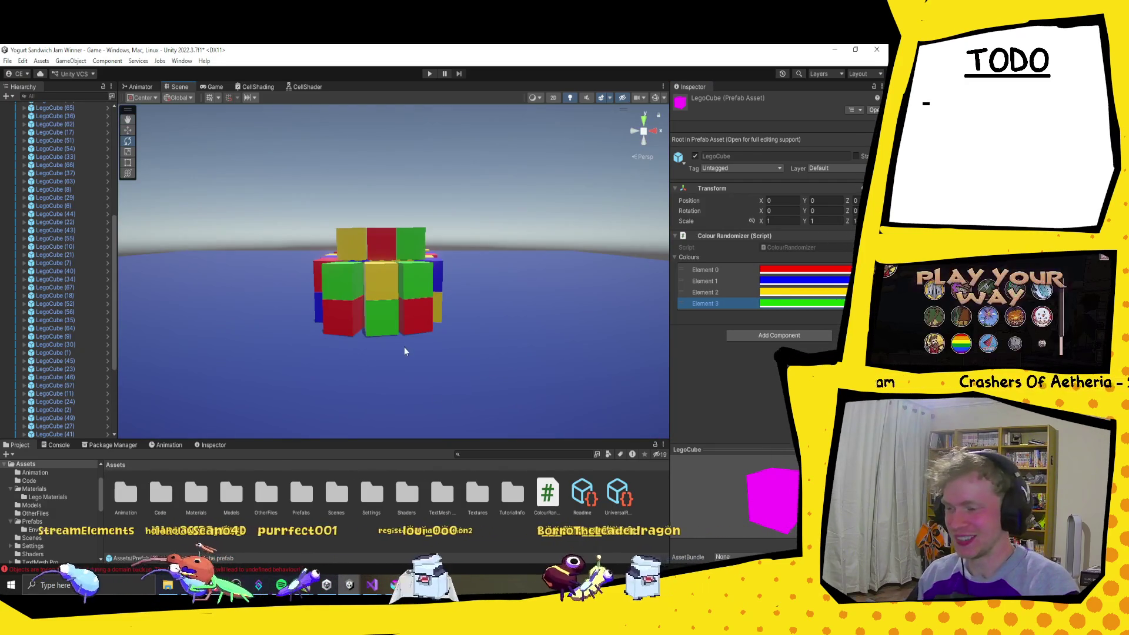
left_click(404, 351)
scroll(376, 303, "up", 8)
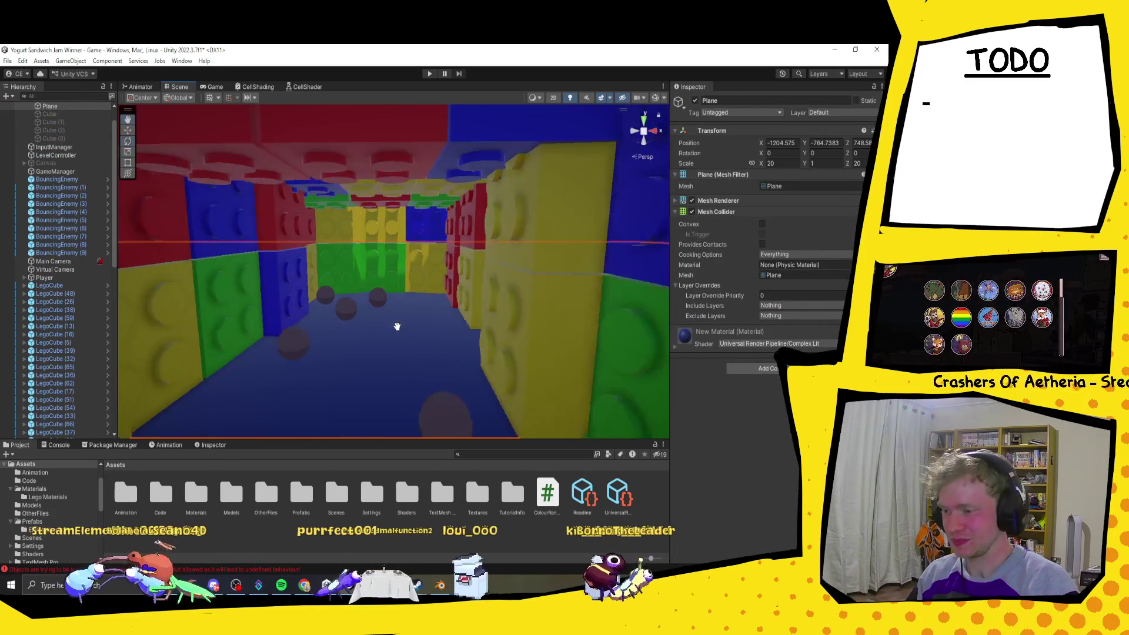
key("e")
scroll(403, 323, "down", 6)
mouse_move(333, 348)
left_mouse_down()
mouse_move(300, 336)
mouse_move(291, 374)
left_mouse_up()
scroll(300, 336, "down", 5)
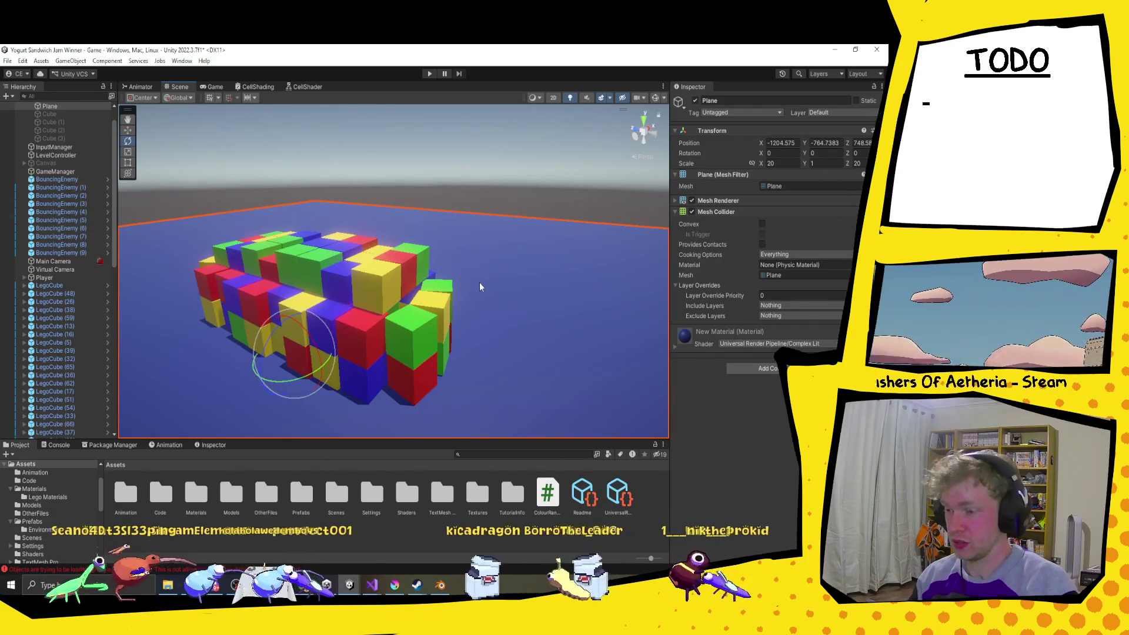
key("Delete")
Step: Box-select the cube cluster, test a duplicate-and-rotate, then undo it and clear the selection
mouse_move(394, 281)
left_mouse_down()
mouse_move(474, 342)
mouse_move(384, 213)
mouse_move(457, 293)
mouse_move(468, 278)
mouse_move(452, 294)
left_mouse_up()
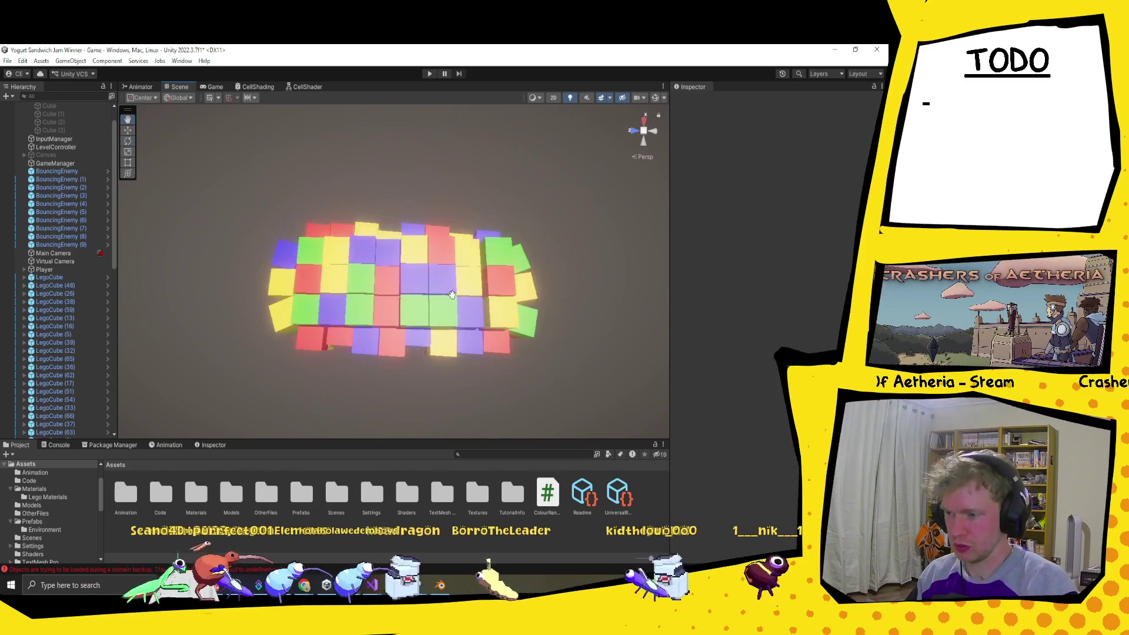
left_click_drag(306, 248, 507, 323)
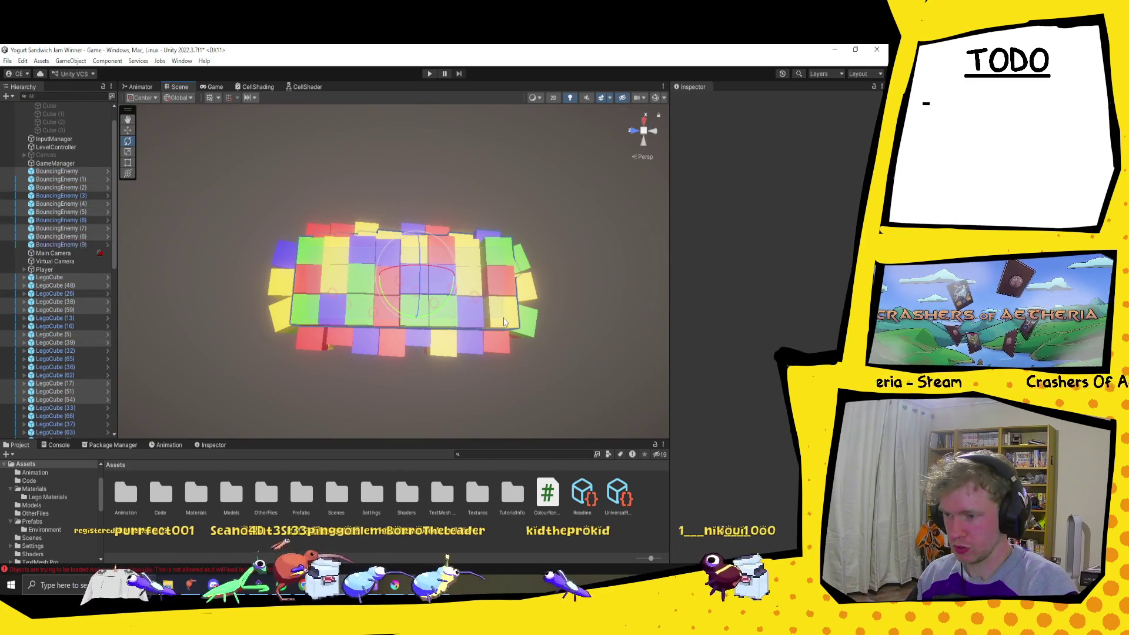
mouse_move(377, 330)
left_mouse_down()
mouse_move(558, 267)
mouse_move(354, 389)
mouse_move(418, 324)
left_mouse_up()
key("ctrl+d")
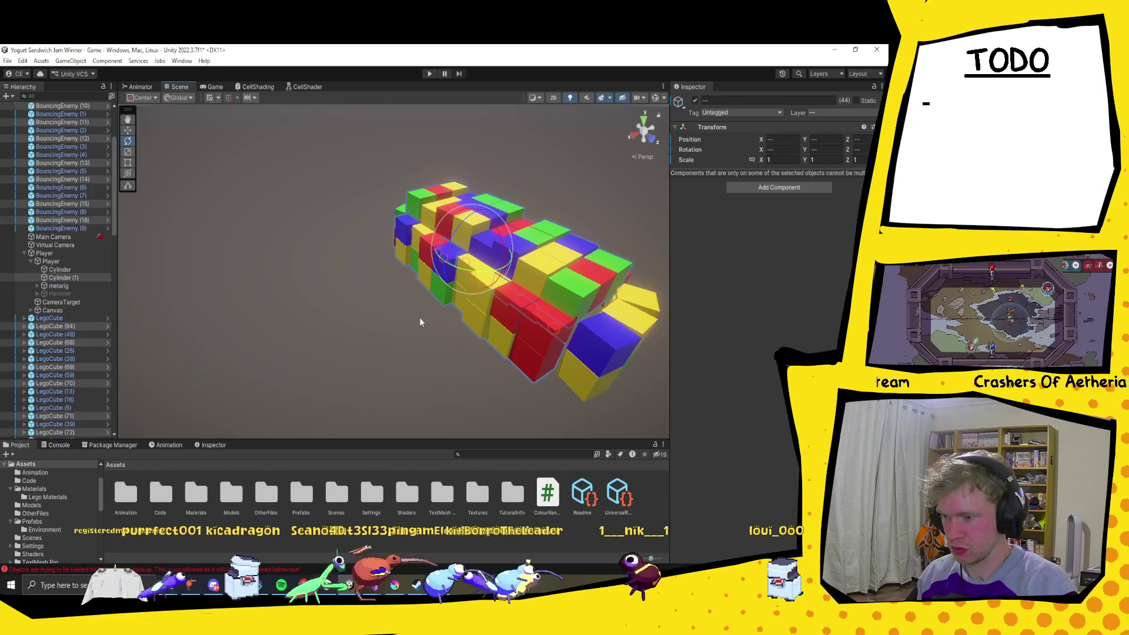
mouse_move(512, 250)
left_mouse_down()
mouse_move(535, 408)
mouse_move(493, 175)
mouse_move(472, 136)
mouse_move(500, 94)
left_mouse_up()
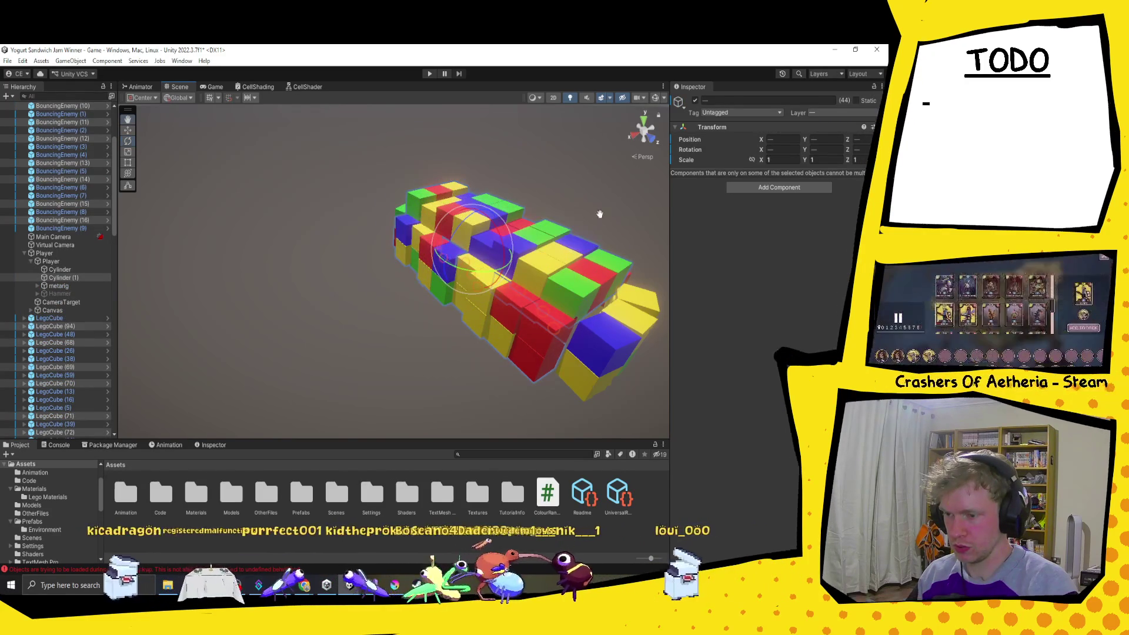
key("ctrl+z")
key("ctrl+z")
left_click(493, 284)
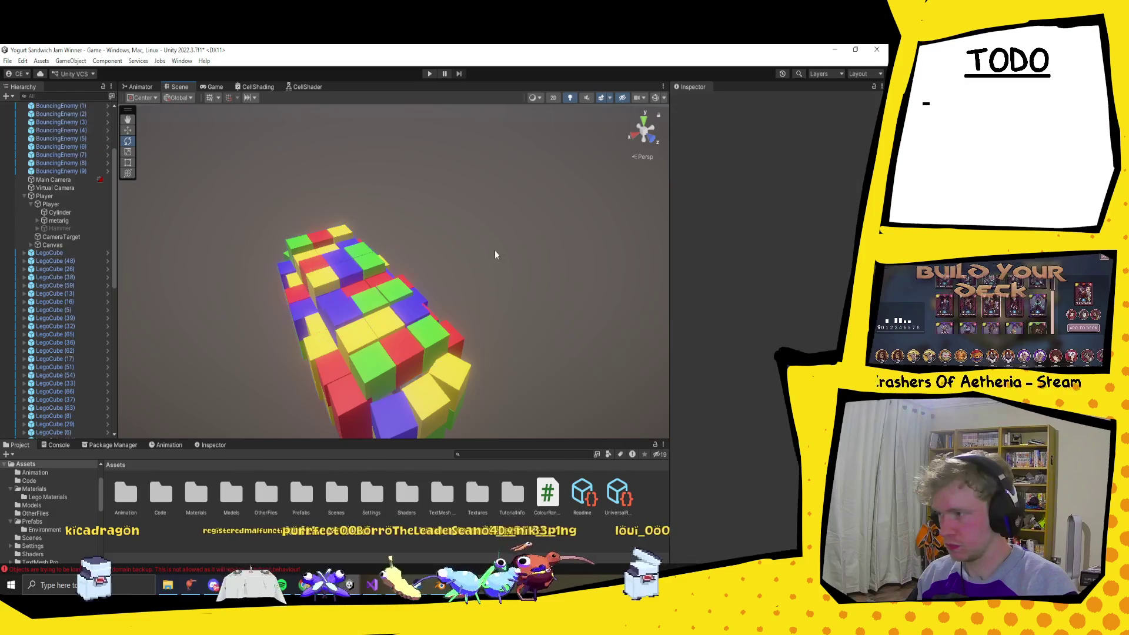
Step: Box-select all the cubes of the corridor section in the Scene view
mouse_move(503, 240)
left_mouse_down()
mouse_move(452, 321)
mouse_move(512, 247)
mouse_move(512, 258)
mouse_move(447, 330)
mouse_move(489, 330)
left_mouse_up()
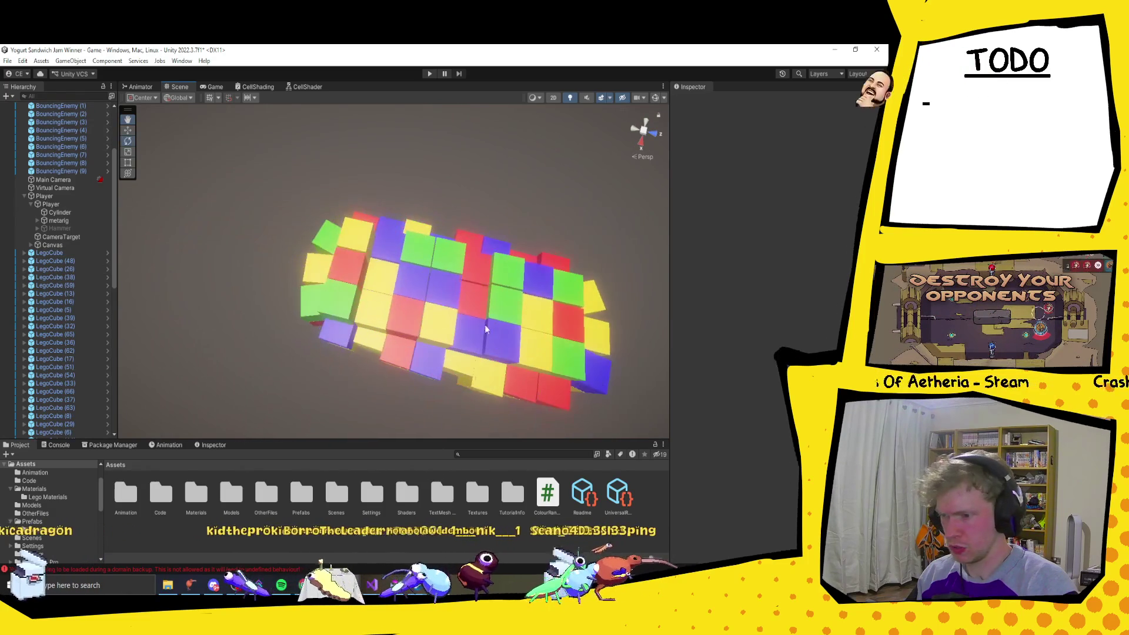
left_click(358, 244)
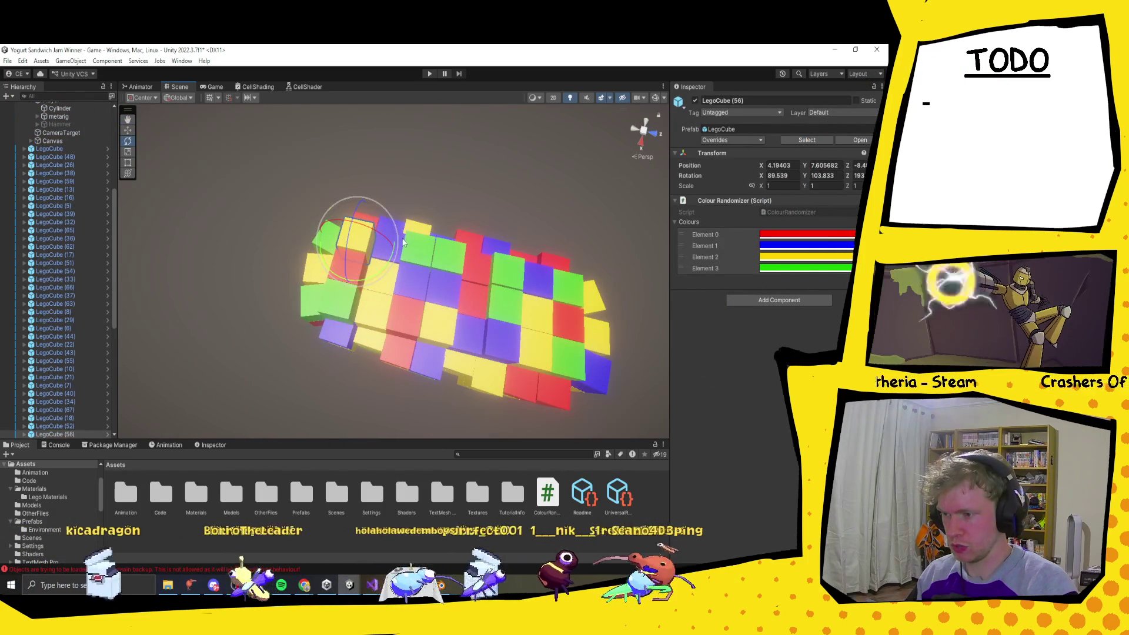
left_click_drag(515, 280, 364, 196)
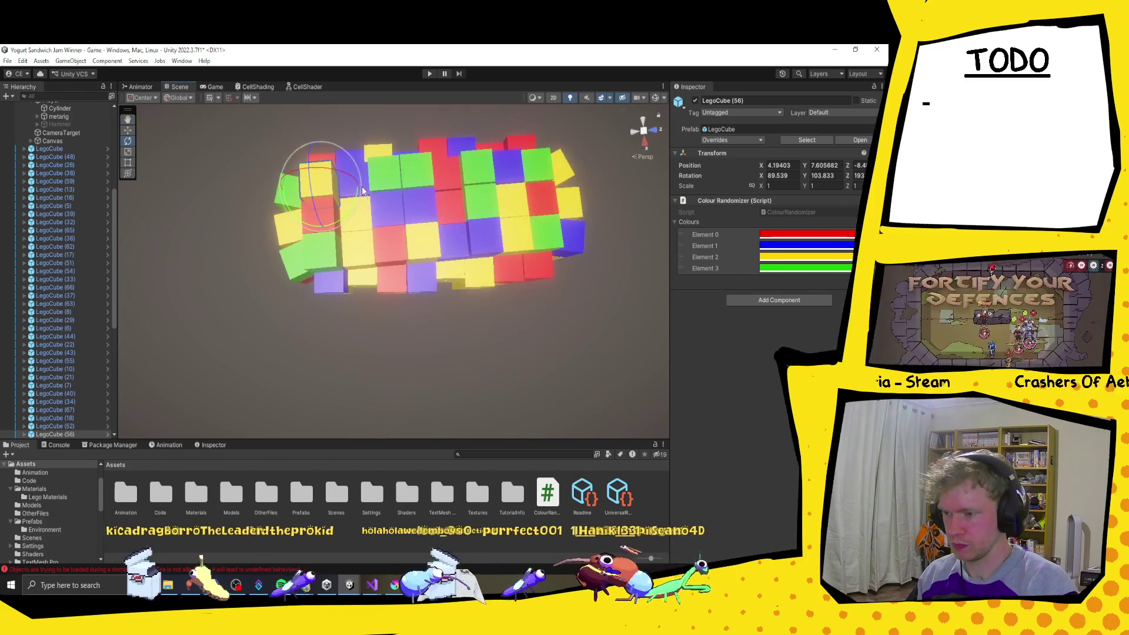
left_click(590, 140)
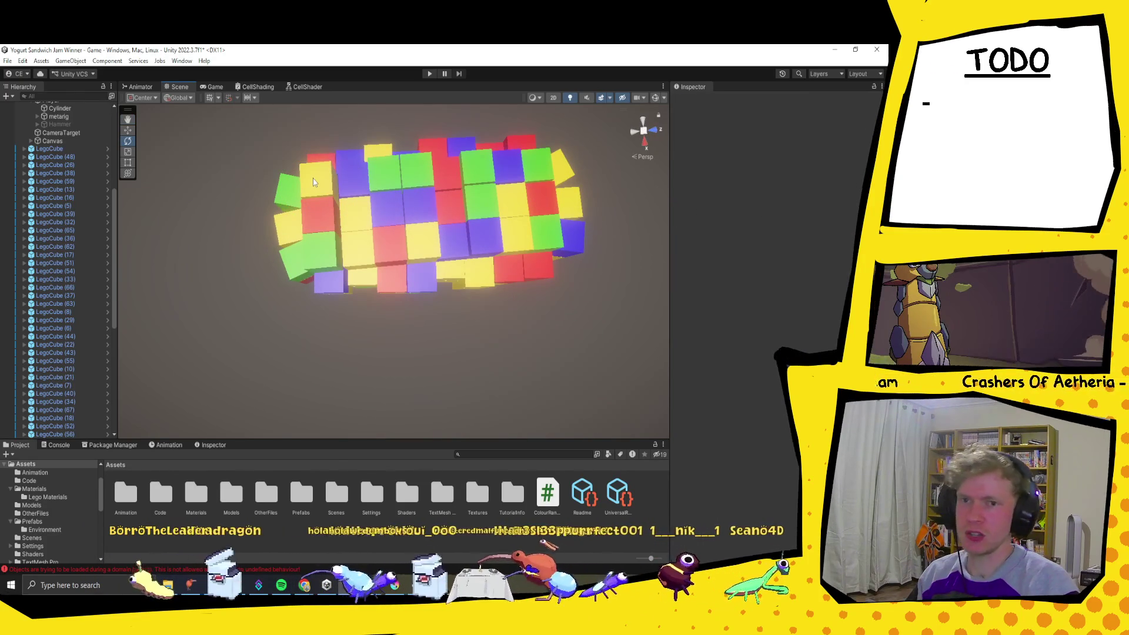
mouse_move(312, 180)
left_mouse_down()
mouse_move(546, 241)
mouse_move(539, 260)
mouse_move(430, 327)
mouse_move(441, 272)
mouse_move(416, 277)
mouse_move(409, 366)
mouse_move(400, 274)
left_mouse_up()
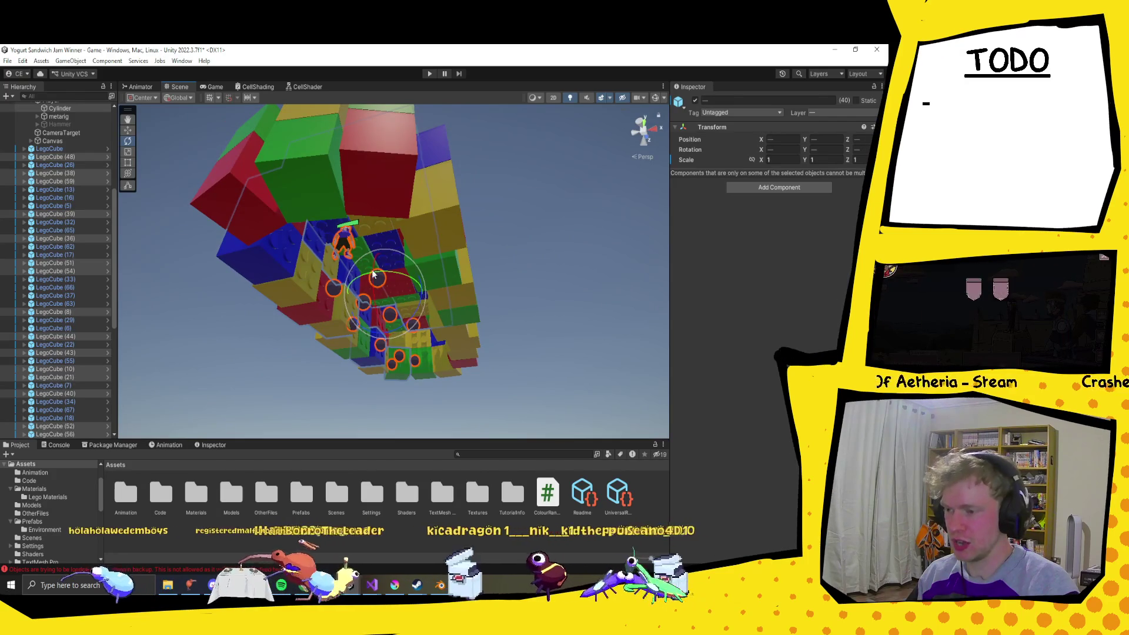
Step: Remove the player and BouncingEnemies (1)–(8) from the selection, leaving only Lego cubes
left_click(346, 247, "ctrl")
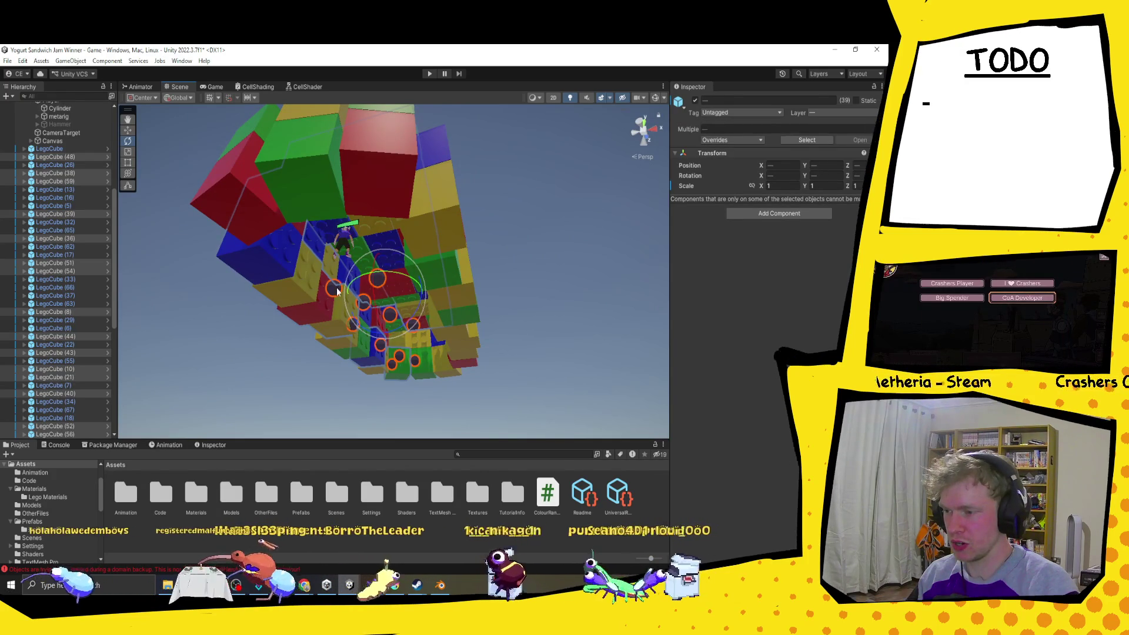
scroll(346, 316, "up", 10)
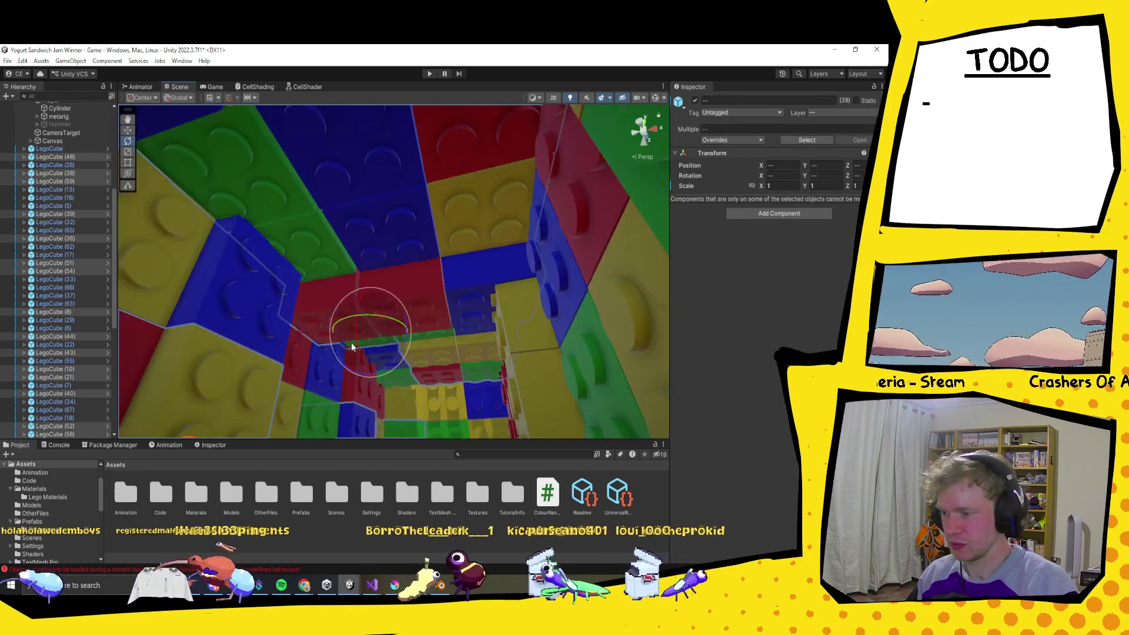
scroll(340, 319, "down", 5)
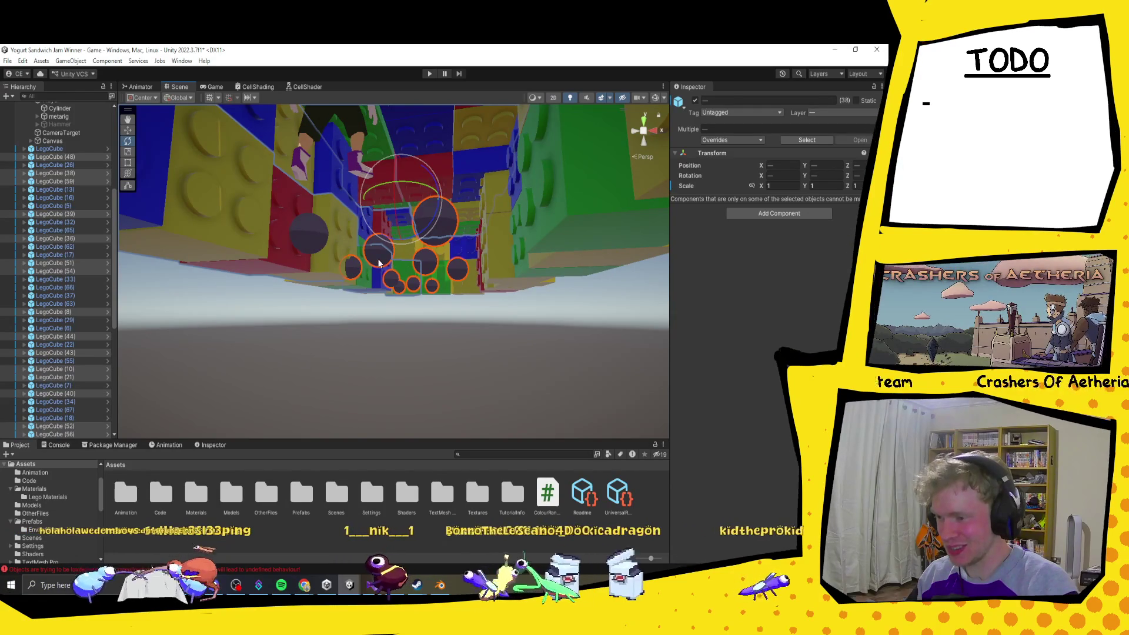
scroll(435, 285, "up", 6)
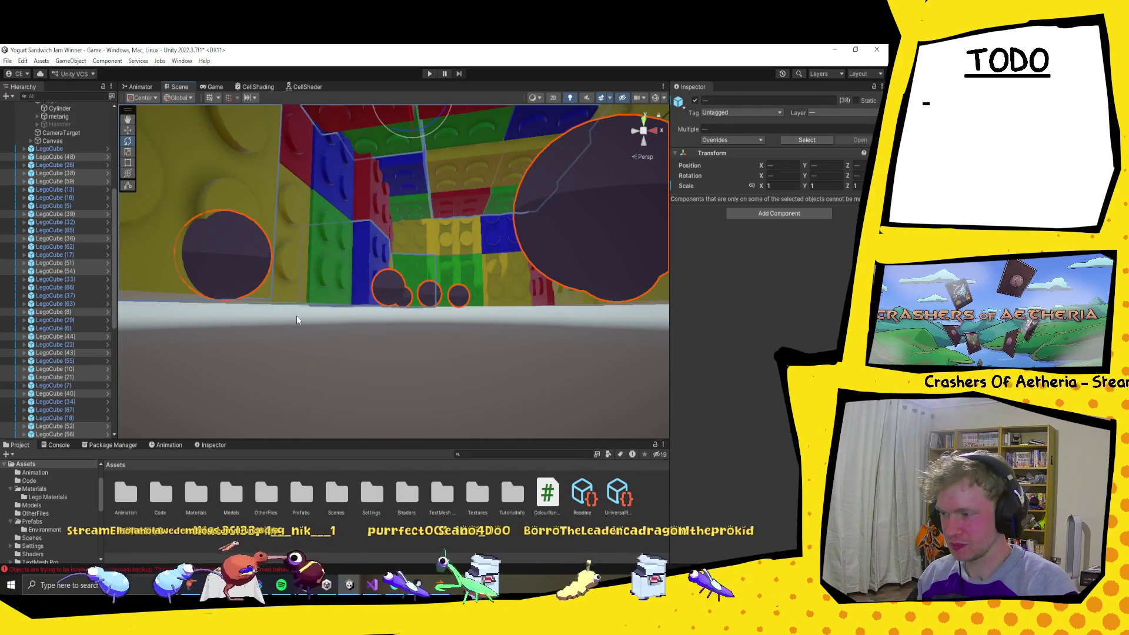
scroll(297, 317, "down", 5)
scroll(81, 221, "up", 5)
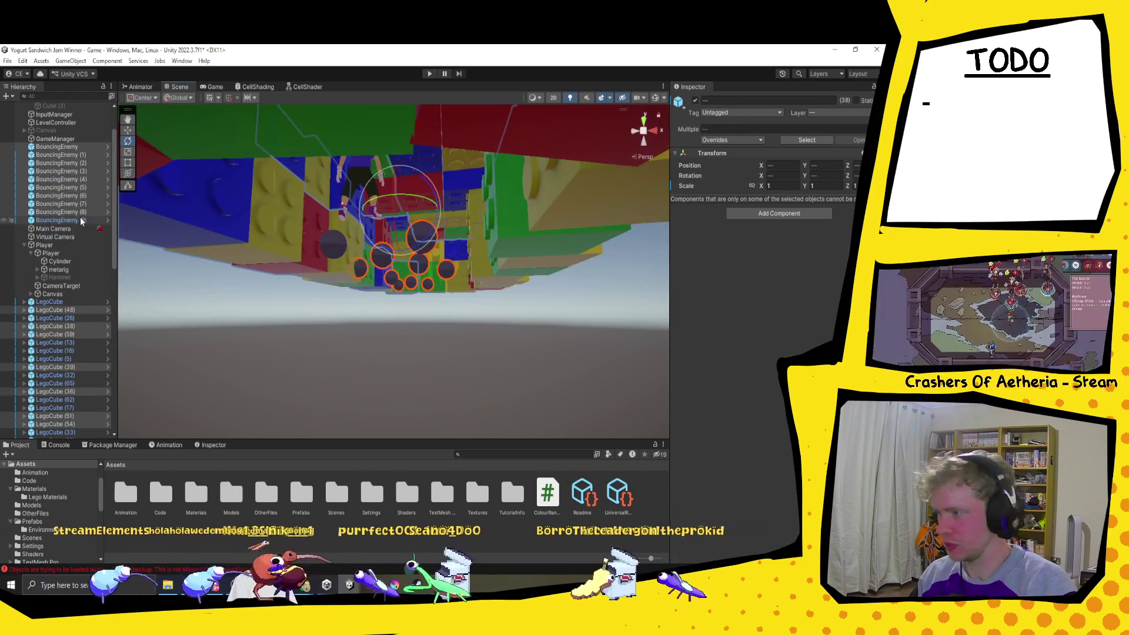
left_click(73, 145)
key("ctrl+z")
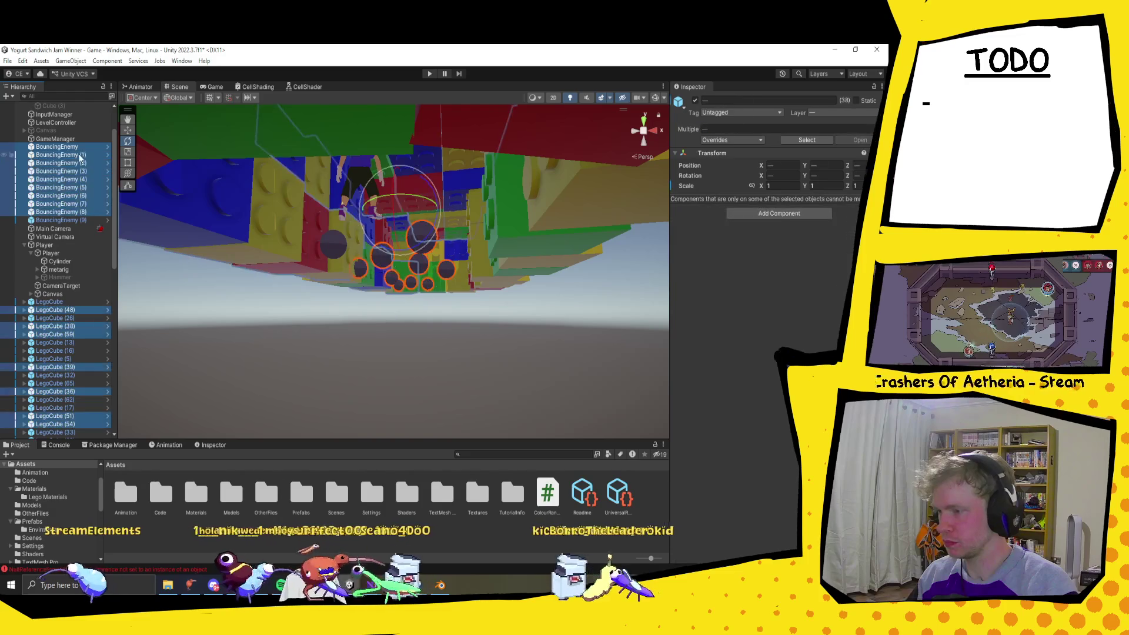
left_click(88, 211, "ctrl")
left_click(85, 203, "ctrl")
left_click(82, 195, "ctrl")
left_click(82, 187, "ctrl")
left_click(81, 178, "ctrl")
left_click(80, 171, "ctrl")
left_click(79, 162, "ctrl")
left_click(77, 154, "ctrl")
left_click(59, 146, "ctrl")
Step: Frame the selected cubes, duplicate them, and rotate the copies into a new section
key("f")
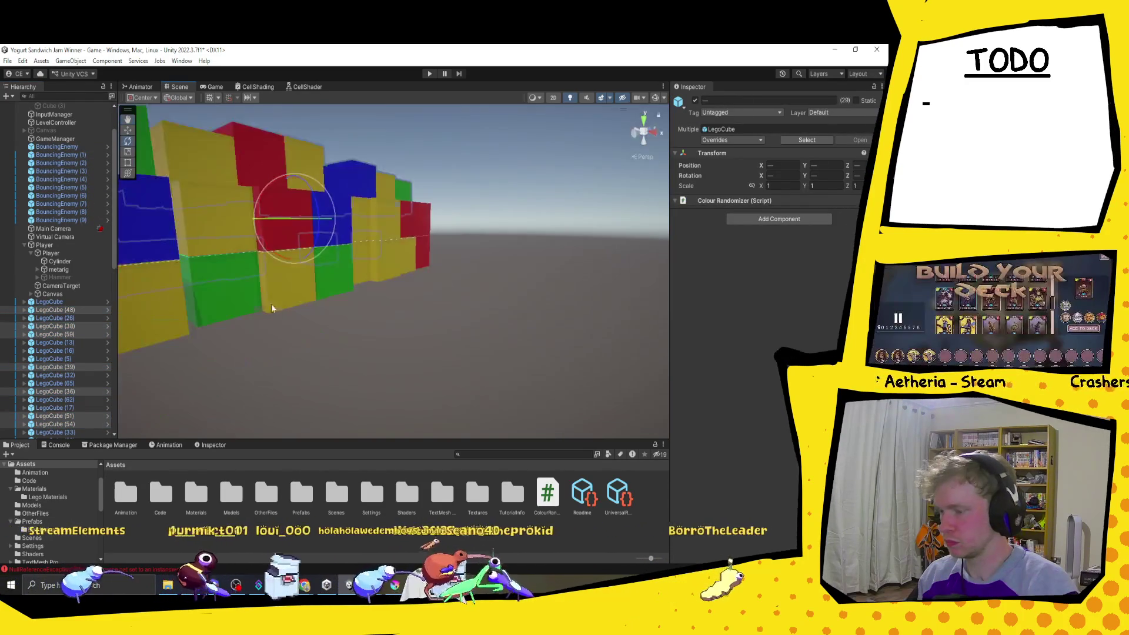
key("ctrl+d")
mouse_move(407, 228)
left_mouse_down()
mouse_move(531, 124)
mouse_move(620, 150)
mouse_move(633, 171)
mouse_move(604, 69)
mouse_move(598, 88)
left_mouse_up()
scroll(510, 241, "down", 3)
mouse_move(510, 241)
left_mouse_down()
mouse_move(456, 228)
mouse_move(464, 323)
left_mouse_up()
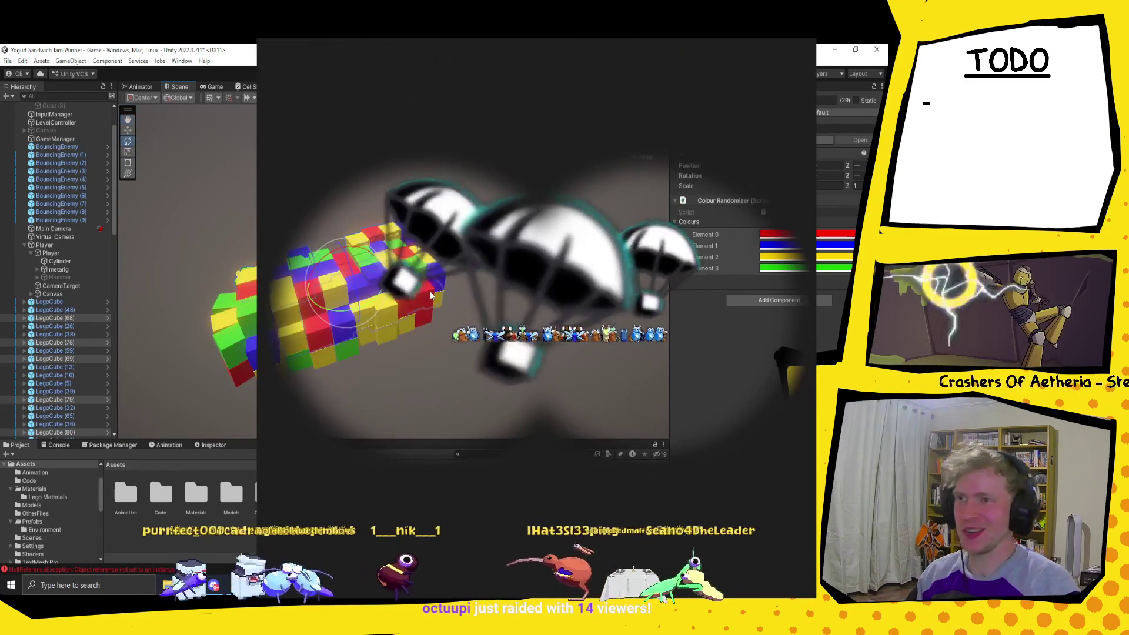
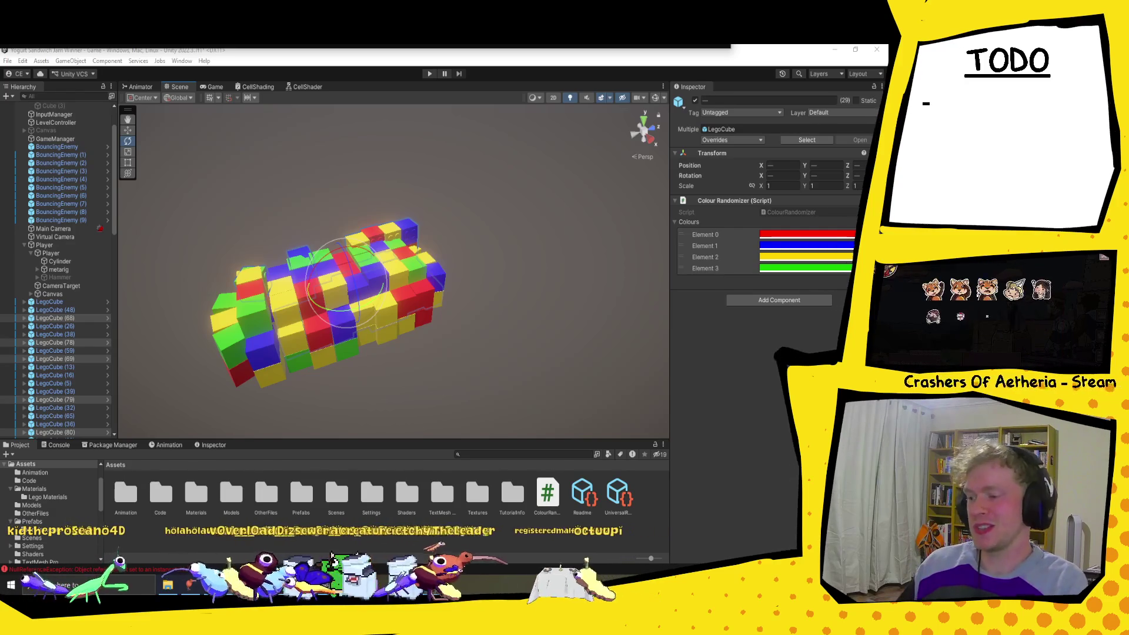
Step: Undo twice back to the LegoCube prefab with its four-colour randomizer, then frame the brick cluster
mouse_move(380, 309)
left_mouse_down()
mouse_move(429, 303)
mouse_move(391, 308)
left_mouse_up()
mouse_move(457, 296)
left_mouse_down()
mouse_move(461, 357)
mouse_move(492, 296)
left_mouse_up()
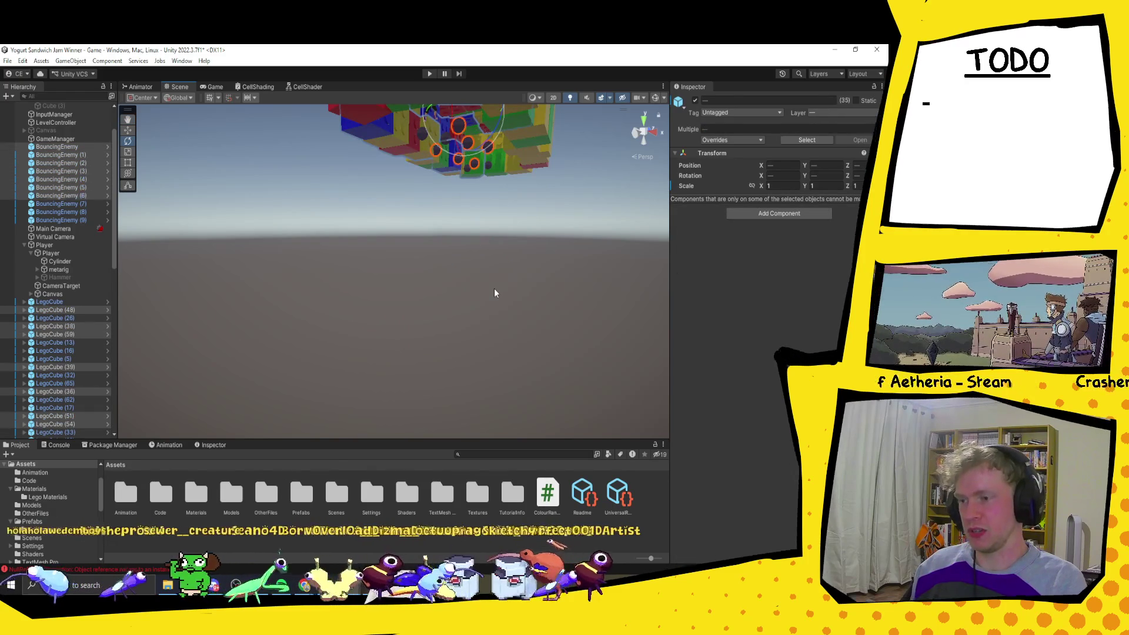
key("ctrl+z")
key("ctrl+z")
key("ctrl+z")
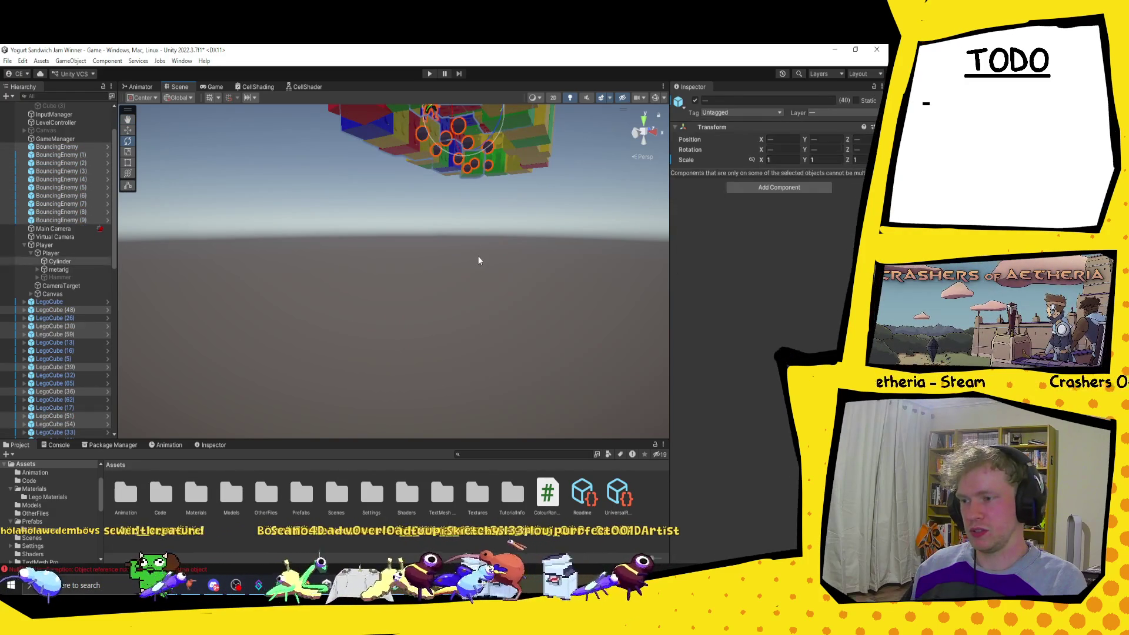
key("ctrl+z")
key("ctrl+z")
key("ctrl+z")
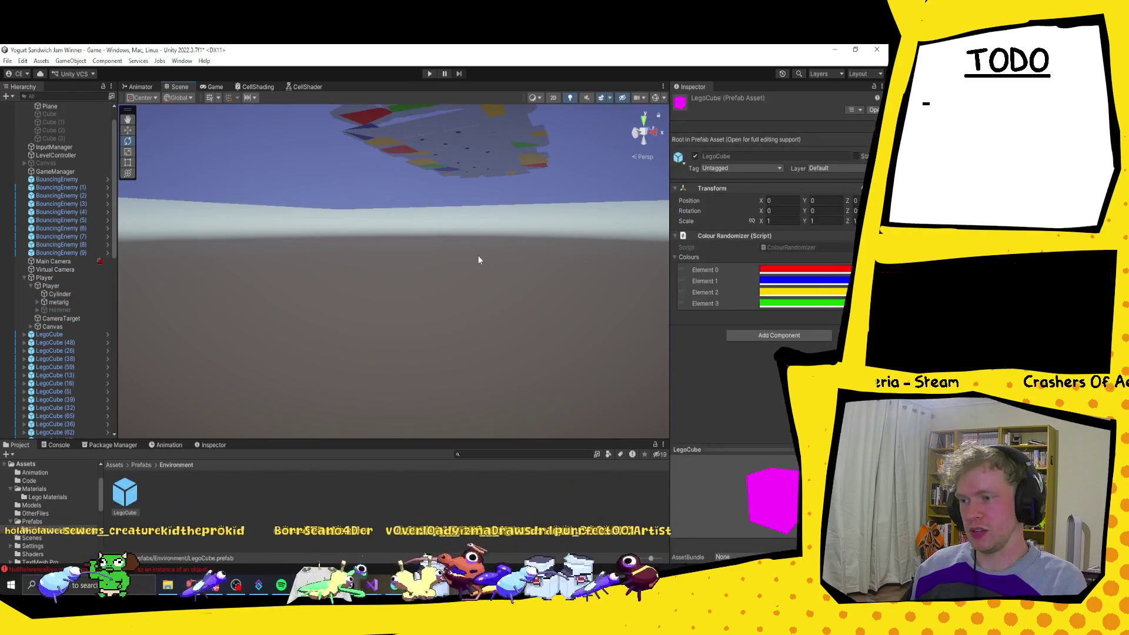
left_click_drag(510, 268, 459, 94)
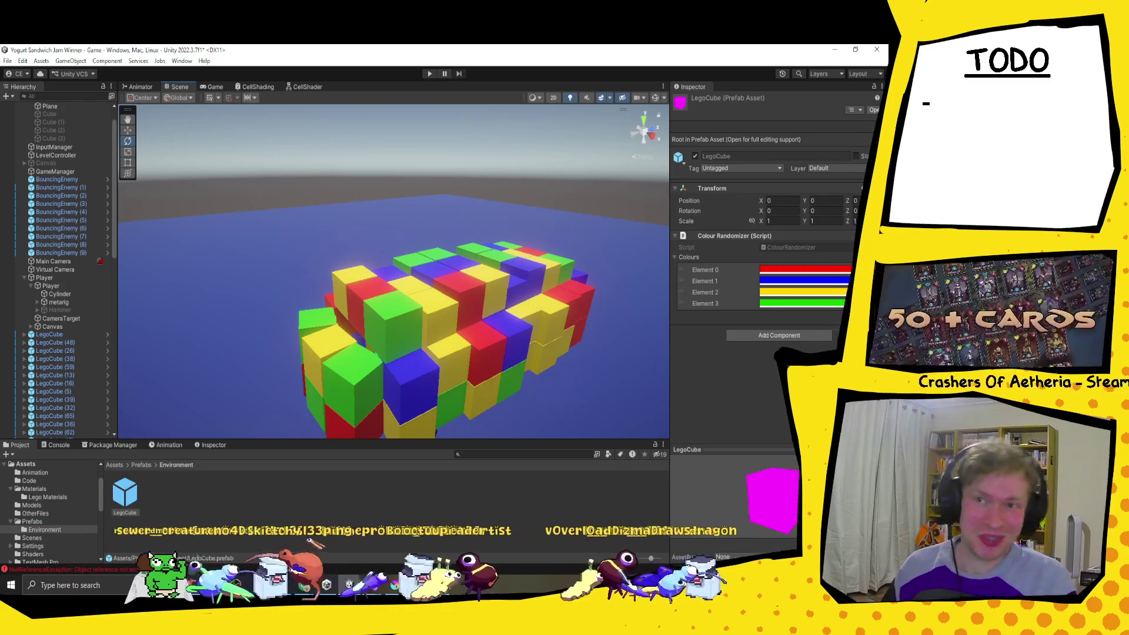
mouse_move(487, 327)
left_mouse_down()
mouse_move(574, 340)
mouse_move(527, 317)
mouse_move(312, 320)
mouse_move(267, 288)
mouse_move(291, 276)
left_mouse_up()
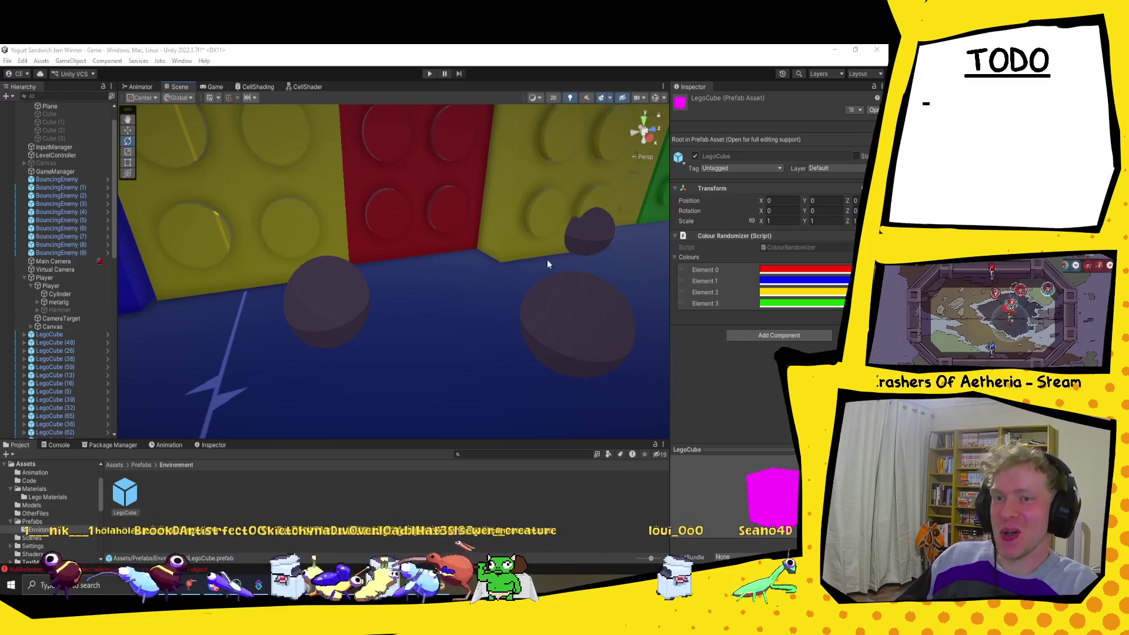
Step: Pull the camera back for a wide view down the brick corridor with dark spheres on the floor
left_click_drag(381, 359, 459, 330)
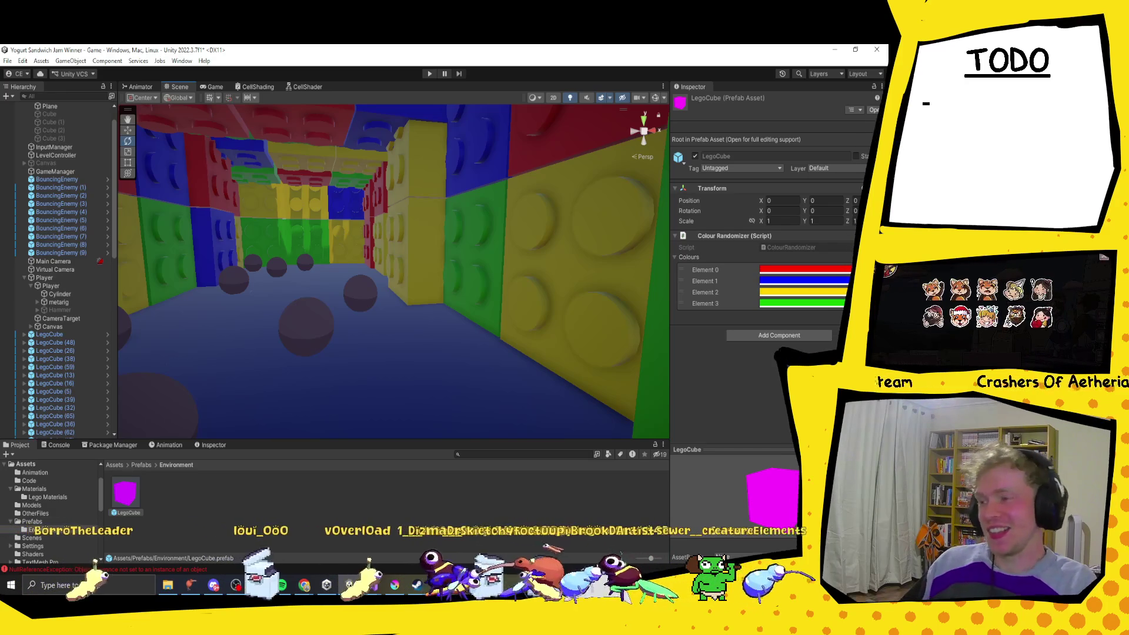
Step: Enter Play mode and run the player forward, right and back through the Lego-brick corridors
left_click(431, 74)
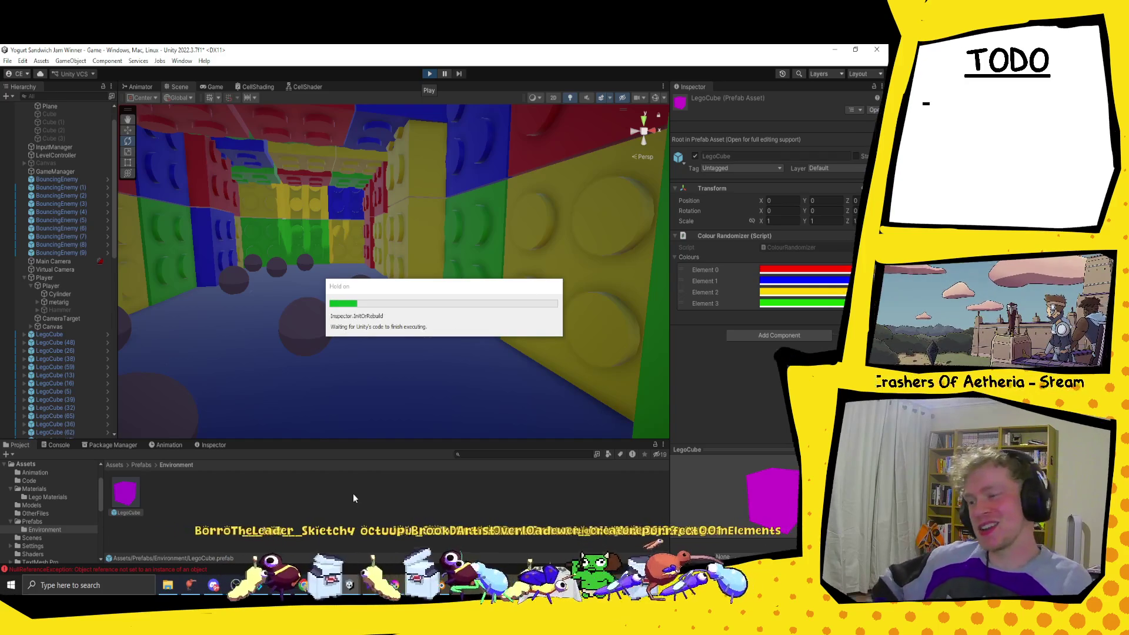
key("w")
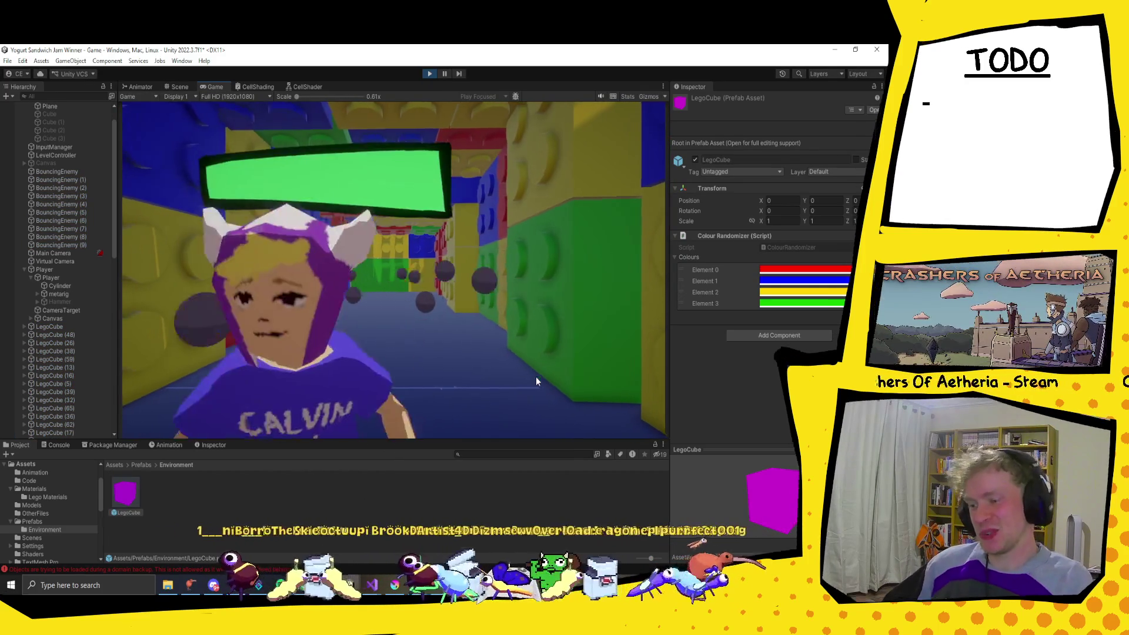
key("d")
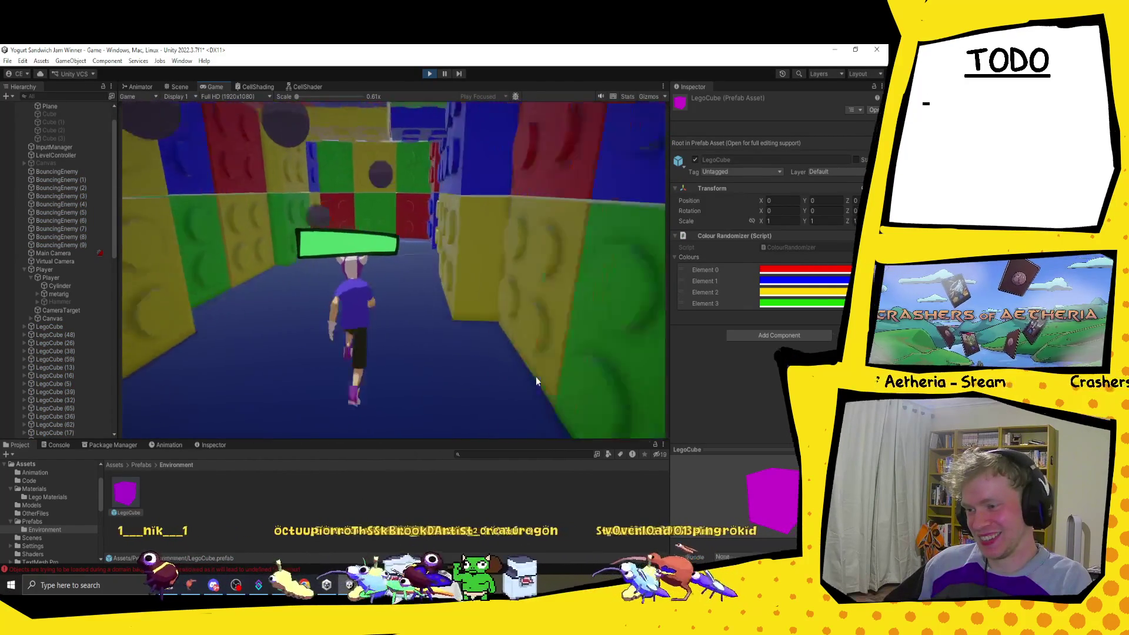
key("s")
key("w")
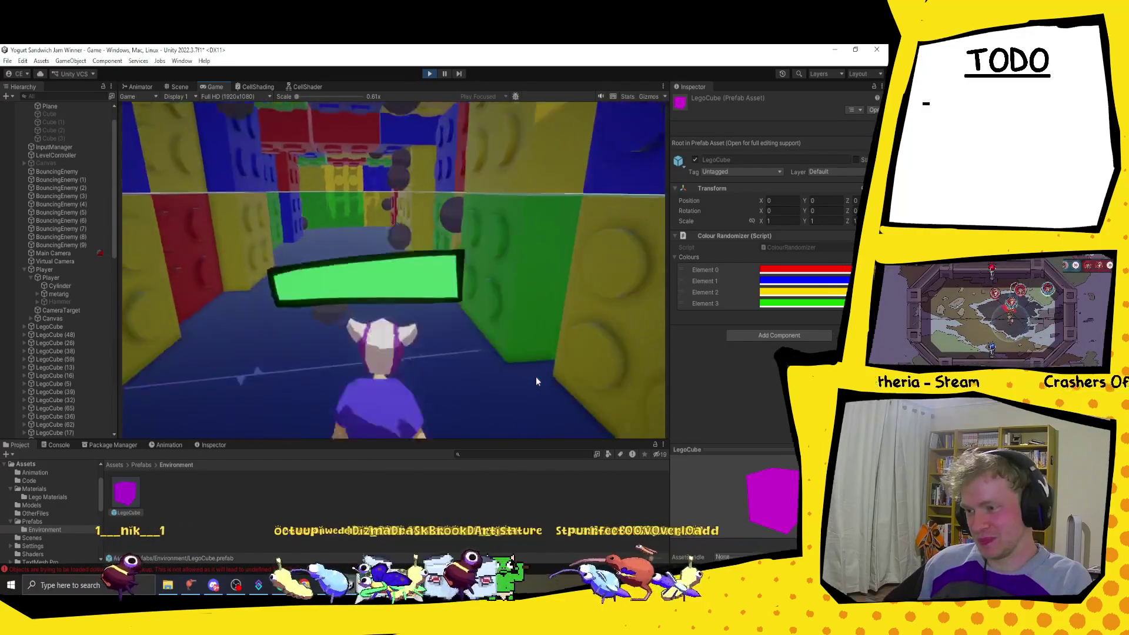
key("d")
key("w")
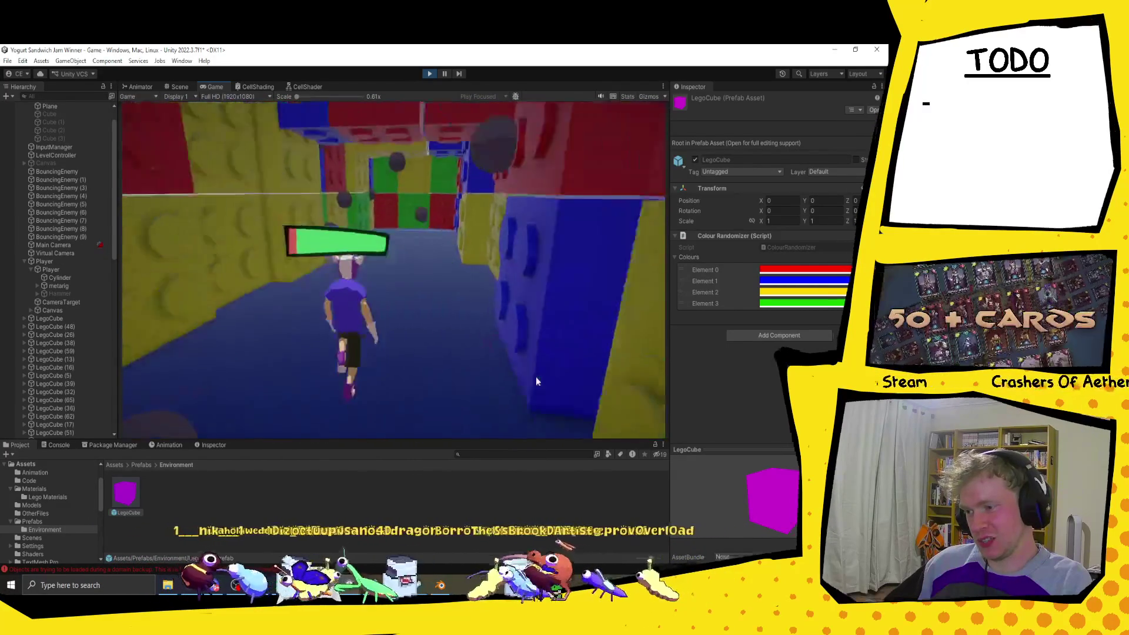
key("d")
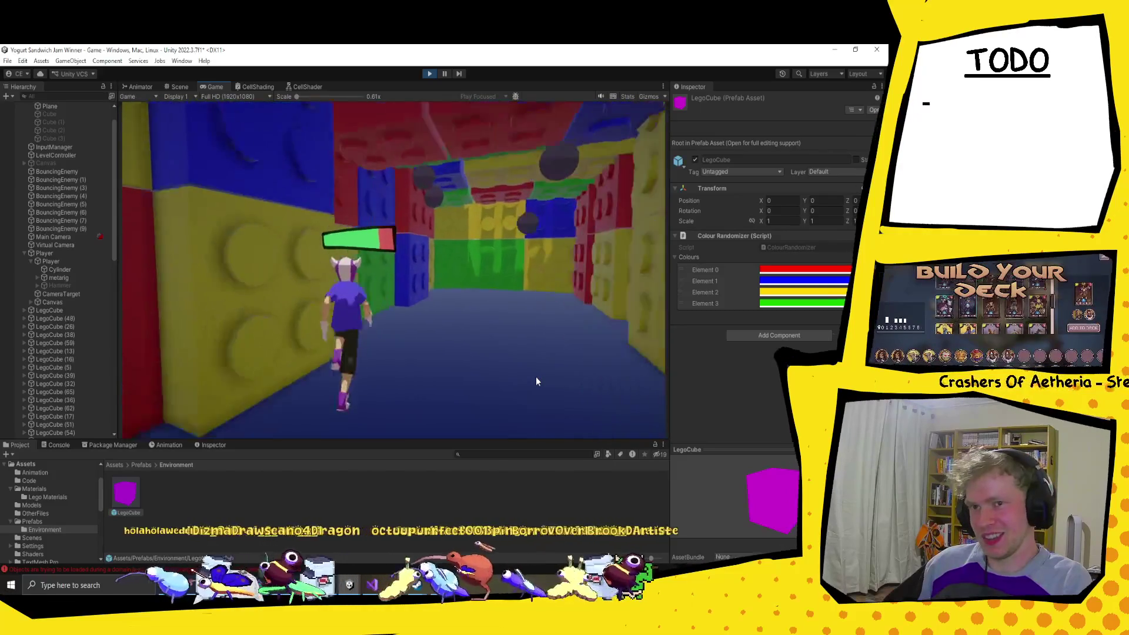
key("s")
key("w")
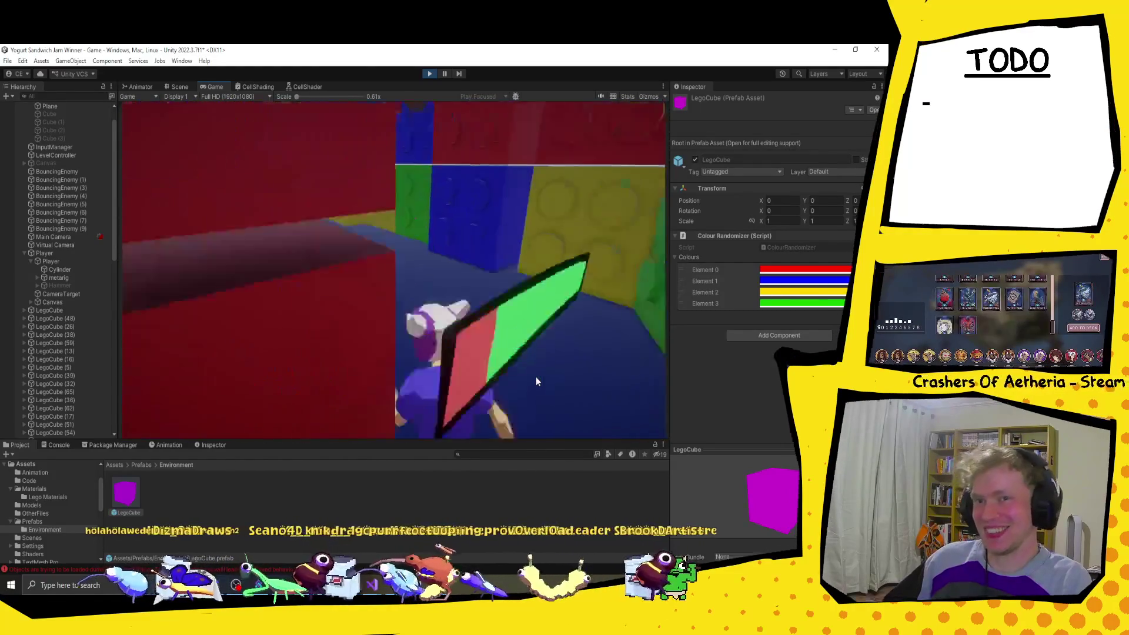
key("a")
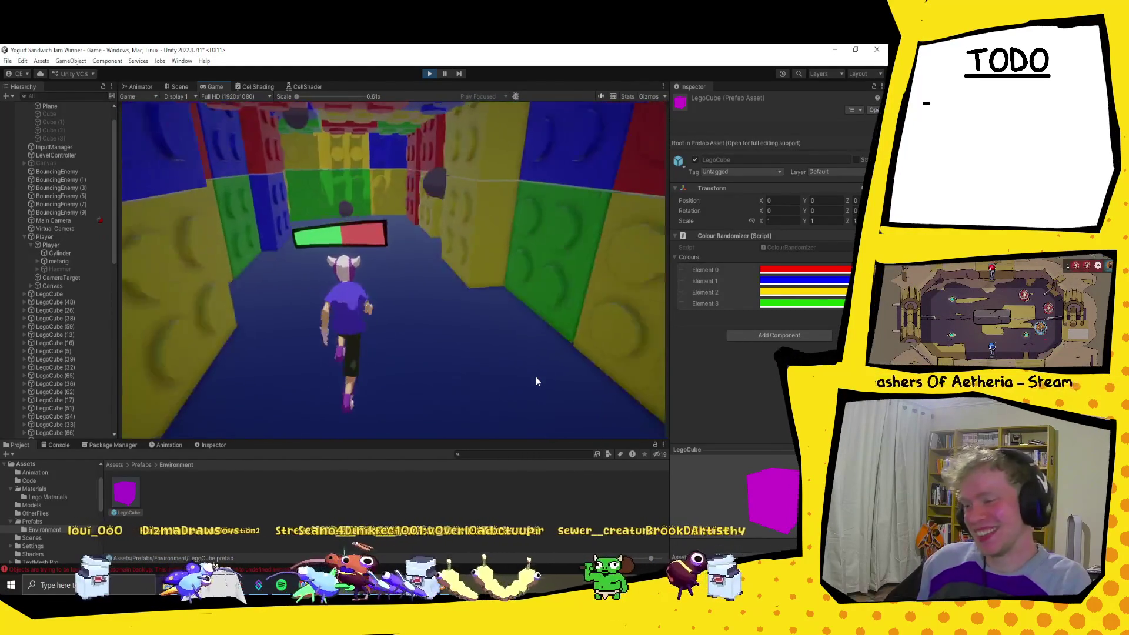
key("s")
key("w")
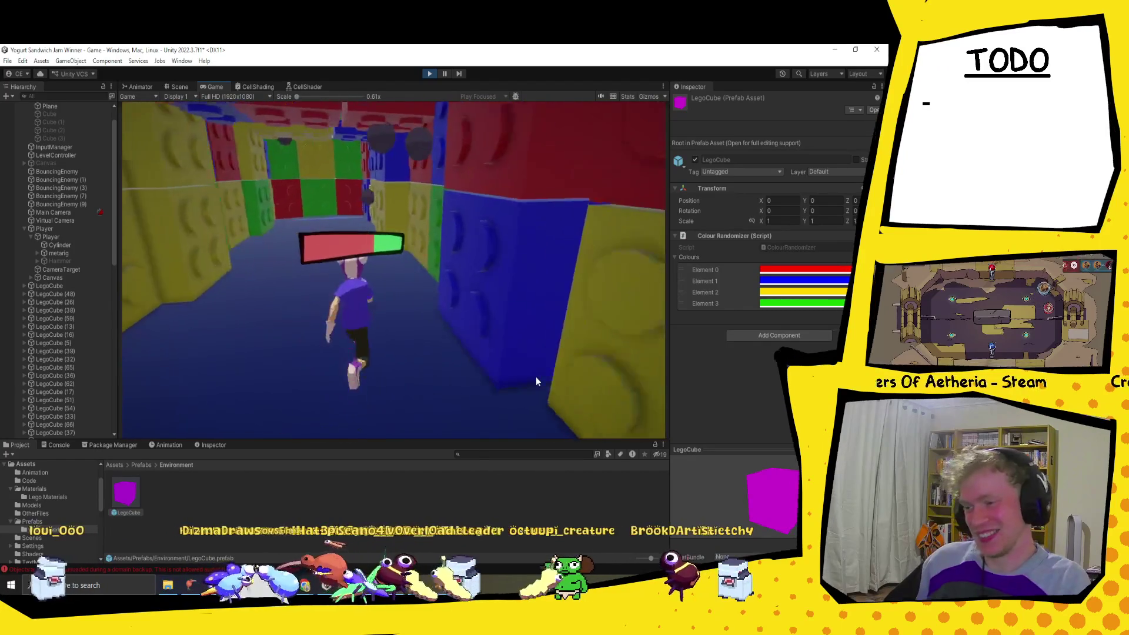
key("s")
key("w")
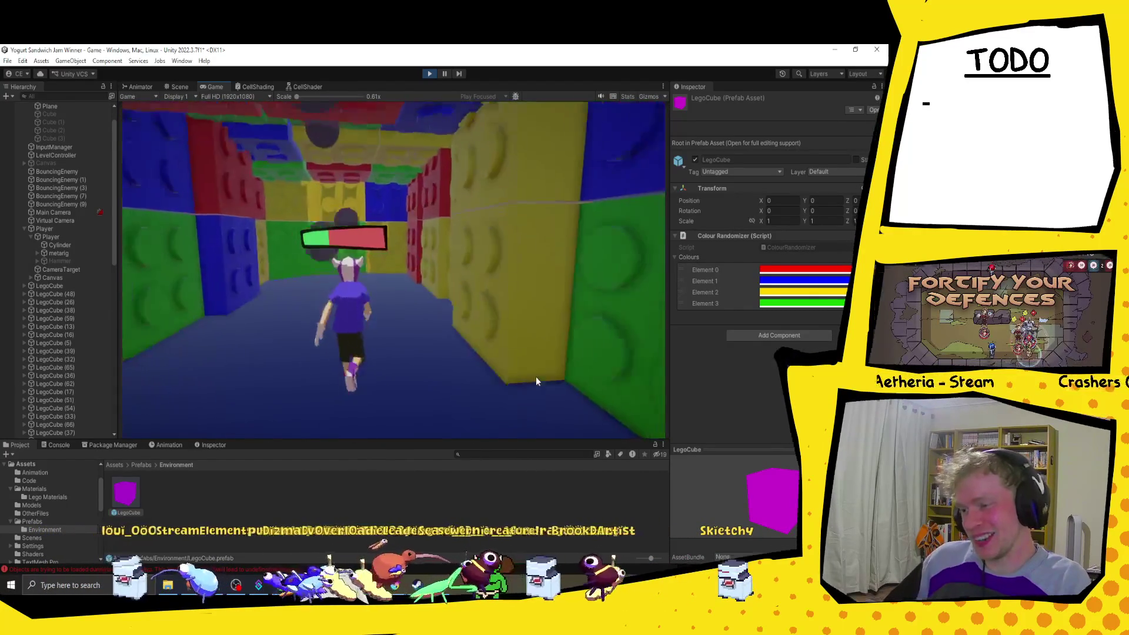
Step: Keep steering the player through new corridors with WASD, swinging the hammer, then exit Play mode
key("s")
key("w")
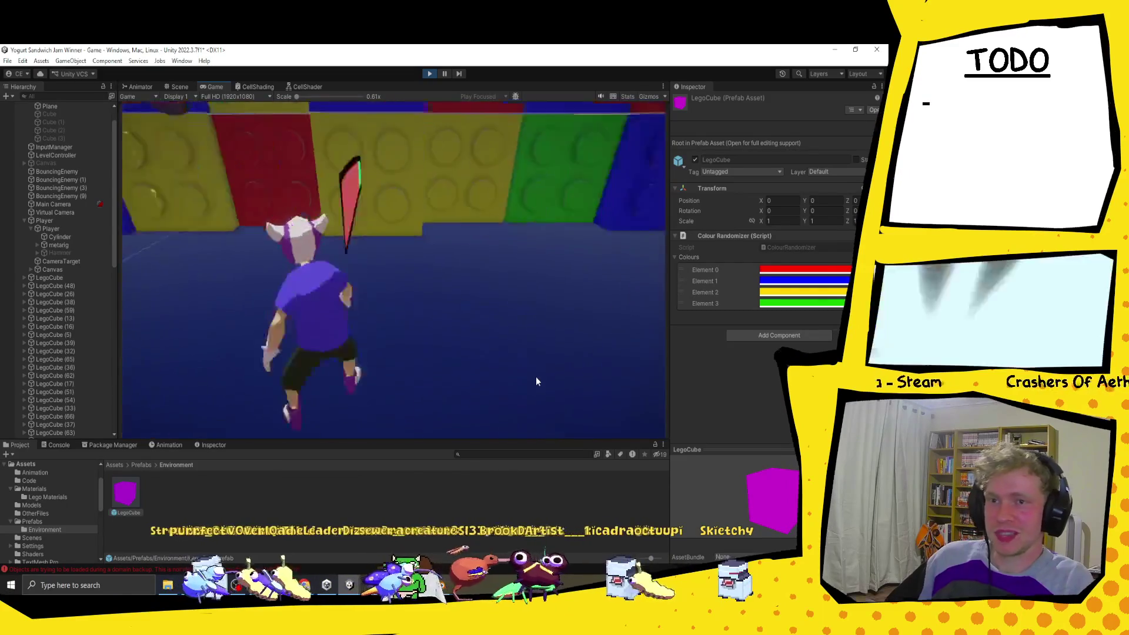
key("s")
key("w")
key("w")
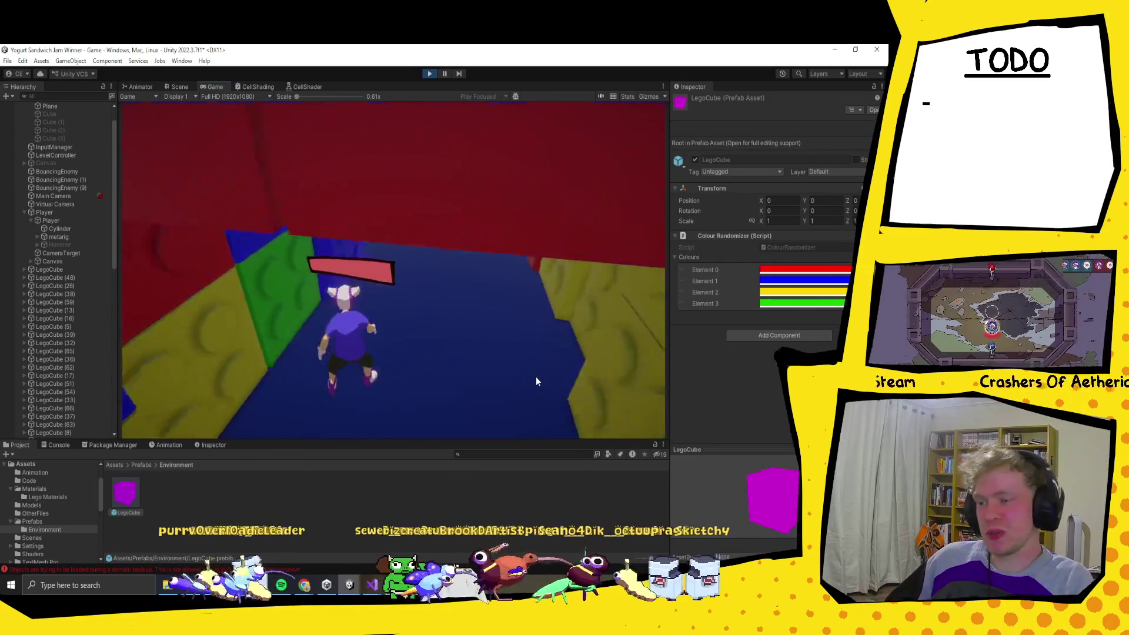
key("s")
key("w")
key("w")
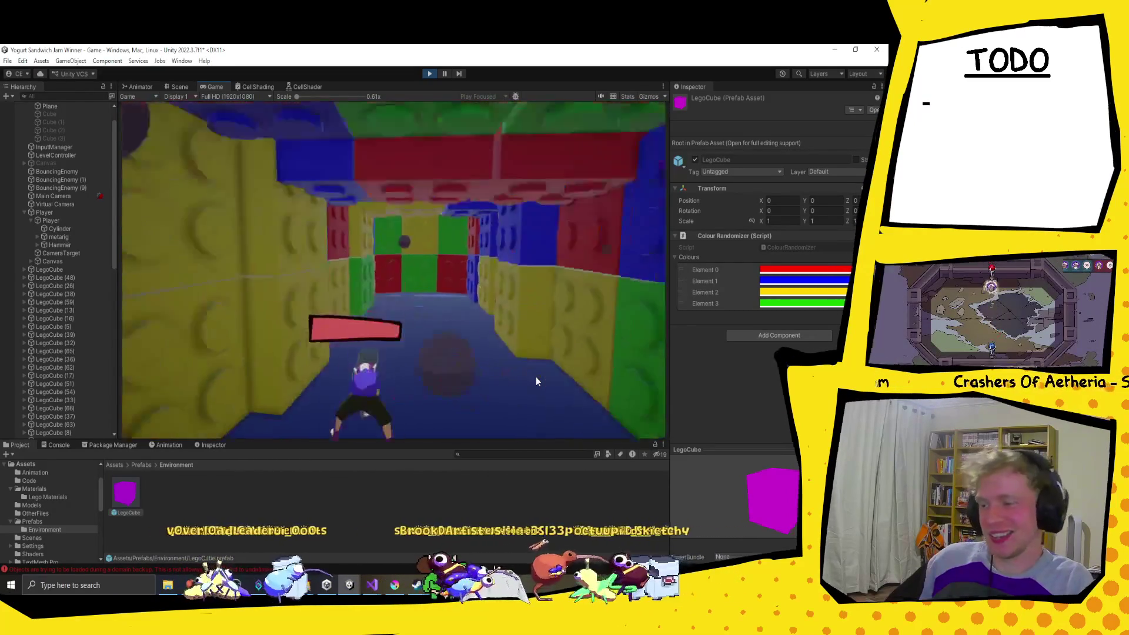
key("d")
key("w")
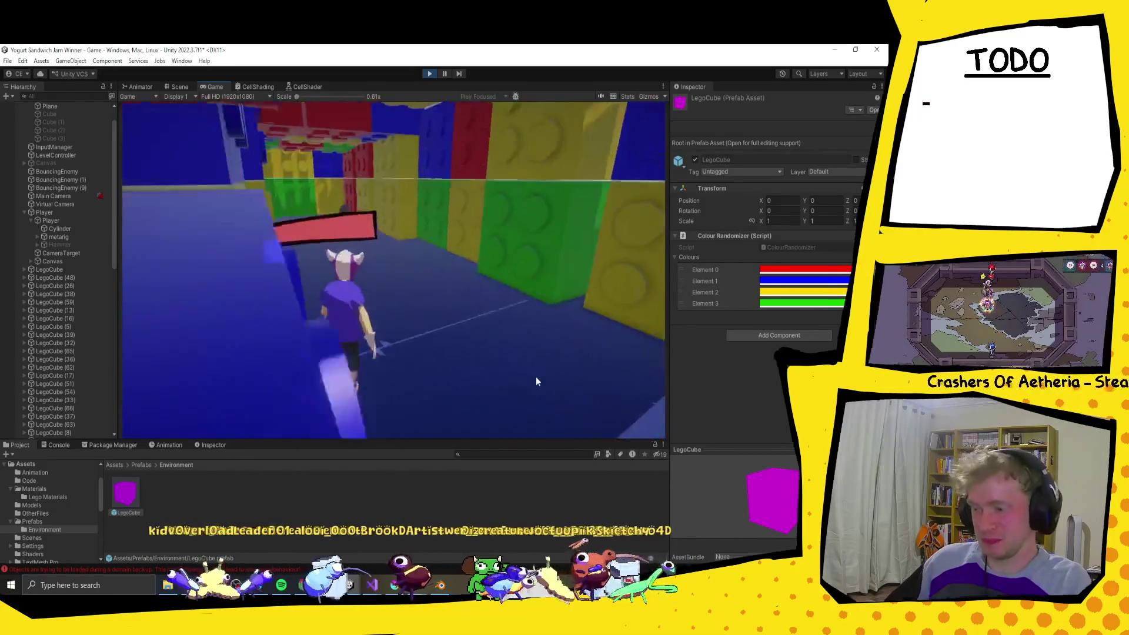
key("a")
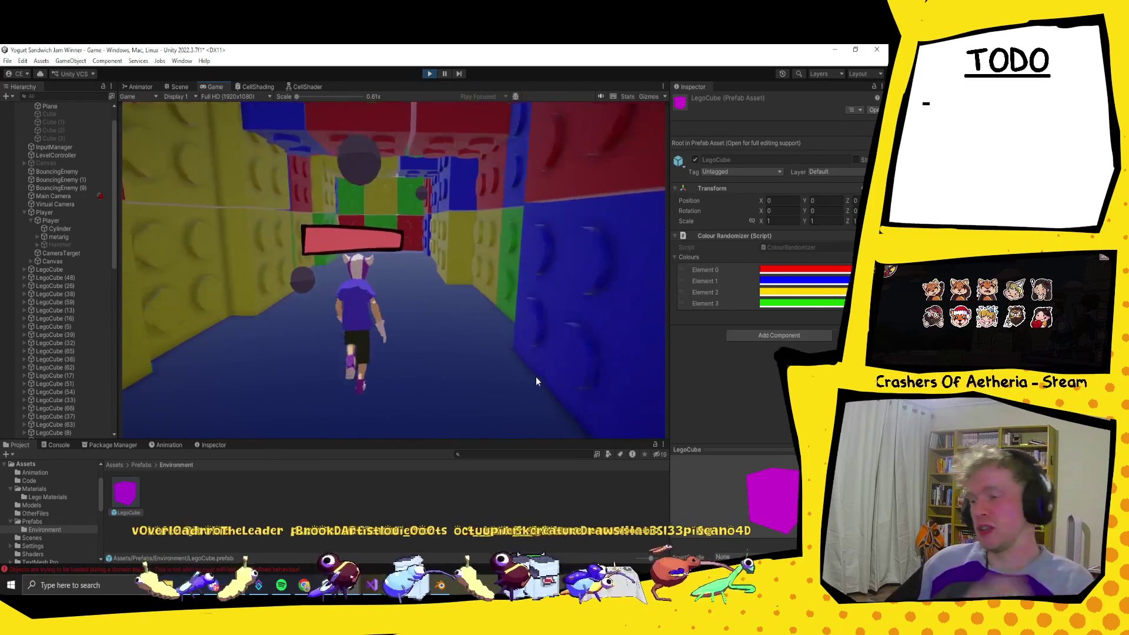
key("d")
key("w")
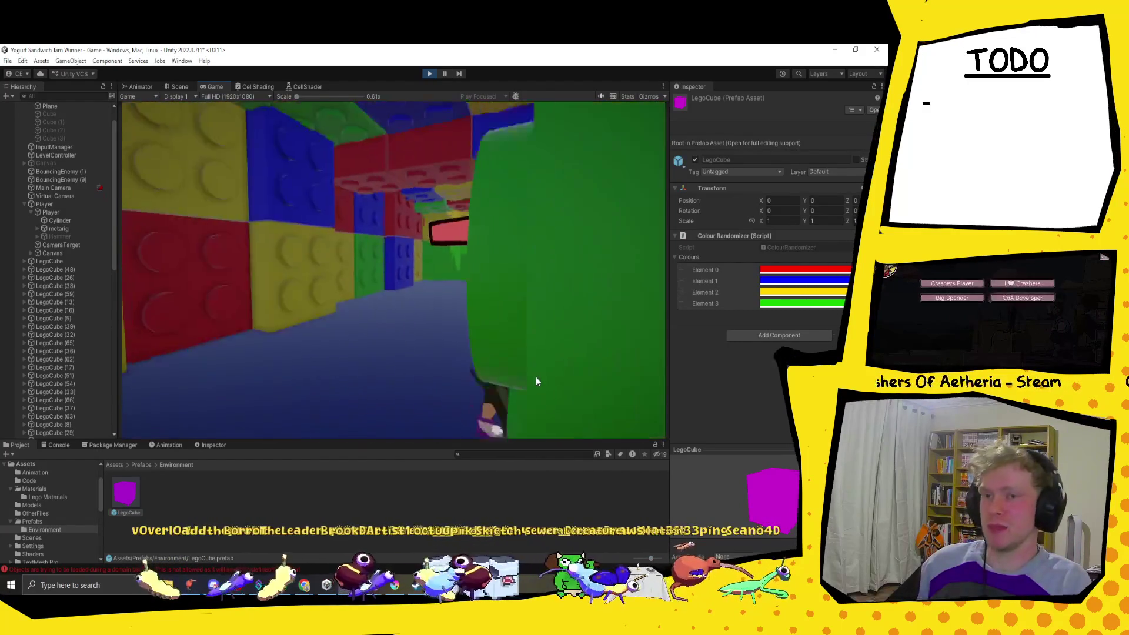
key("w")
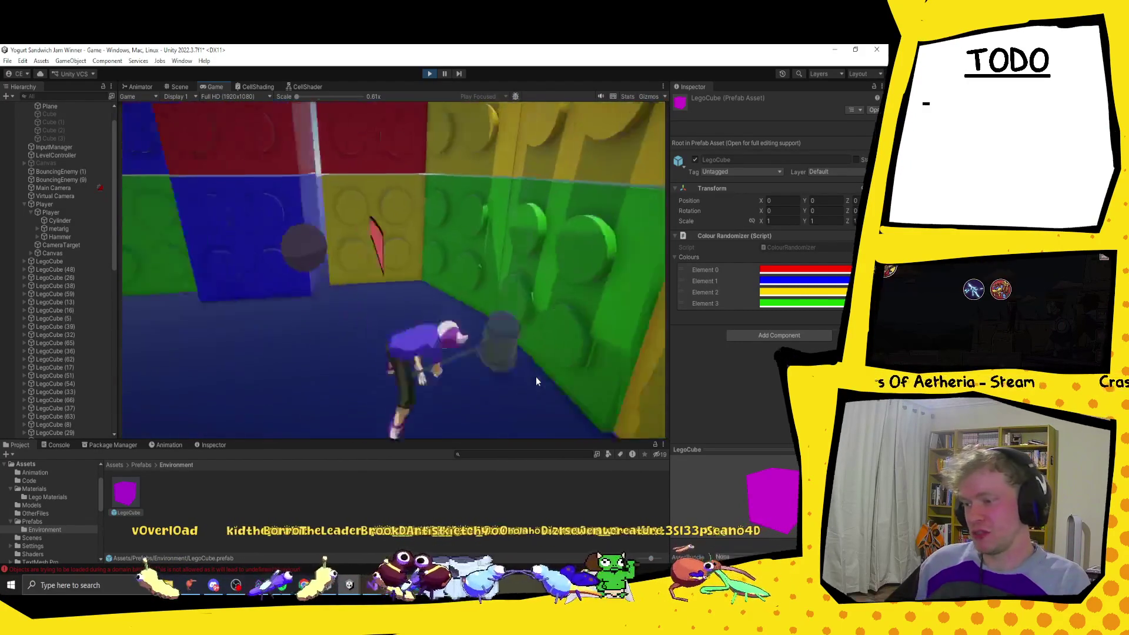
key("w")
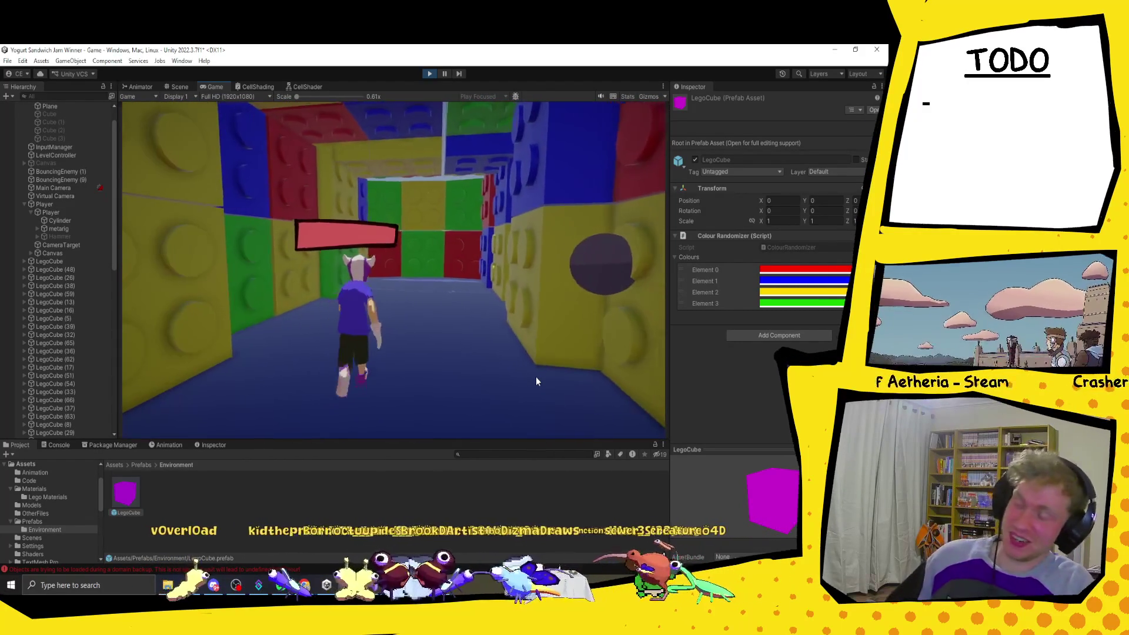
key("w")
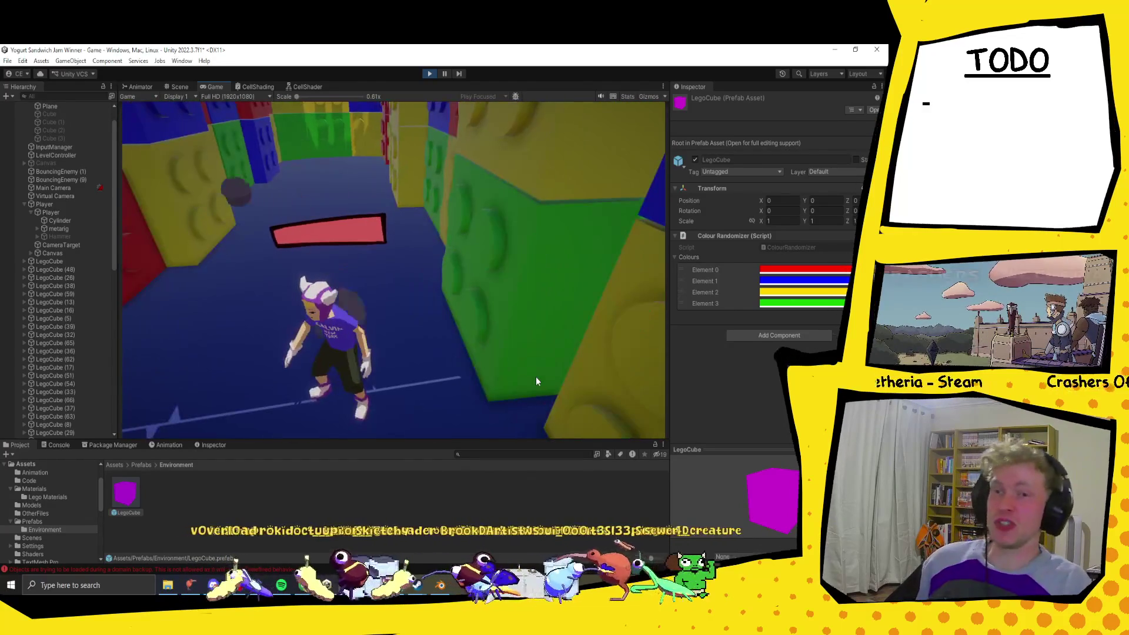
key("w")
key("w")
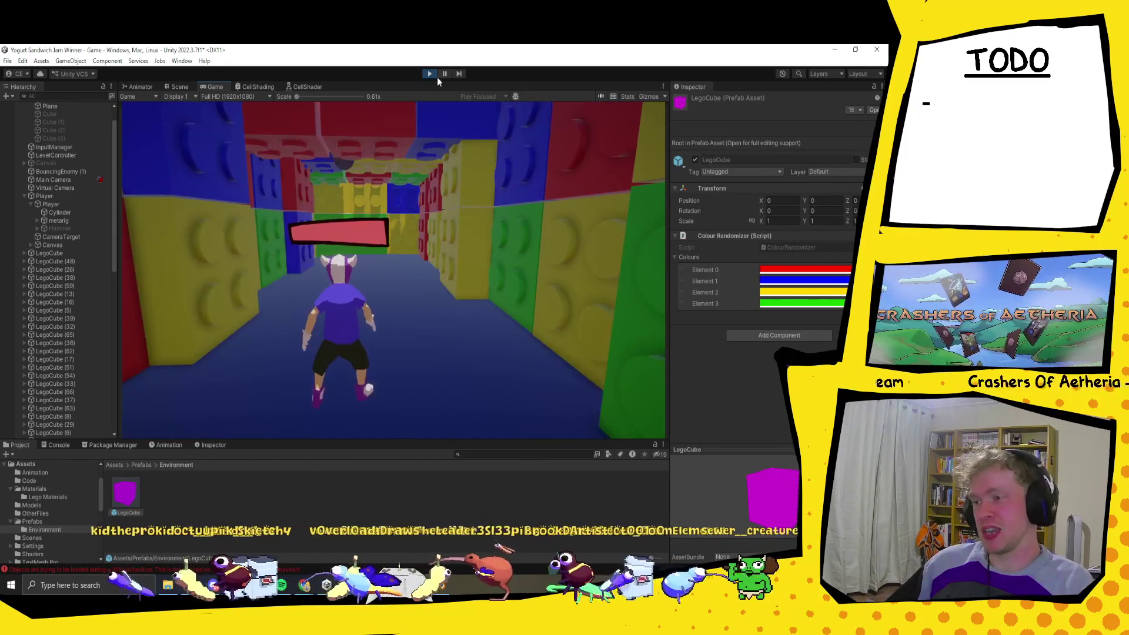
left_click(431, 75)
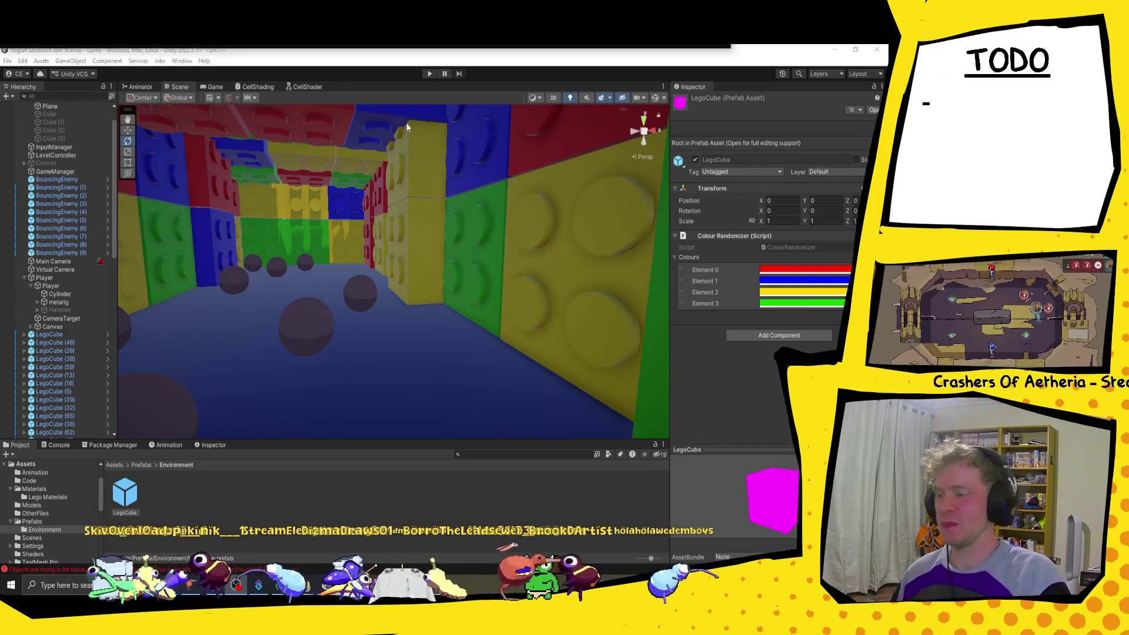
Step: Move the Player out to X 4.23, Z -23.81 on the open floor, frame it, then switch to Discord
scroll(422, 243, "down", 10)
scroll(424, 252, "up", 10)
scroll(401, 284, "up", 10)
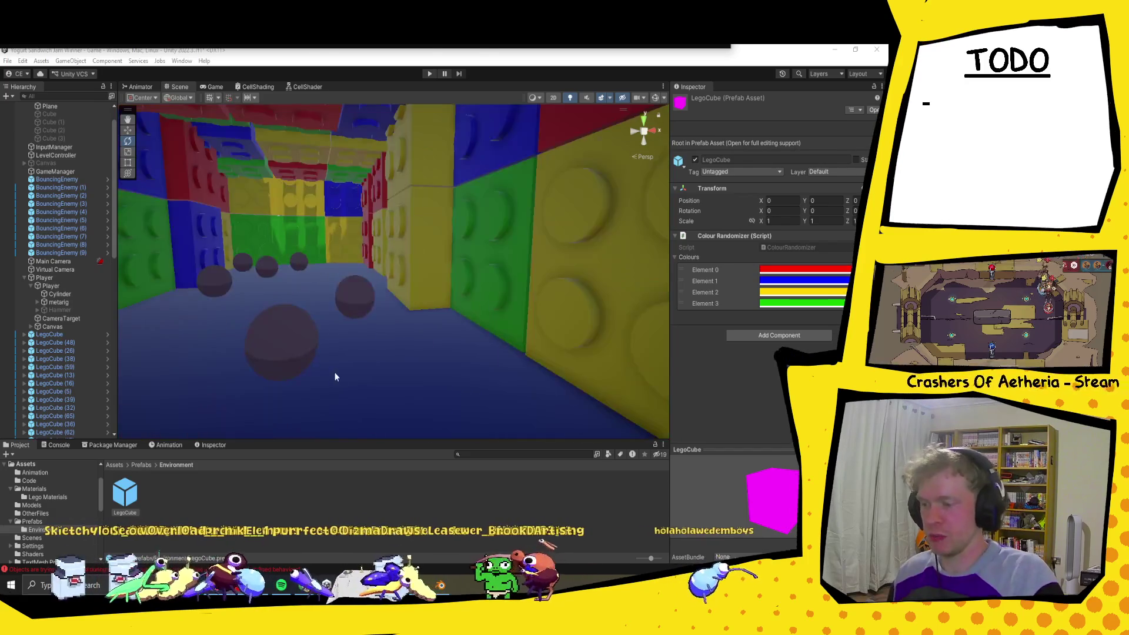
left_click(630, 236)
scroll(573, 278, "down", 10)
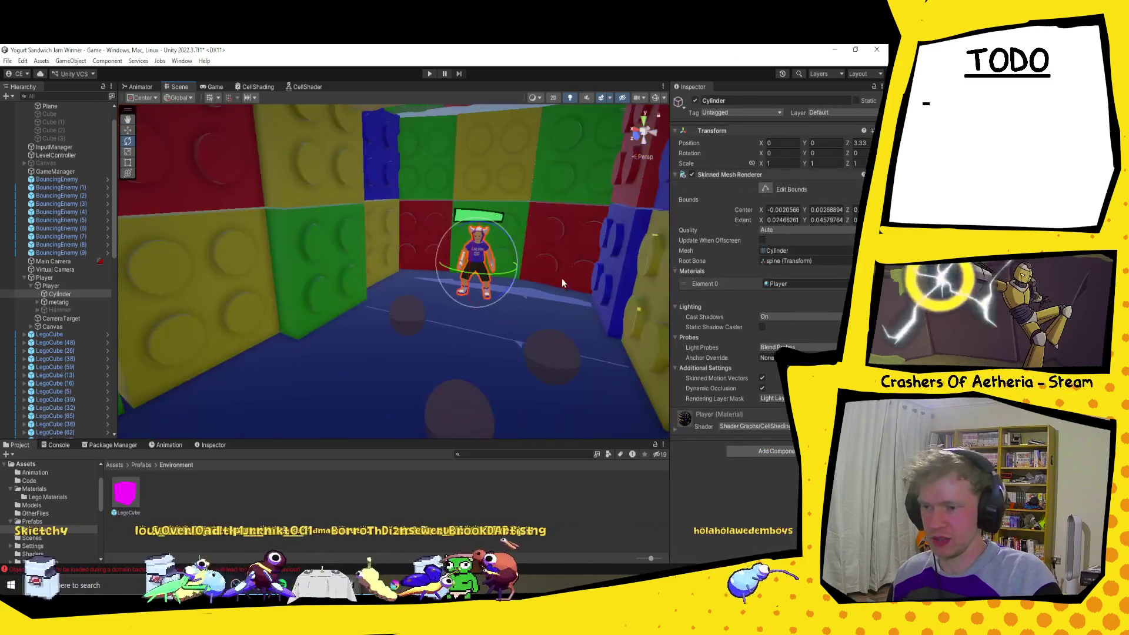
key("w")
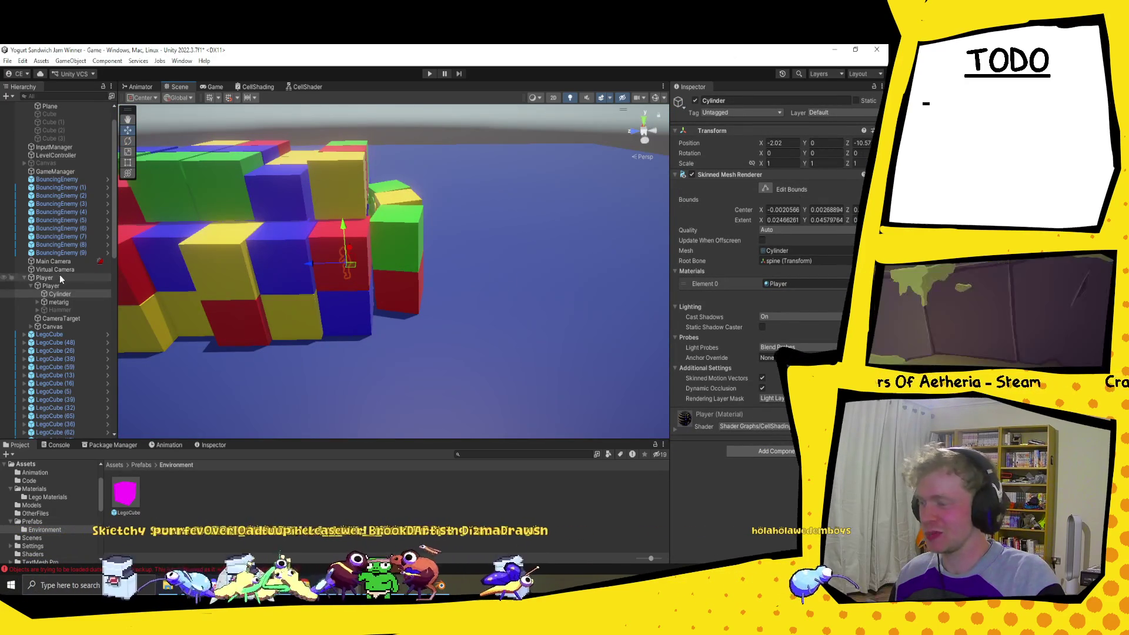
left_click(59, 276)
left_click_drag(350, 266, 548, 264)
key("f")
mouse_move(658, 248)
left_mouse_down("alt")
mouse_move(310, 305)
mouse_move(427, 247)
mouse_move(352, 271)
mouse_move(522, 302)
mouse_move(374, 337)
left_mouse_up("alt")
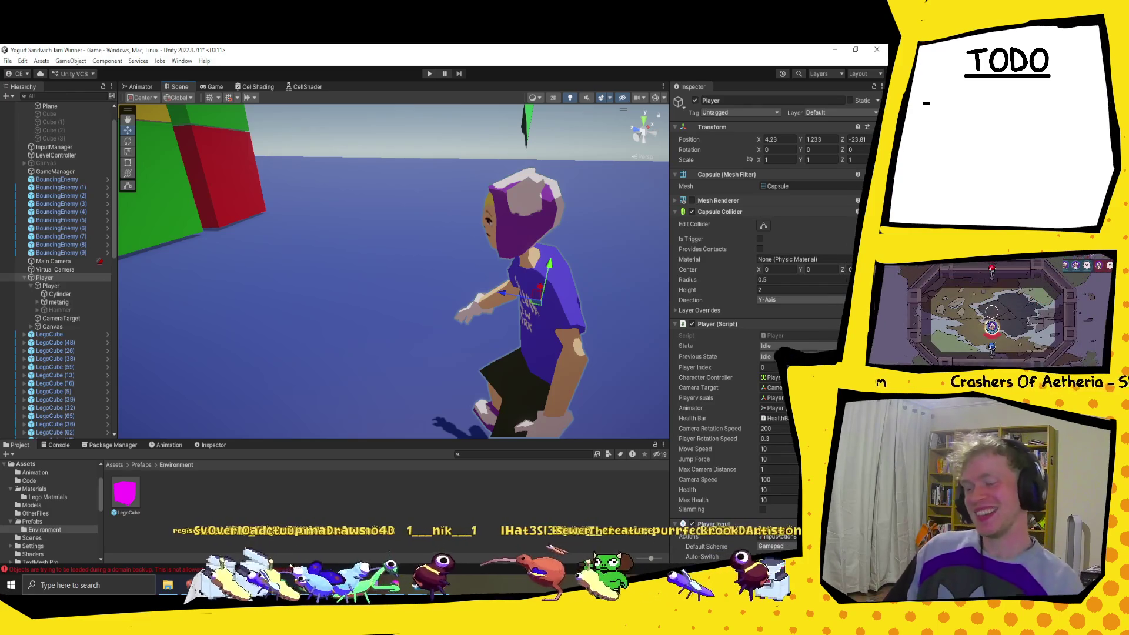
key("alt+Tab")
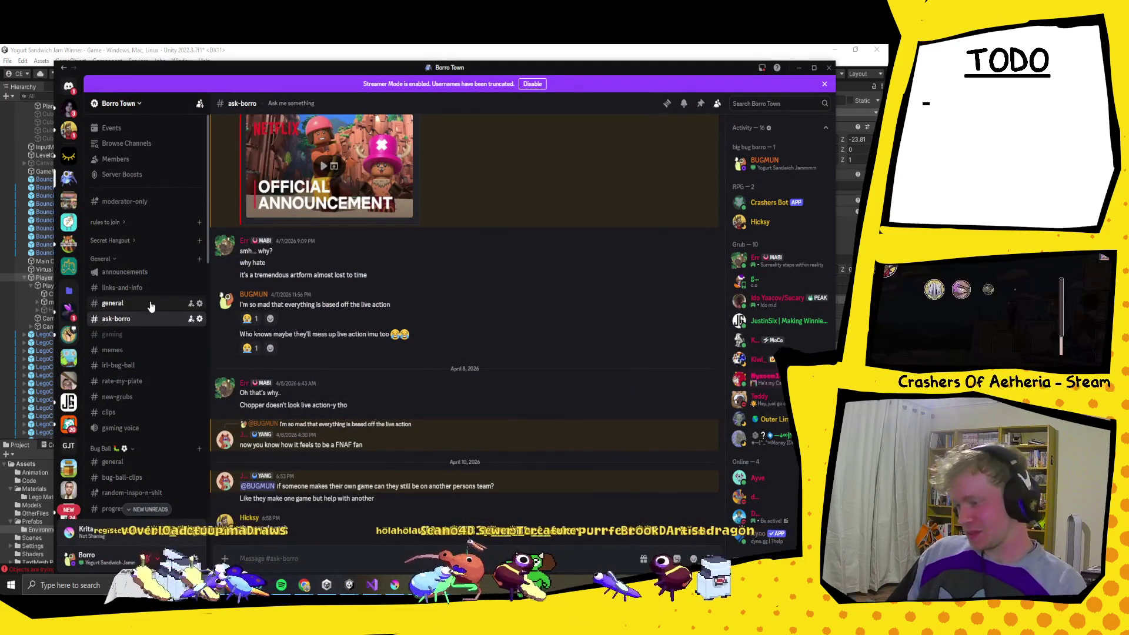
Step: Open the yogurt-sandwich-jam channel on the Borro Town server and scroll up through its messages
scroll(152, 400, "down", 10)
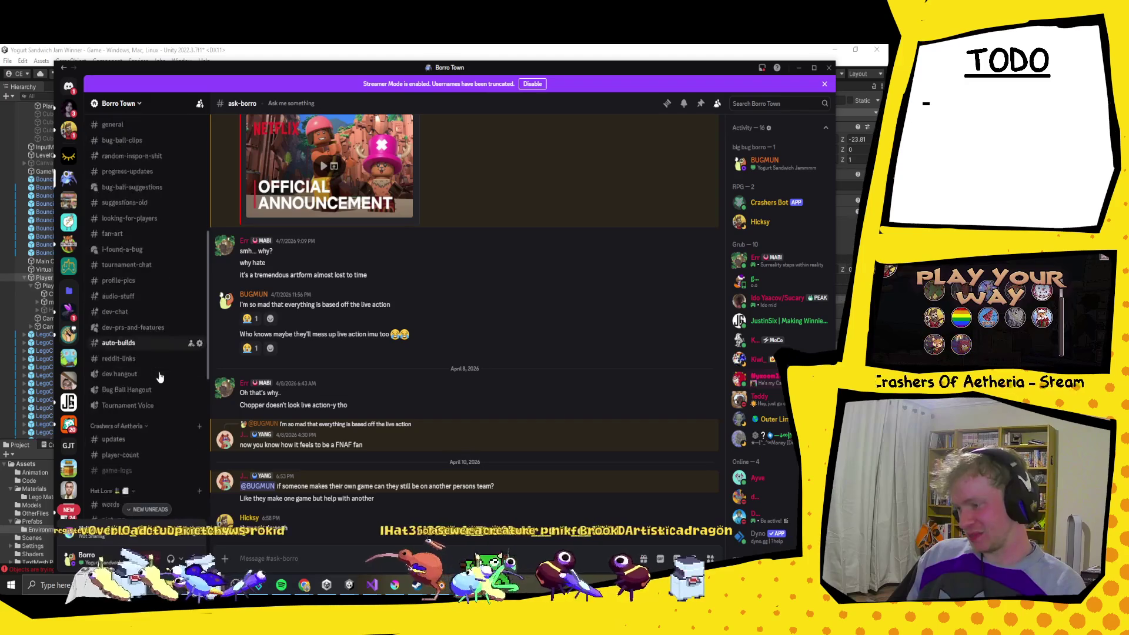
scroll(194, 365, "down", 5)
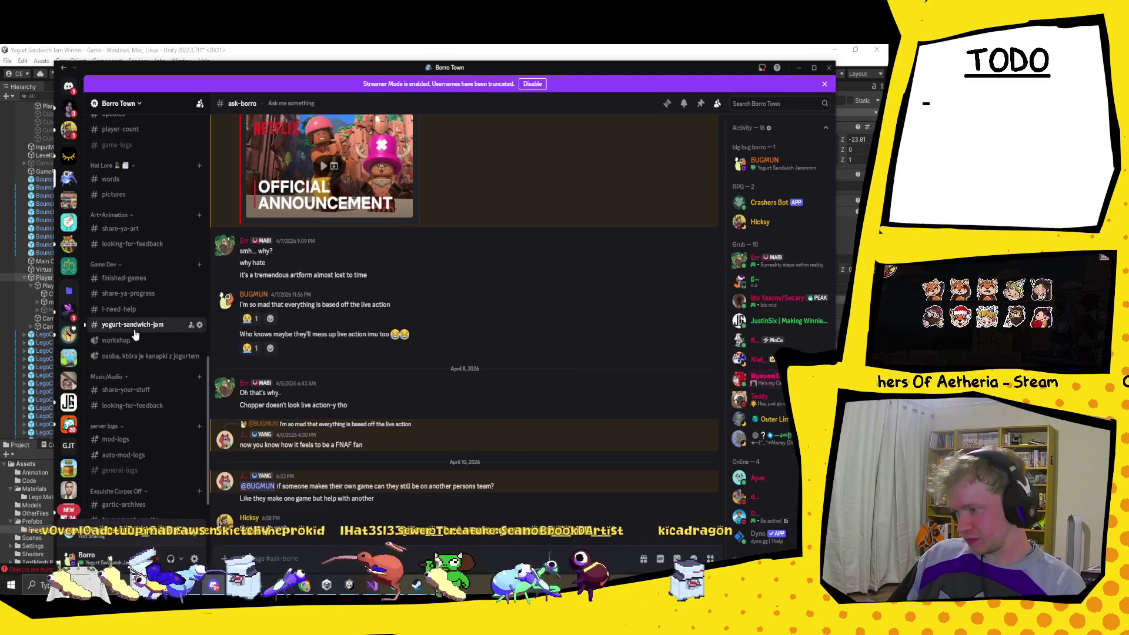
left_click(133, 324)
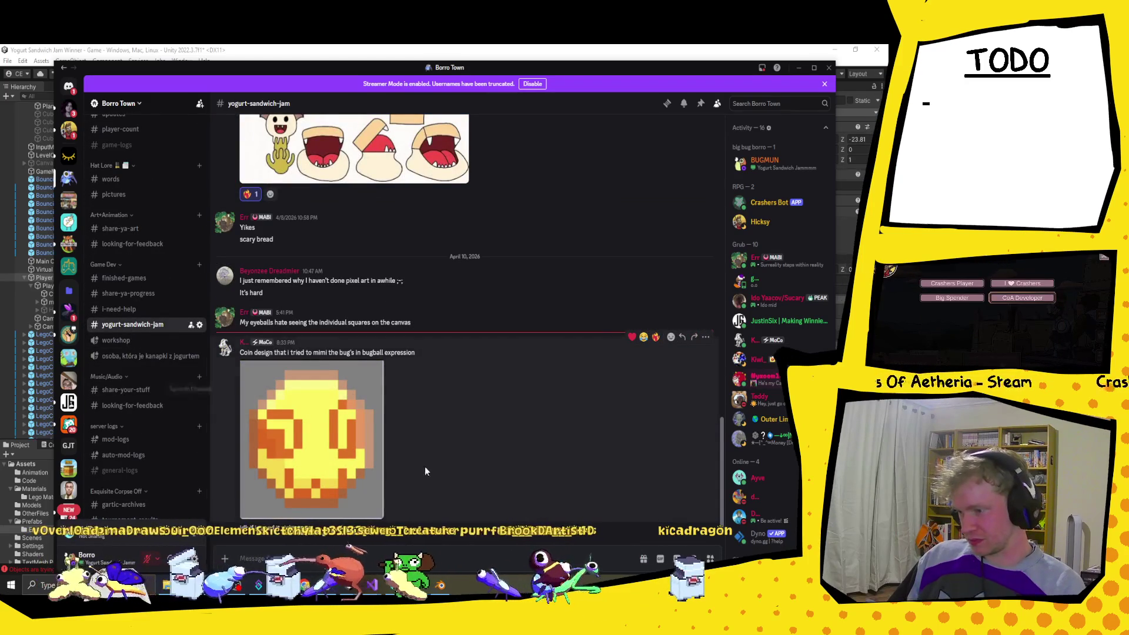
scroll(287, 440, "up", 10)
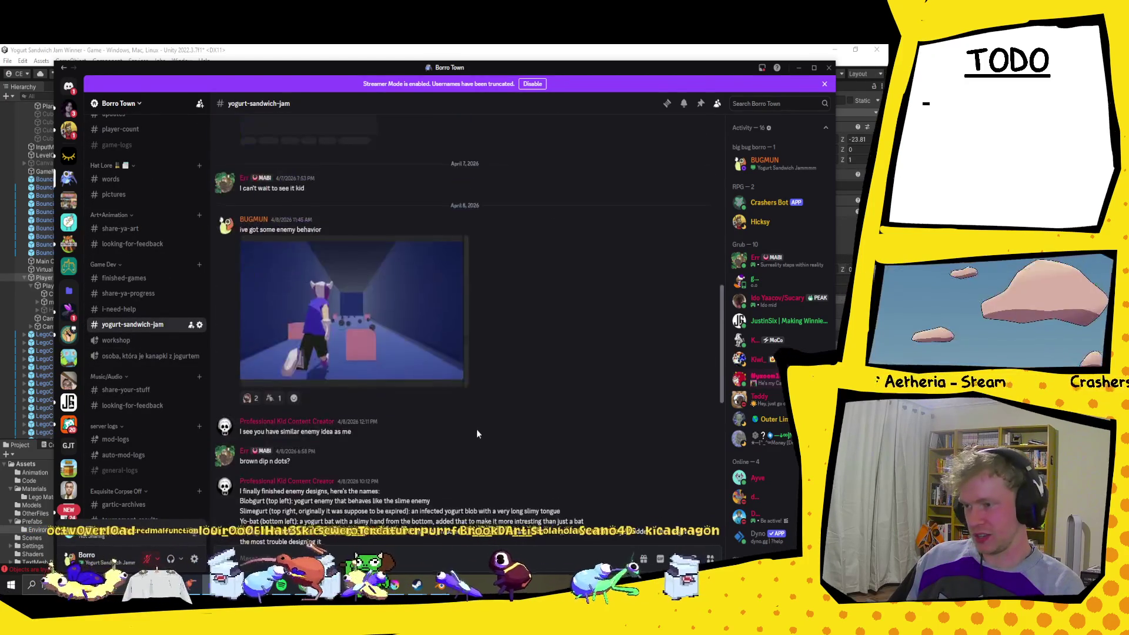
scroll(477, 434, "up", 15)
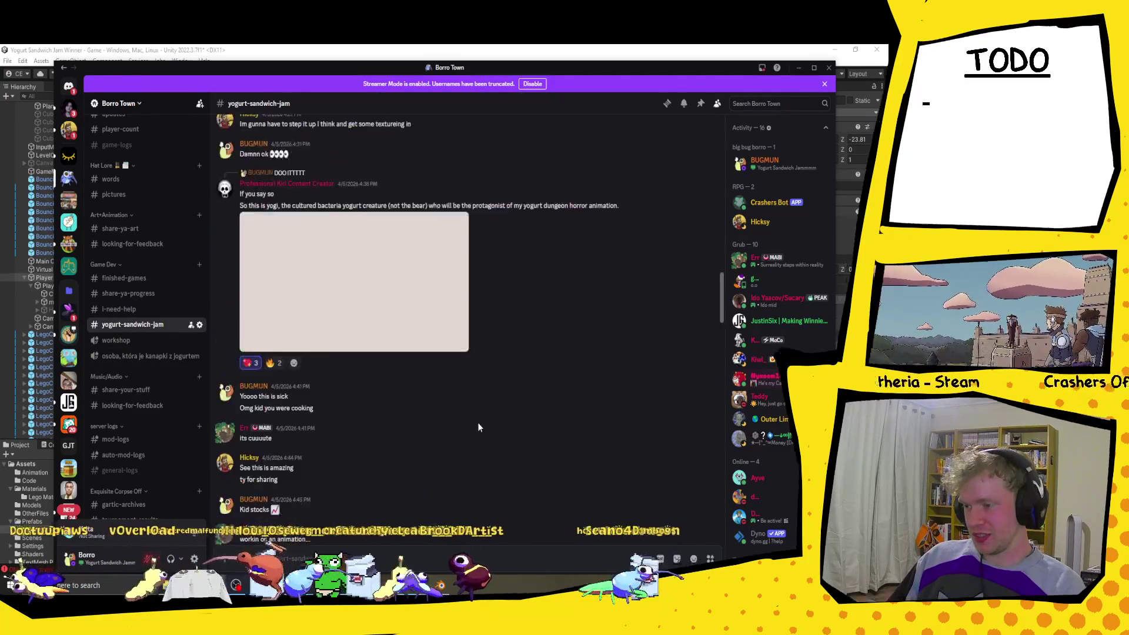
scroll(478, 423, "up", 15)
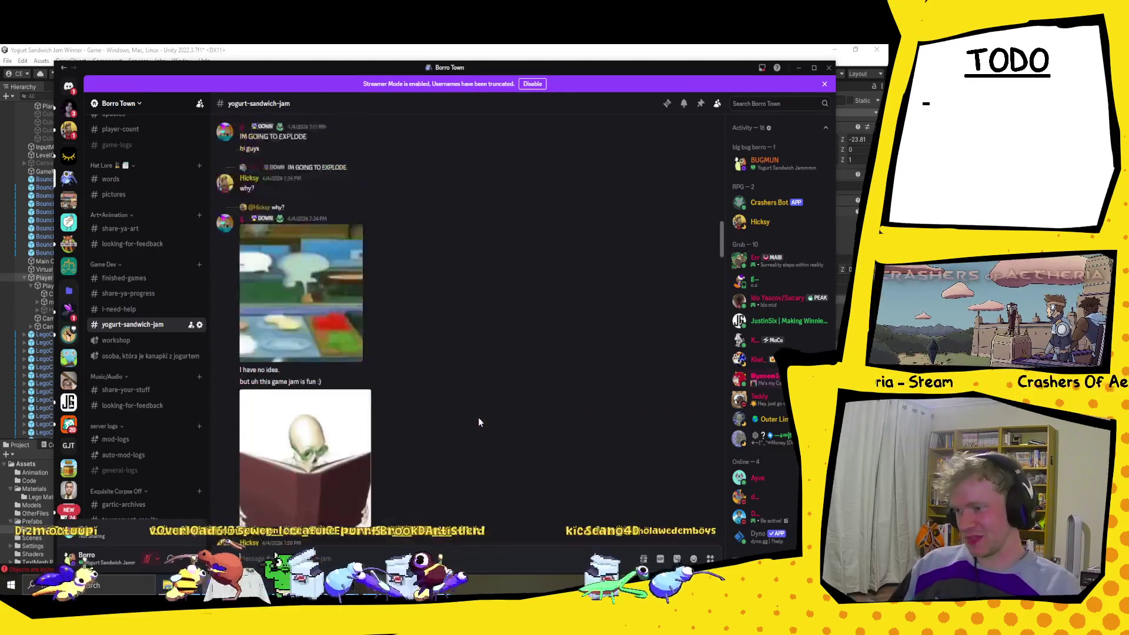
scroll(481, 413, "up", 15)
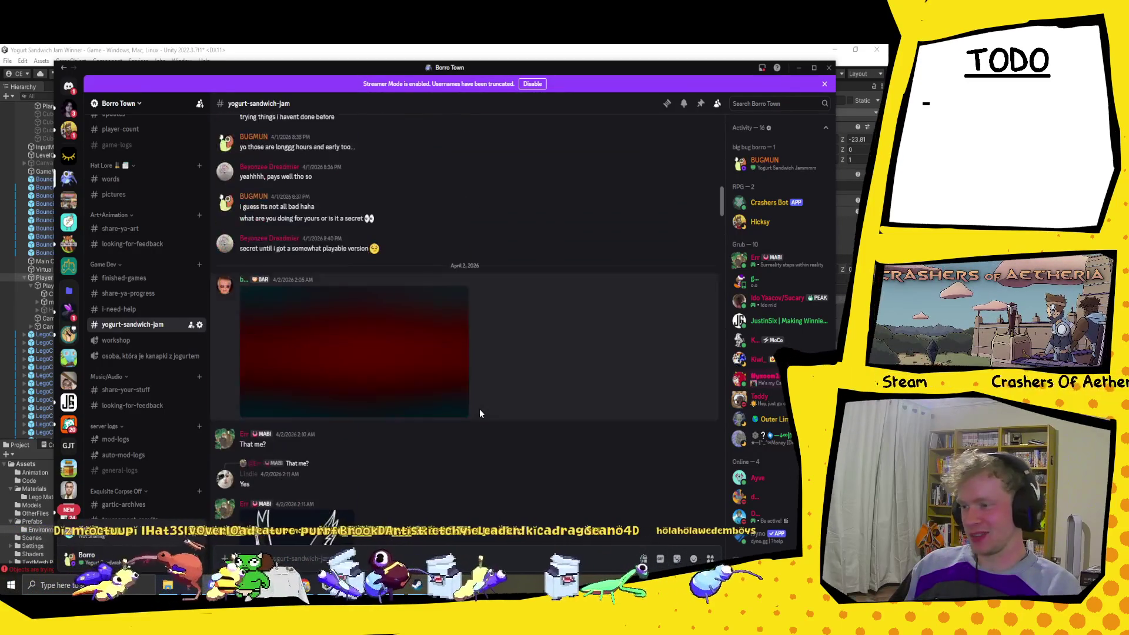
Step: Read further back through the channel's older messages, then minimize Discord
scroll(479, 408, "up", 3)
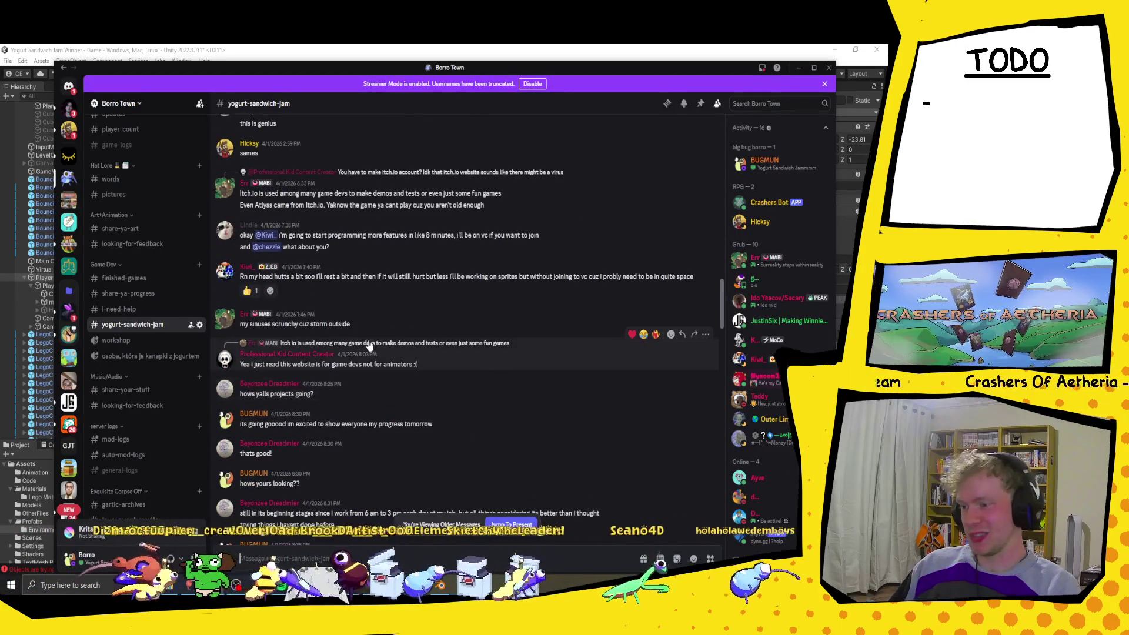
scroll(369, 344, "up", 7)
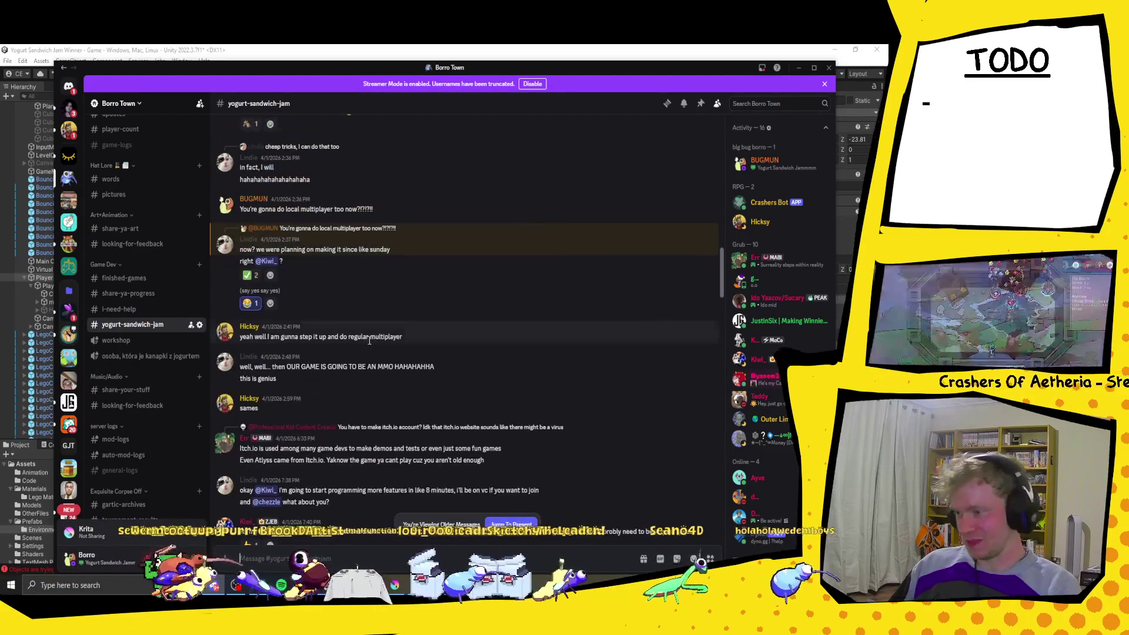
scroll(358, 353, "up", 10)
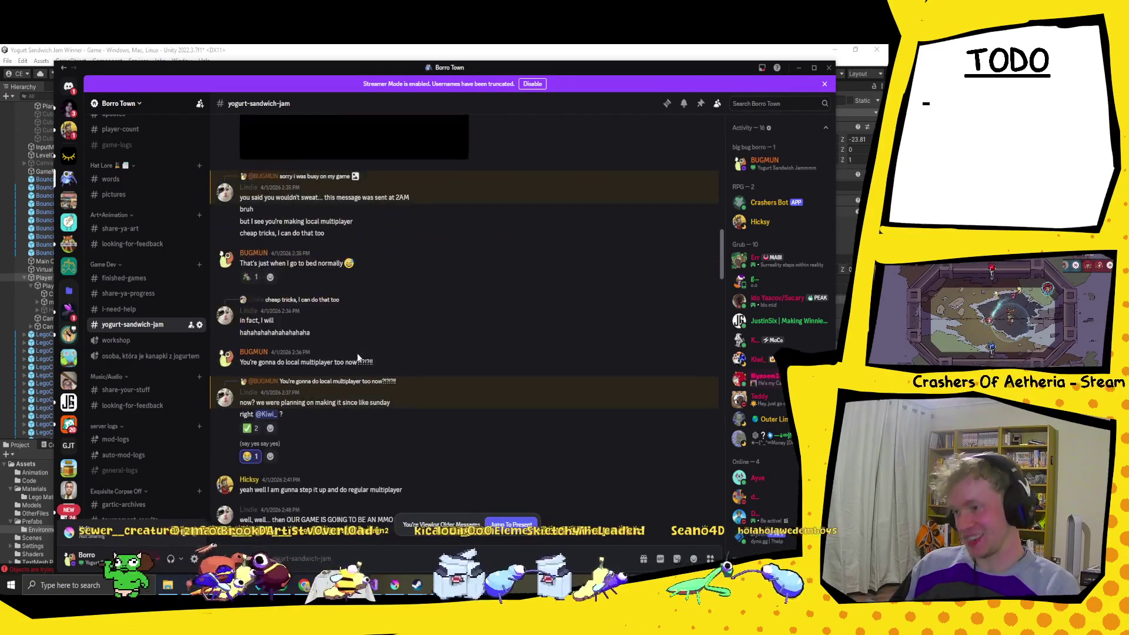
scroll(357, 356, "up", 12)
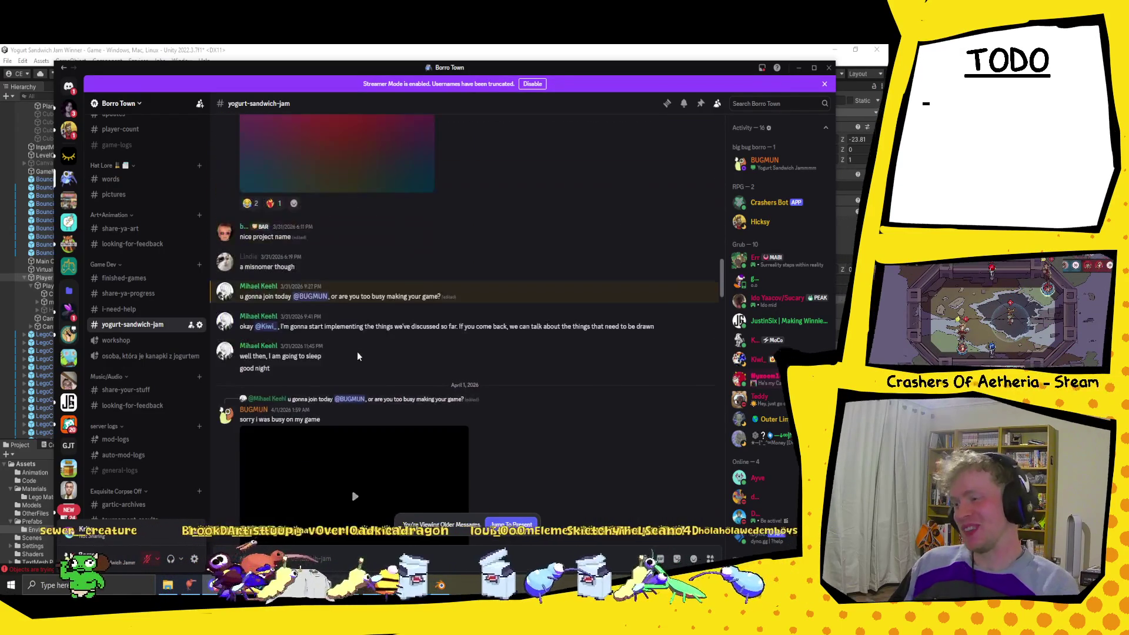
scroll(358, 351, "up", 10)
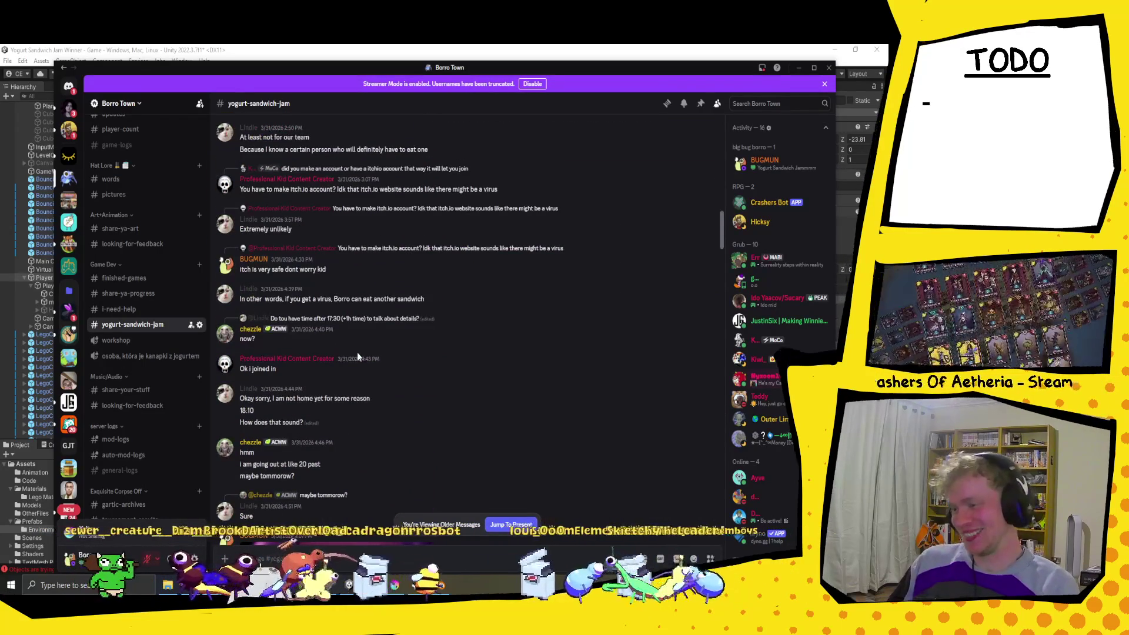
scroll(357, 352, "up", 15)
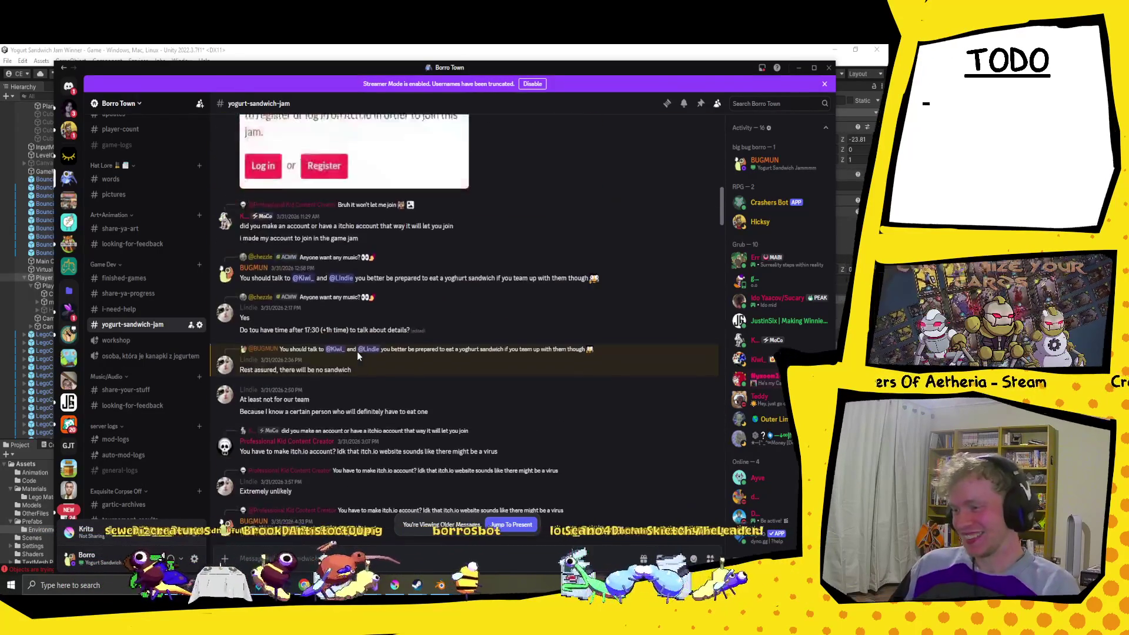
scroll(357, 349, "down", 10)
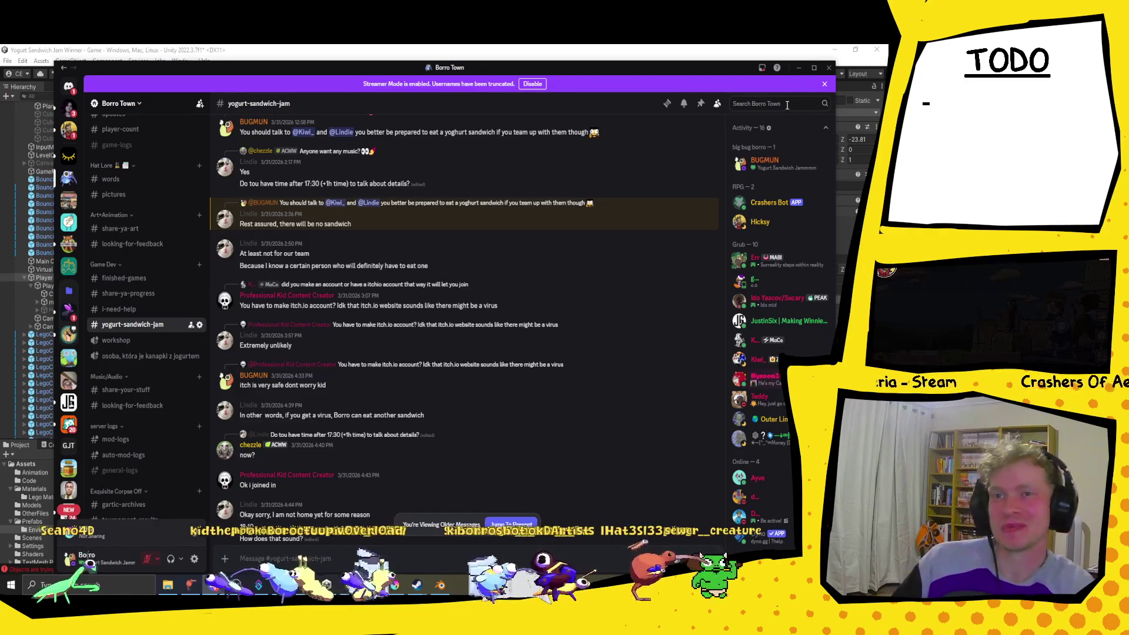
left_click(798, 70)
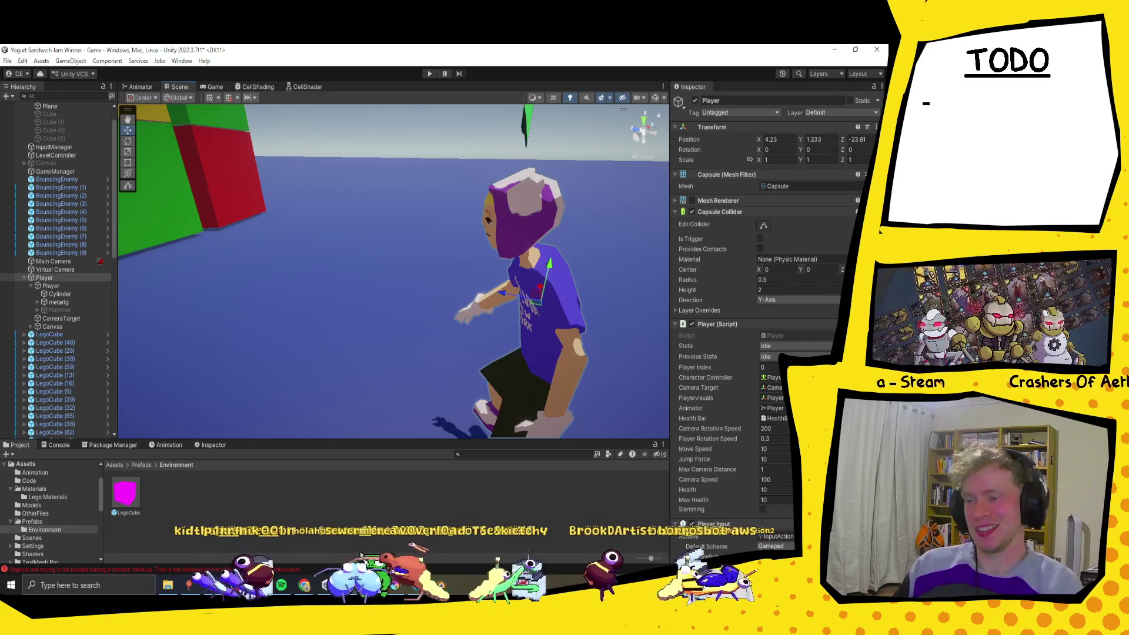
Step: Start Play mode and run the player forward on the open blue floor
left_click(428, 75)
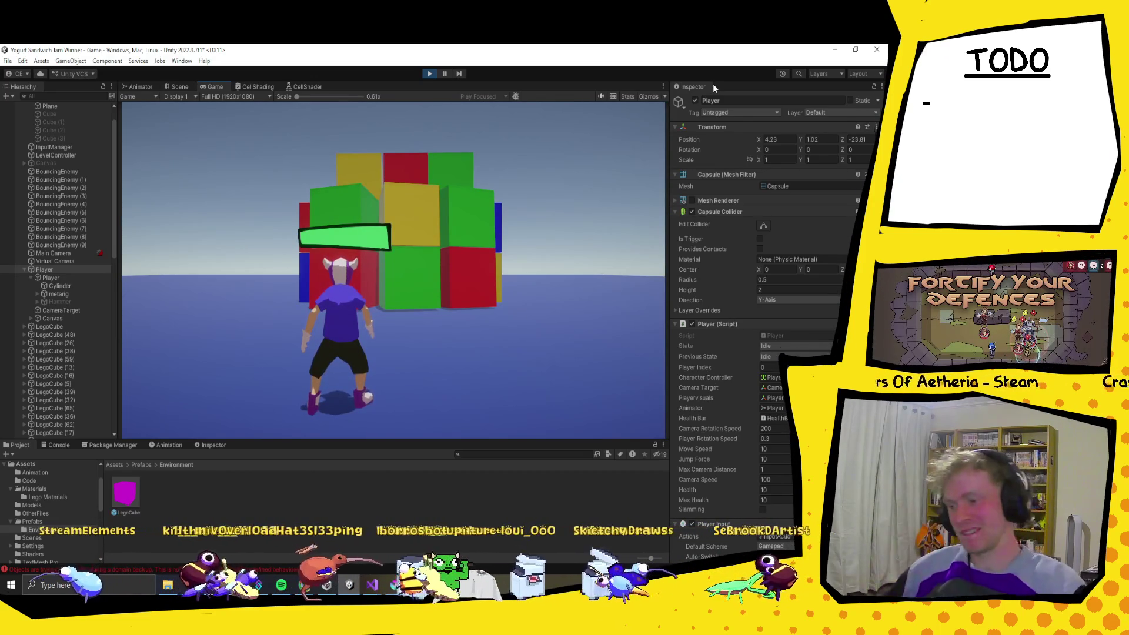
key("w")
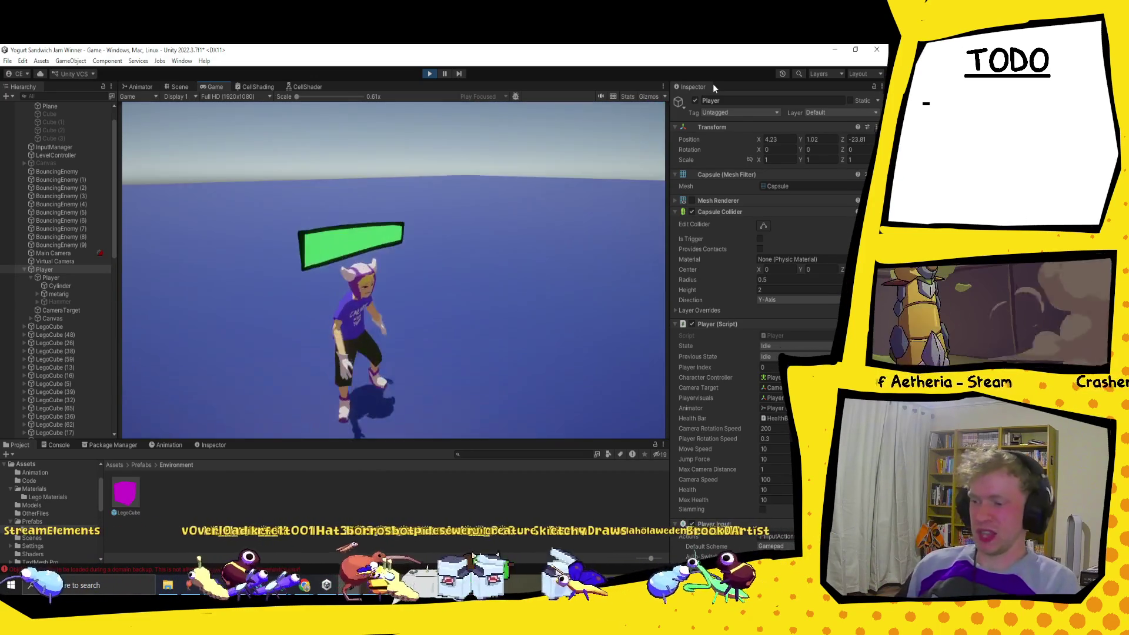
Step: Test the player's running, light and heavy hammer attacks, and jump in play mode
key("s")
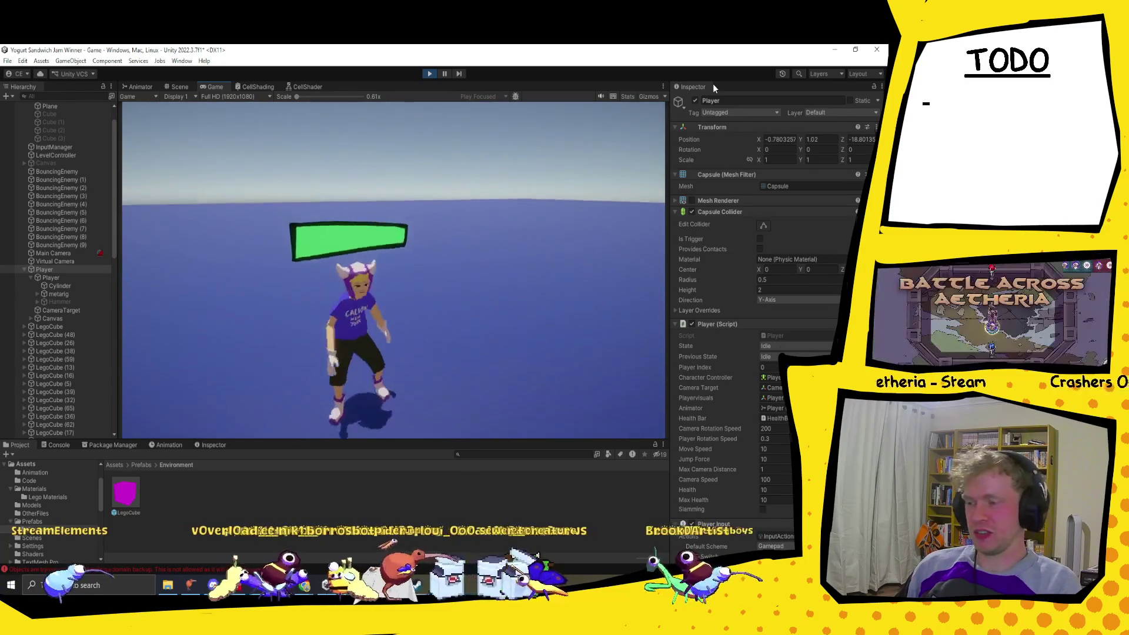
key("w")
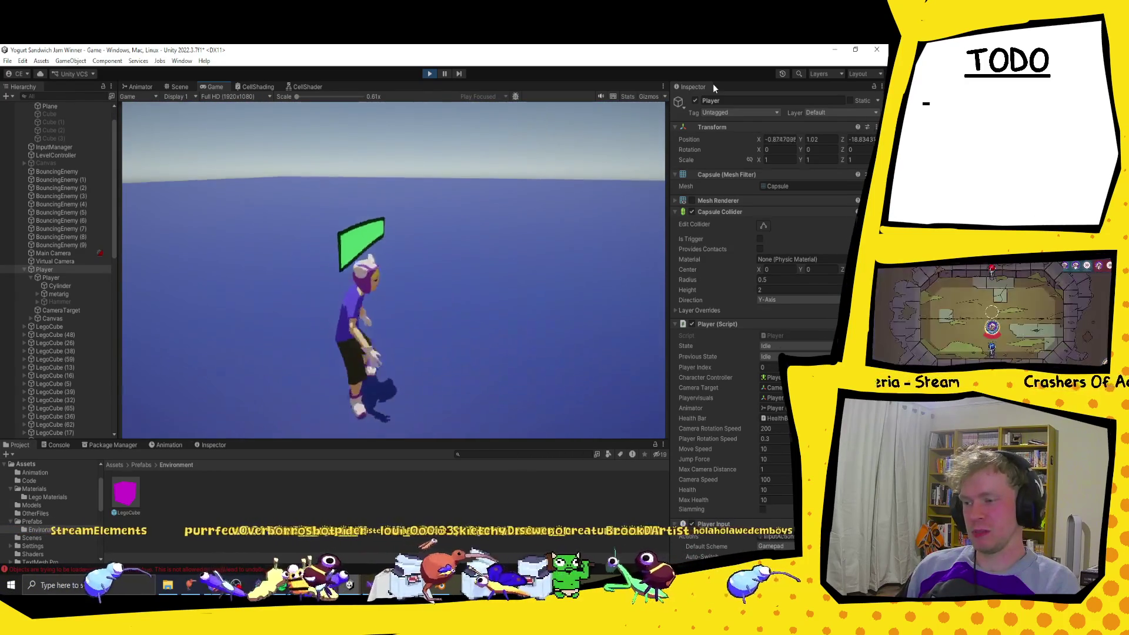
key("w")
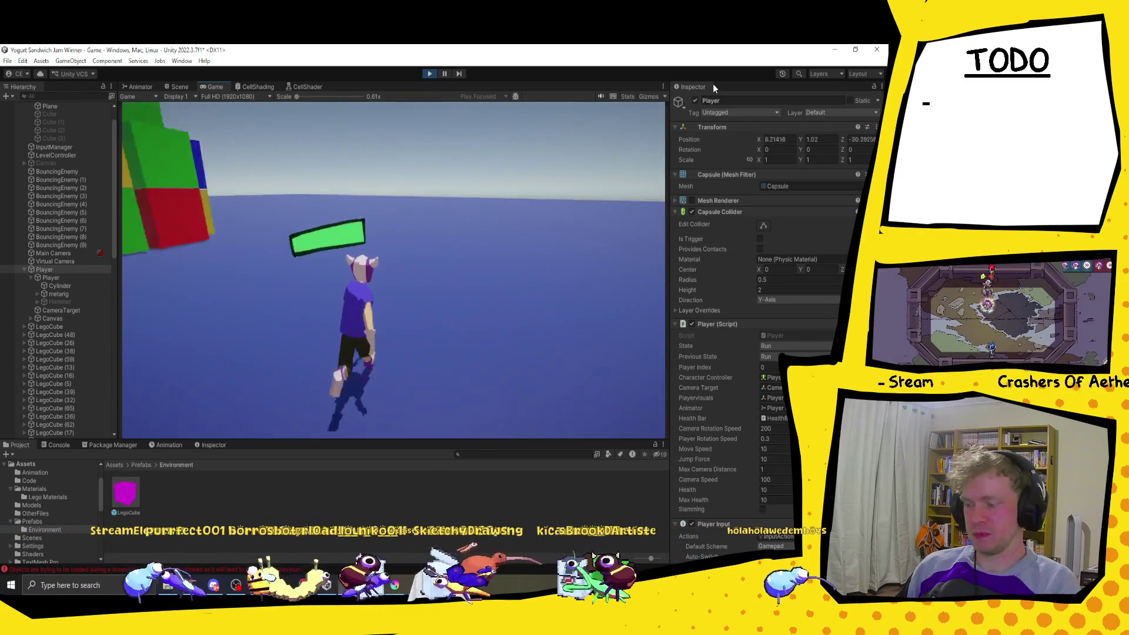
key("w")
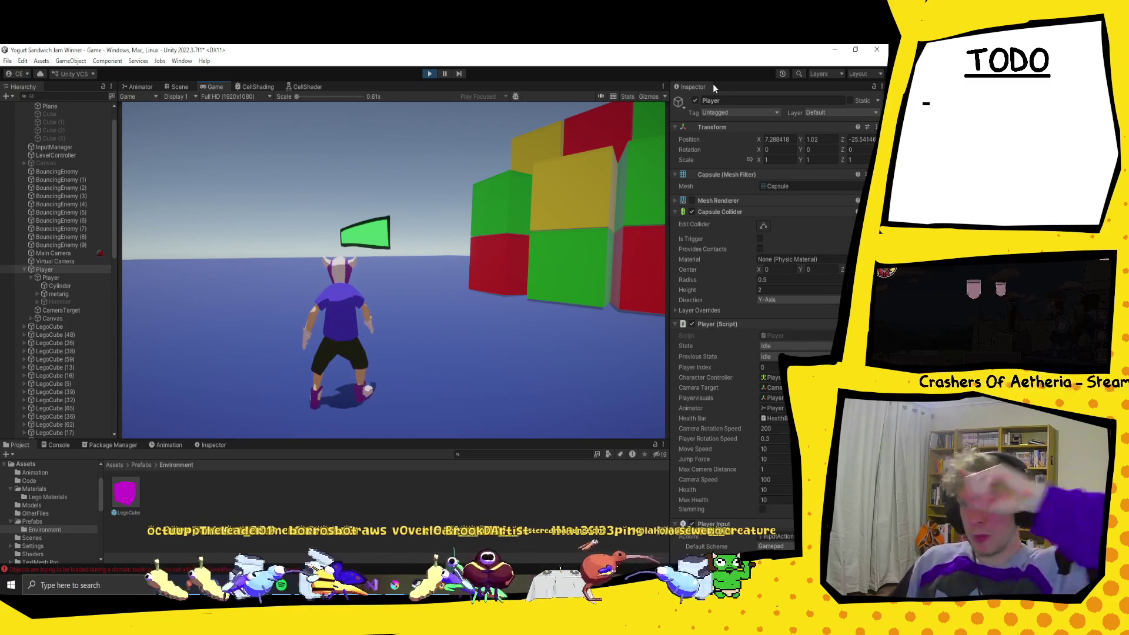
key("e")
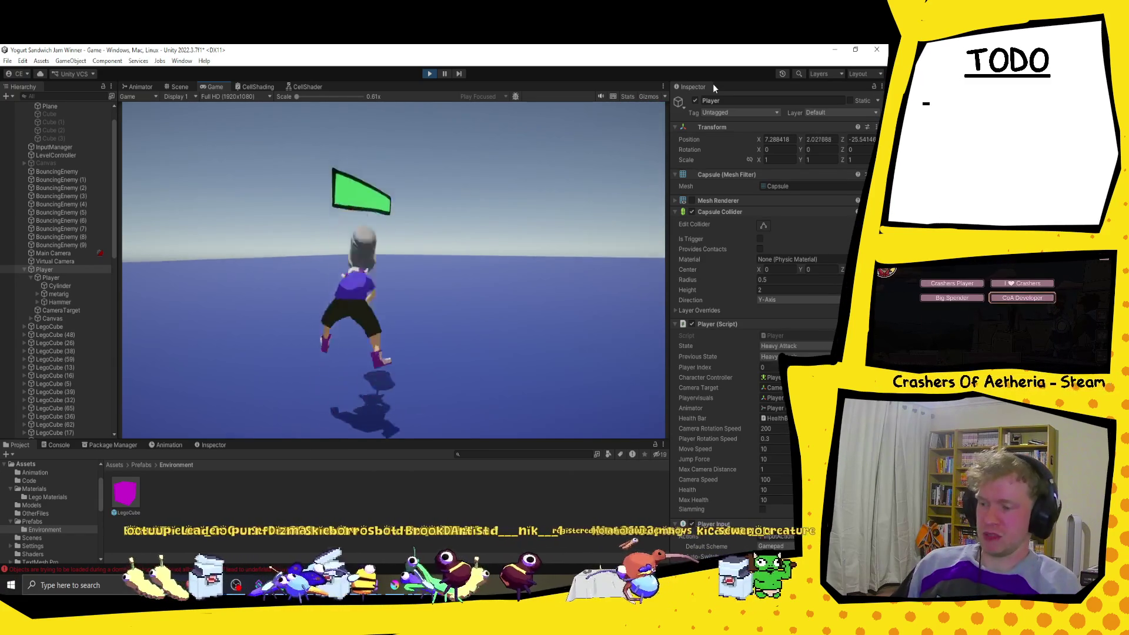
key("w")
key("space")
Step: Run and jump the player past the coloured cubes, then bring up the Bug Ball TODO document
key("w")
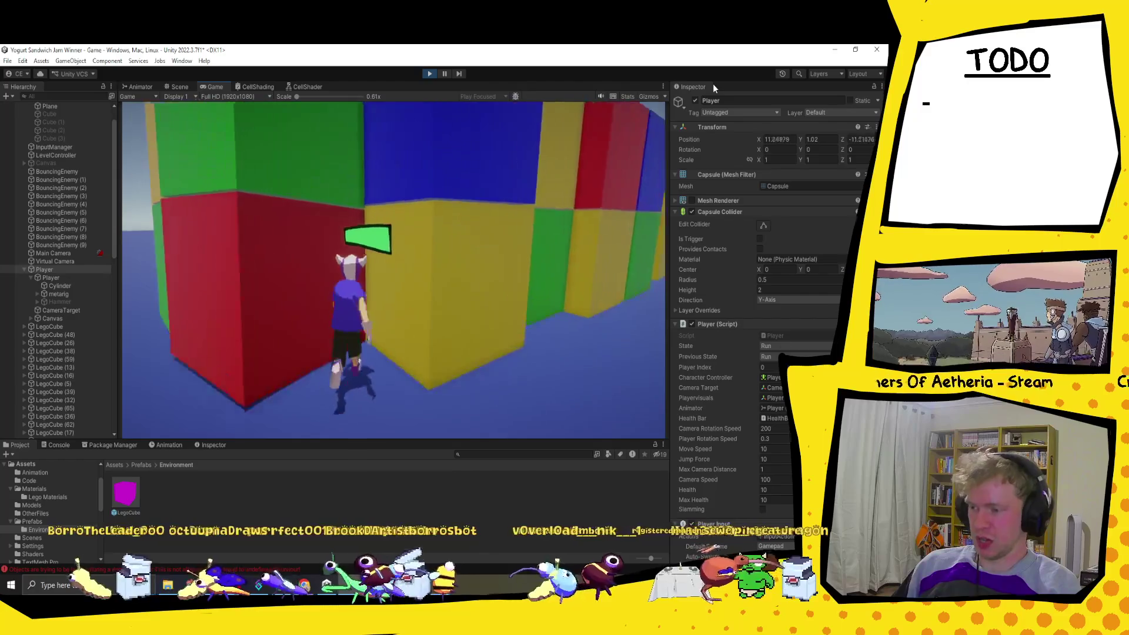
key("w")
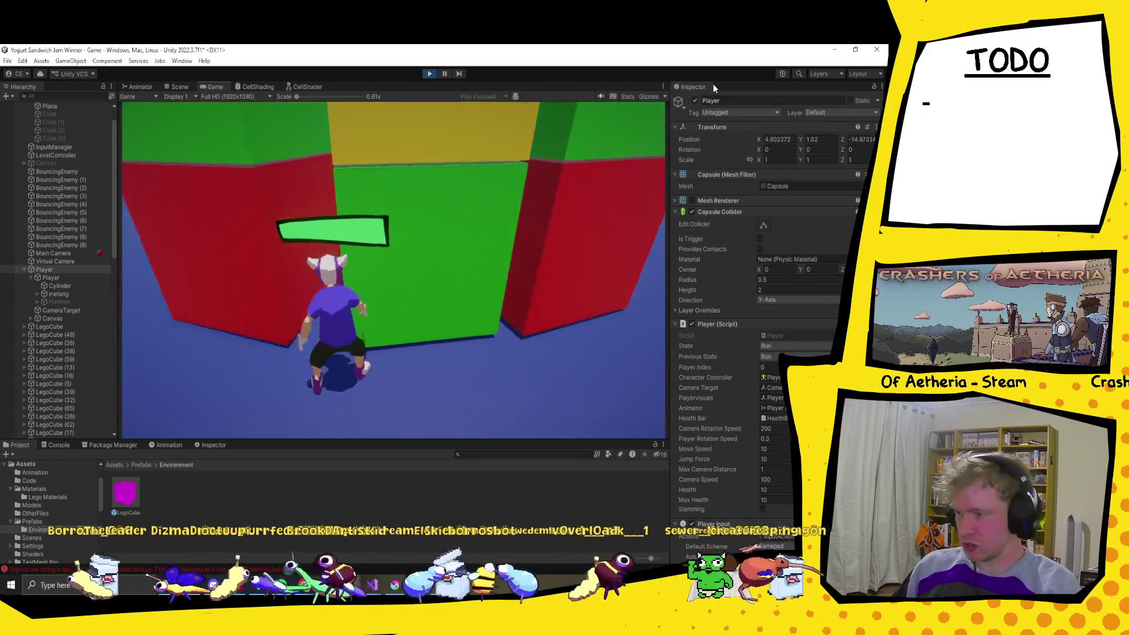
key("w")
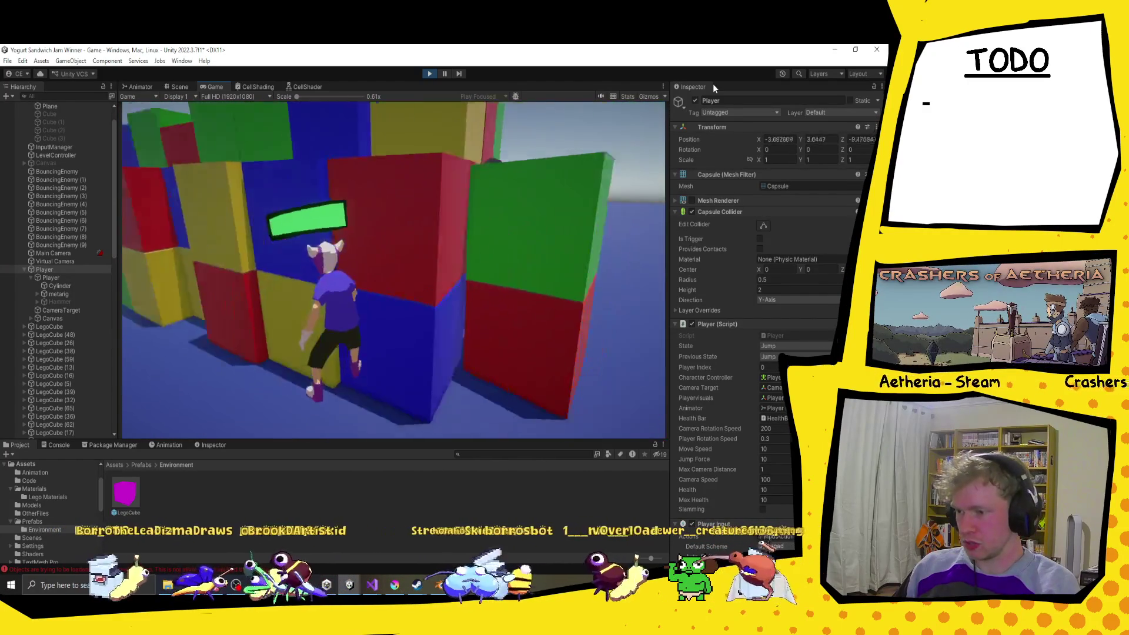
key("space")
key("w")
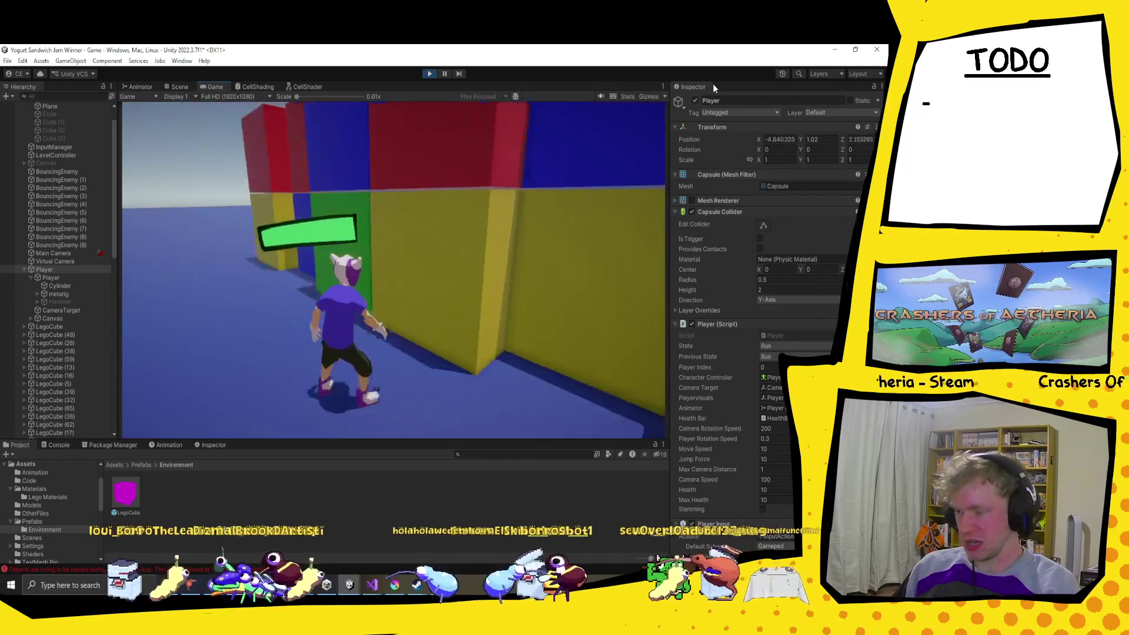
key("w")
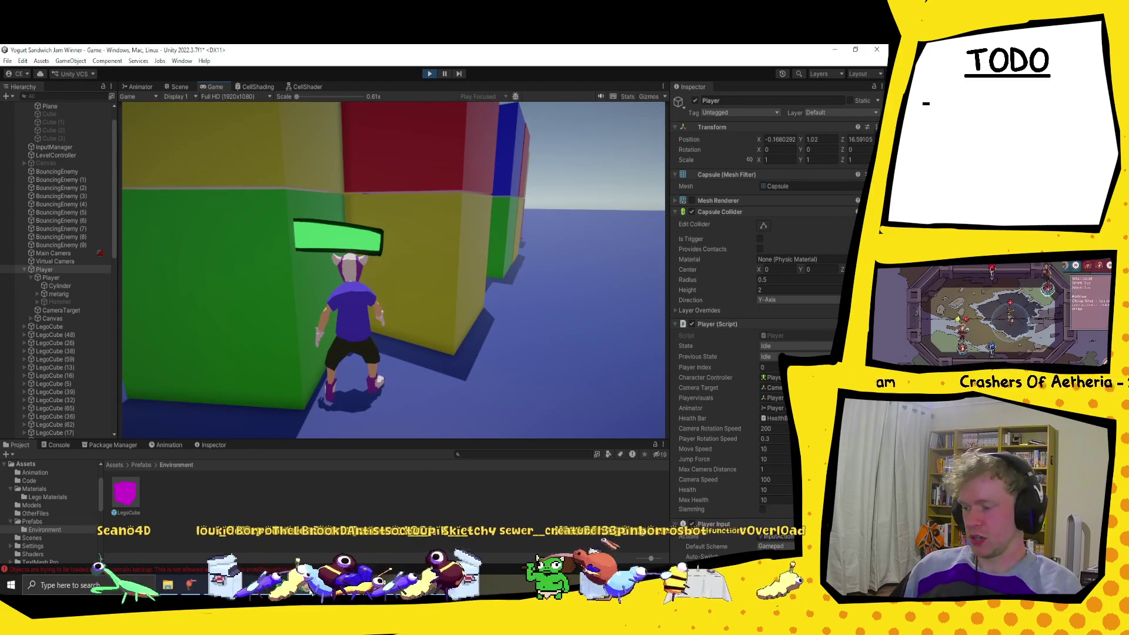
mouse_move(304, 585)
left_click(402, 542)
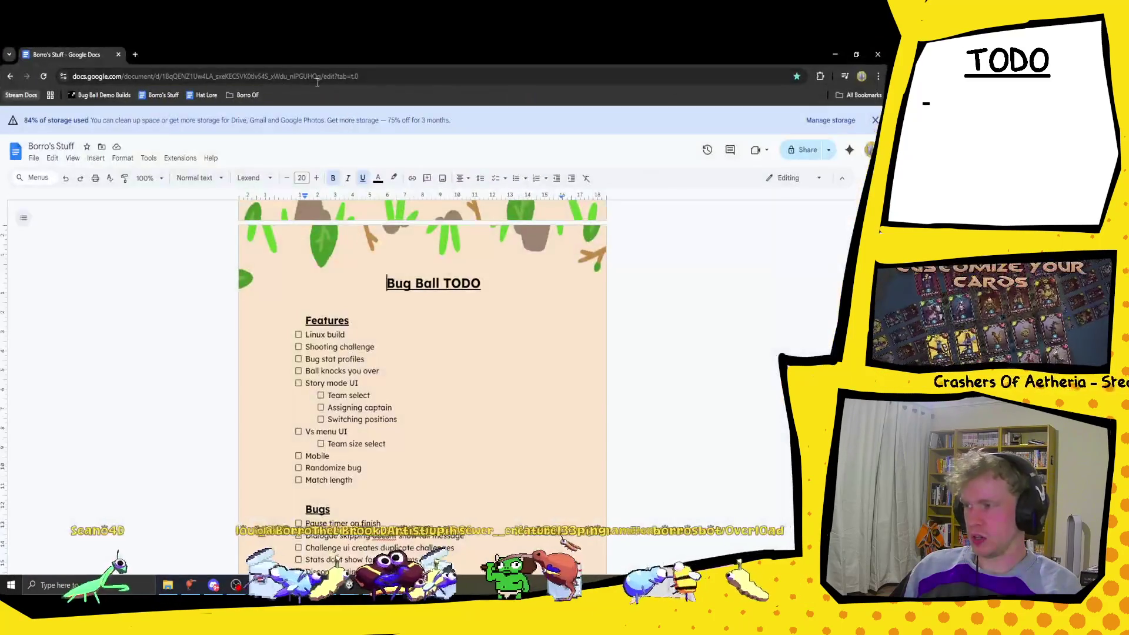
Step: Switch back to the running game, then over to the Chrome window with the PLAYGROUND trailer
key("alt+Tab")
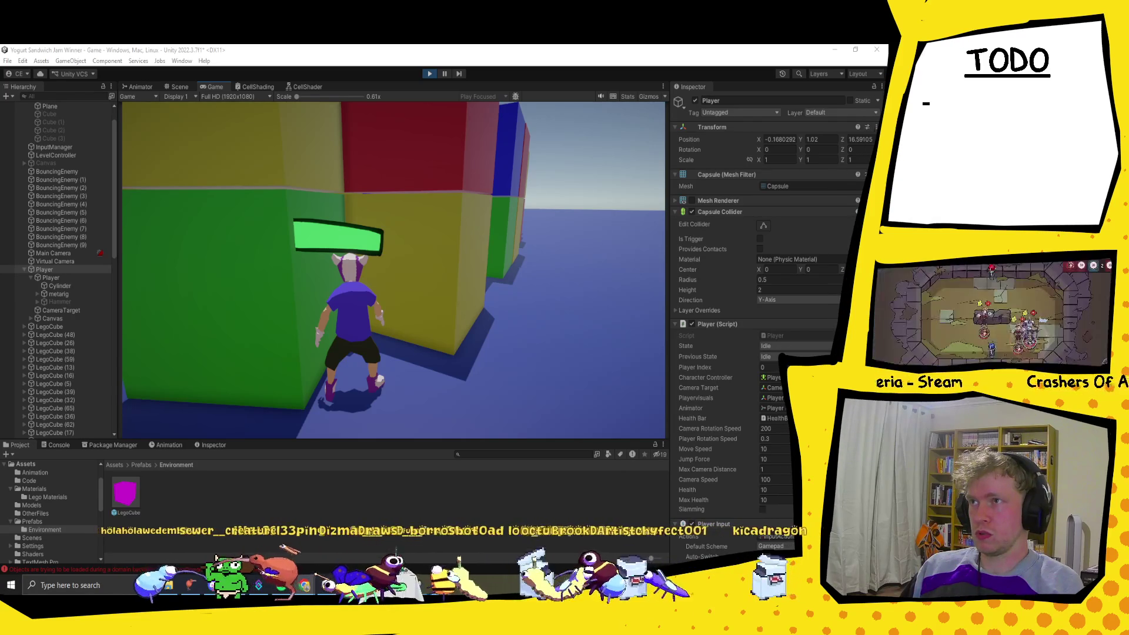
key("alt+Tab")
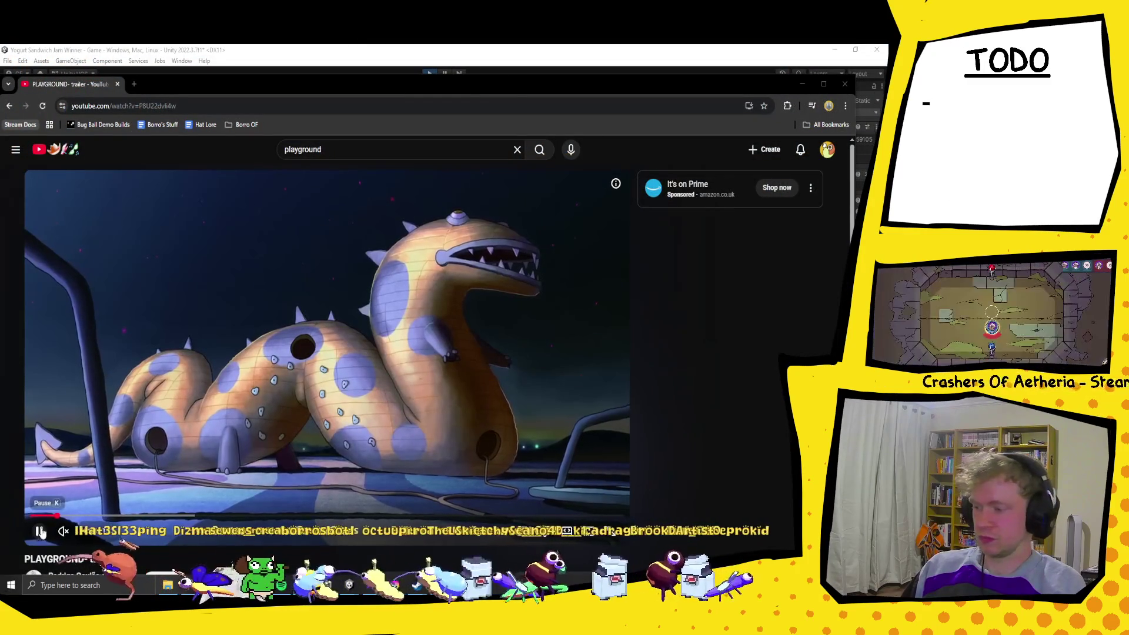
Step: Pause the PLAYGROUND trailer and dock Animates_logo_animation.gif as a new browser tab
left_click(40, 532)
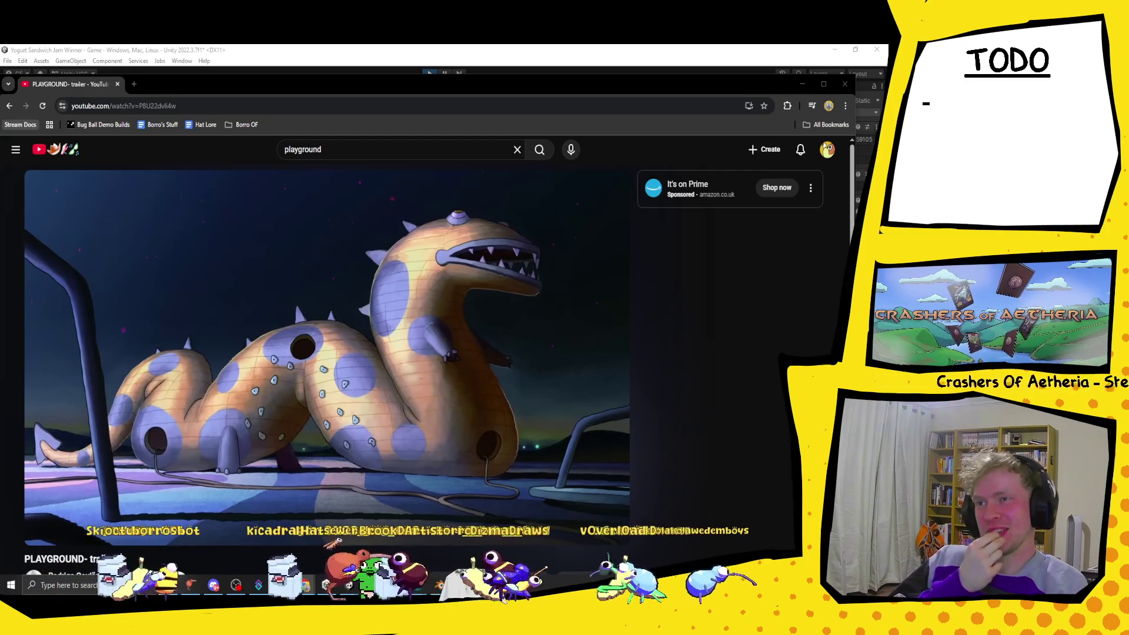
left_click_drag(165, 412, 184, 84)
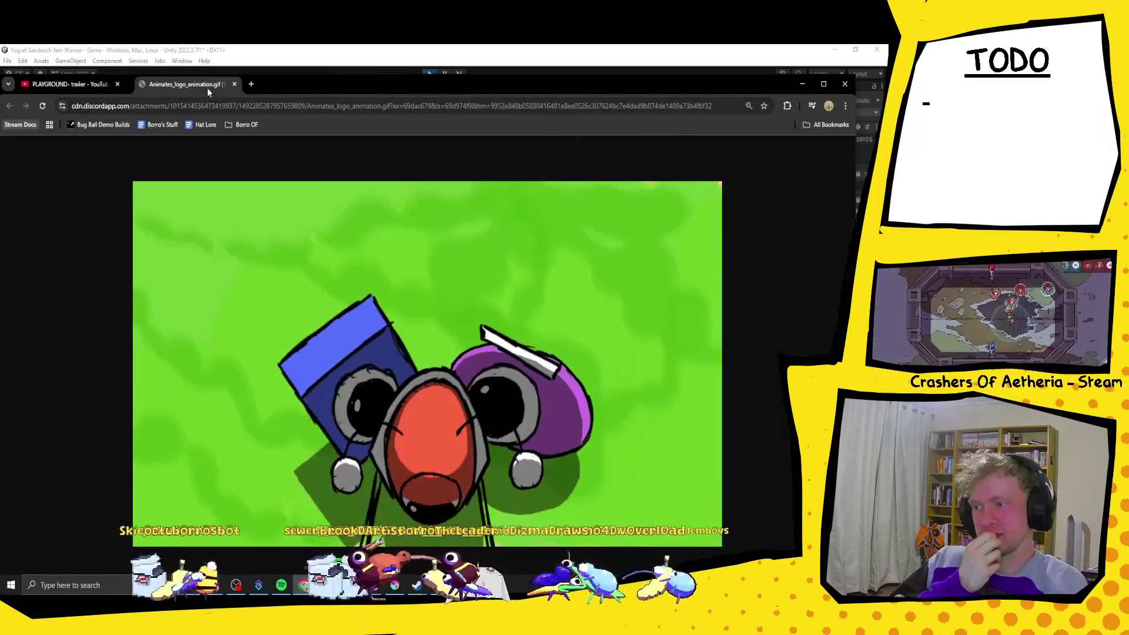
Step: Reposition and maximize Chrome to watch the logo GIF, then minimize it back to Unity
left_click_drag(721, 86, 700, 73)
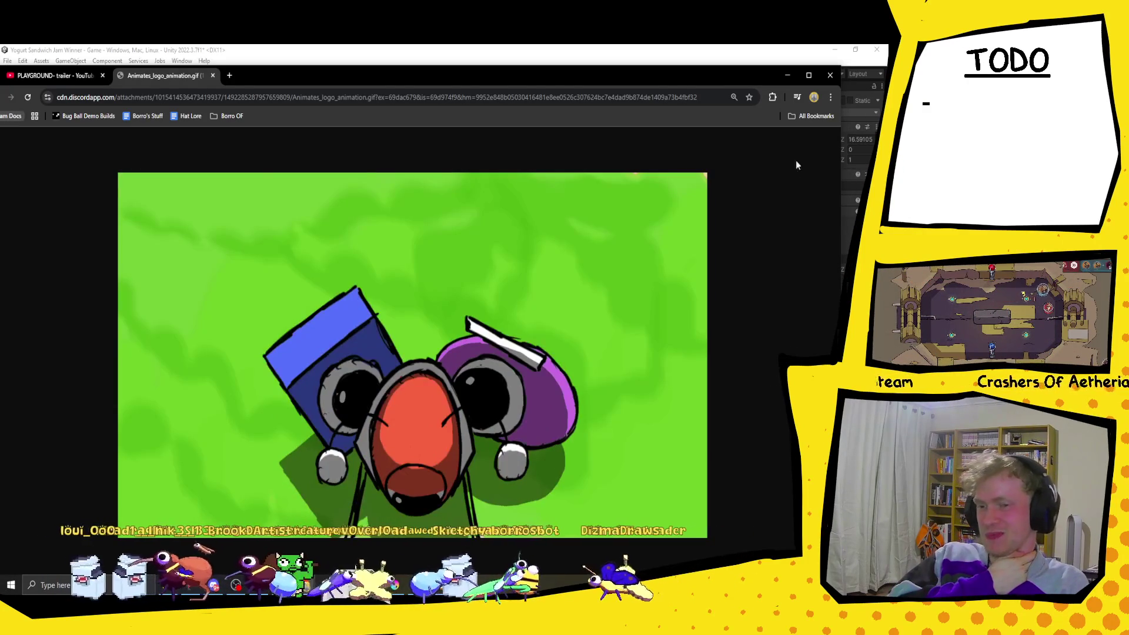
left_click(809, 77)
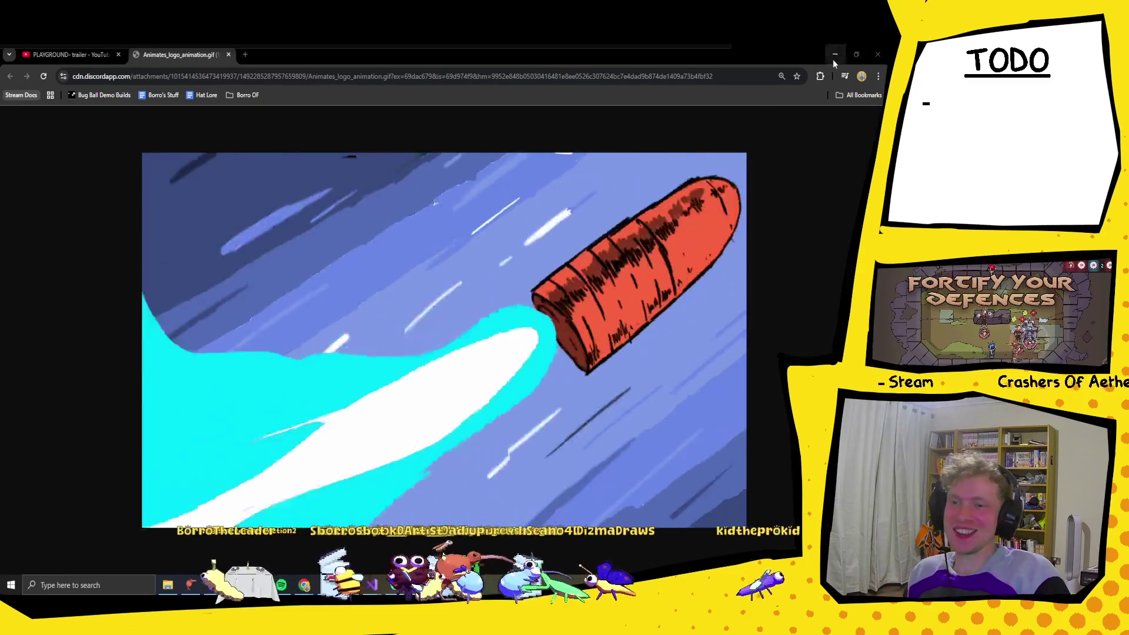
left_click(835, 57)
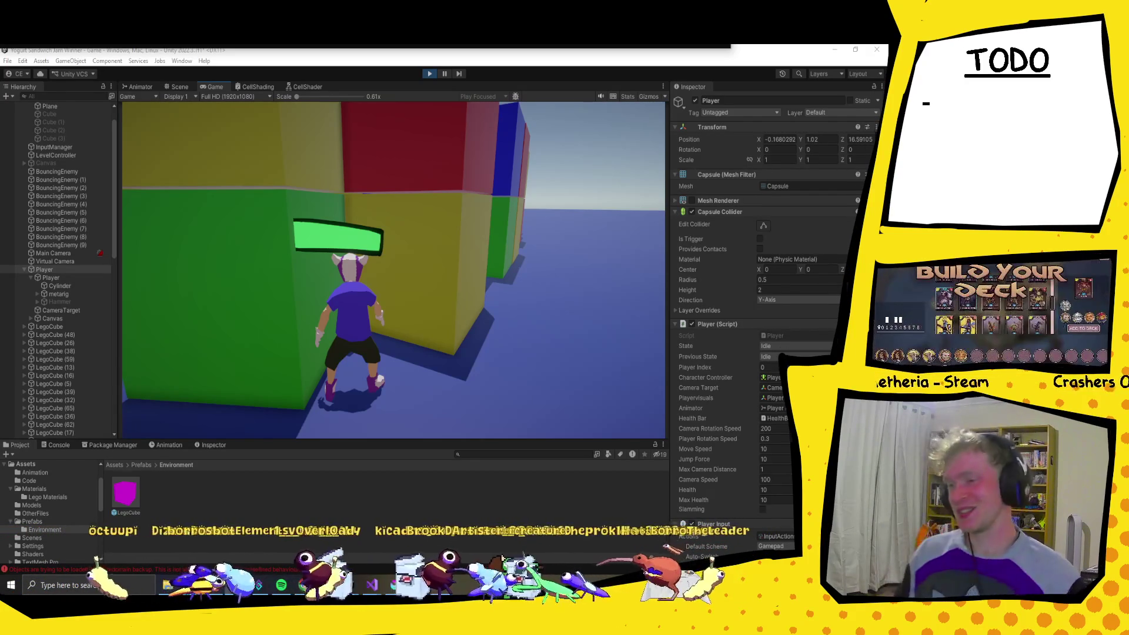
Step: Walk the player out onto the open floor in the Game view, then stop play mode
left_click(410, 196)
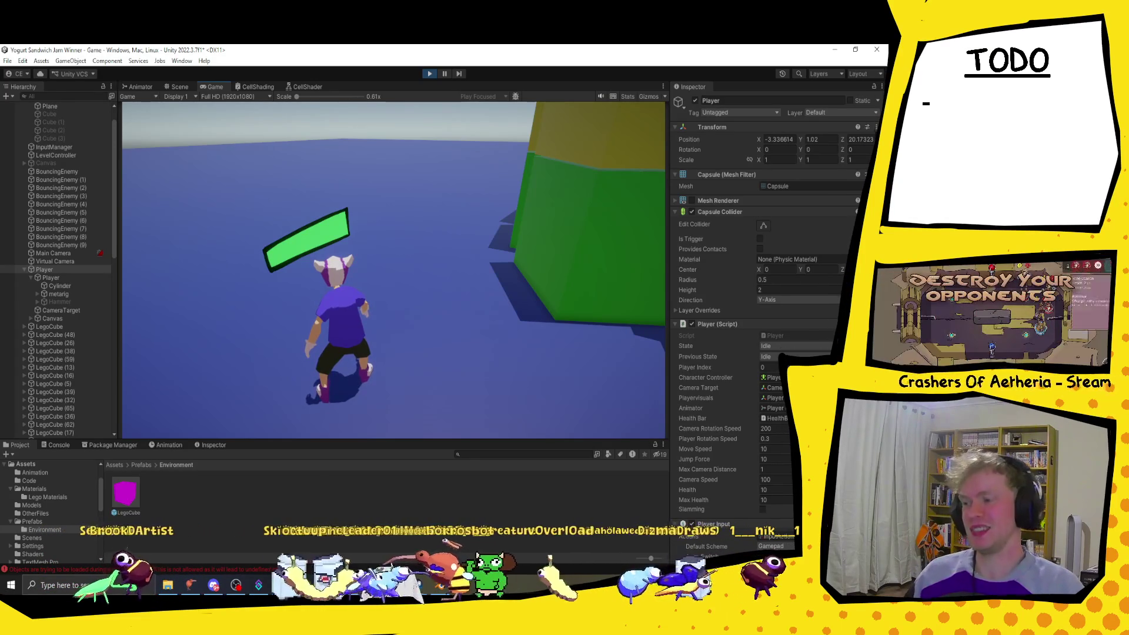
left_click(430, 74)
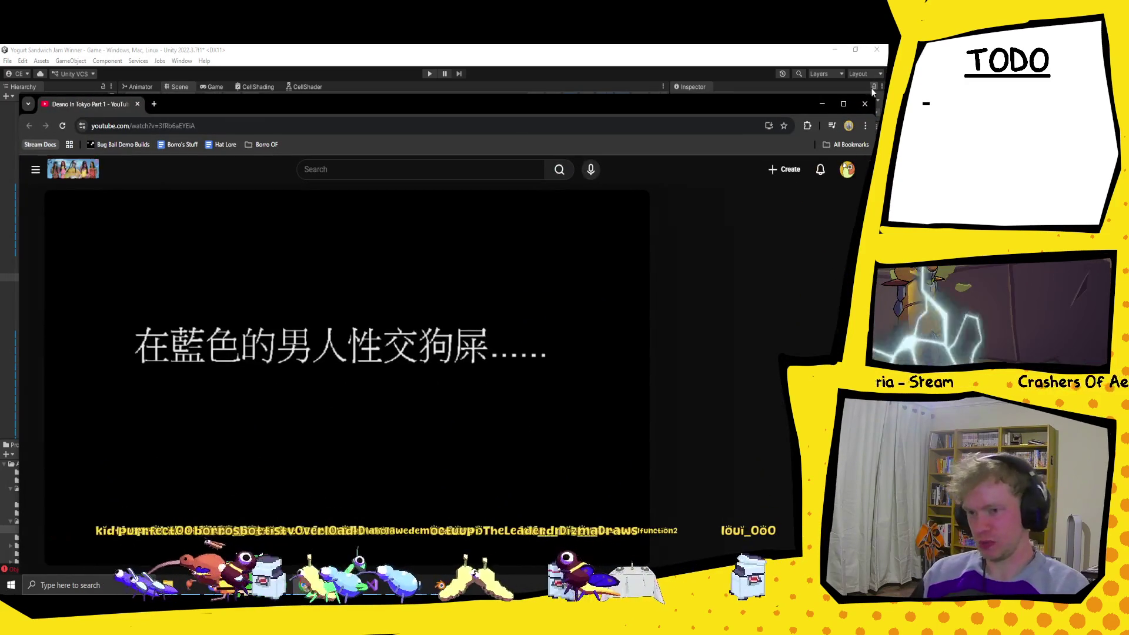
Step: Watch the 'Demo In Tokyo Part 1' video enlarged with sound, then close the browser window
left_click(845, 104)
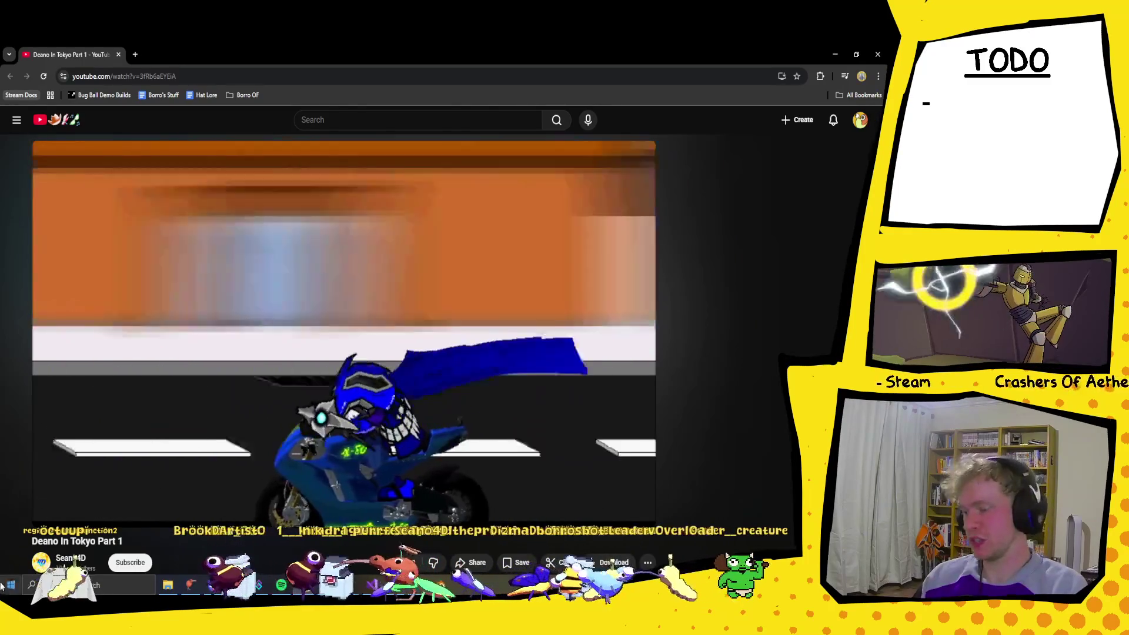
left_click(87, 514)
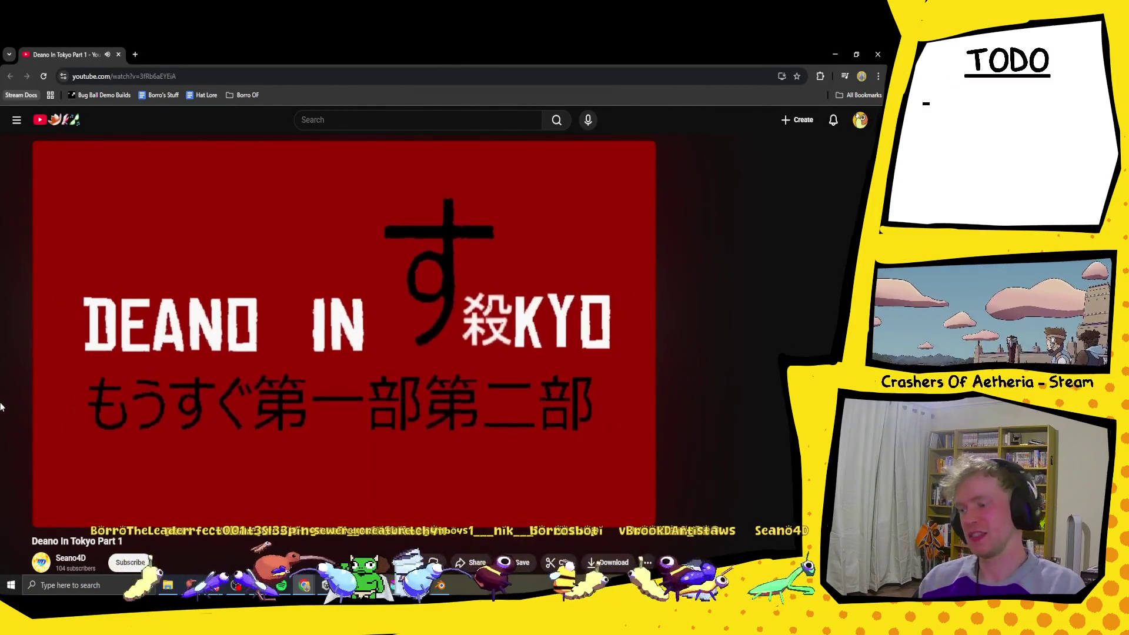
mouse_move(289, 263)
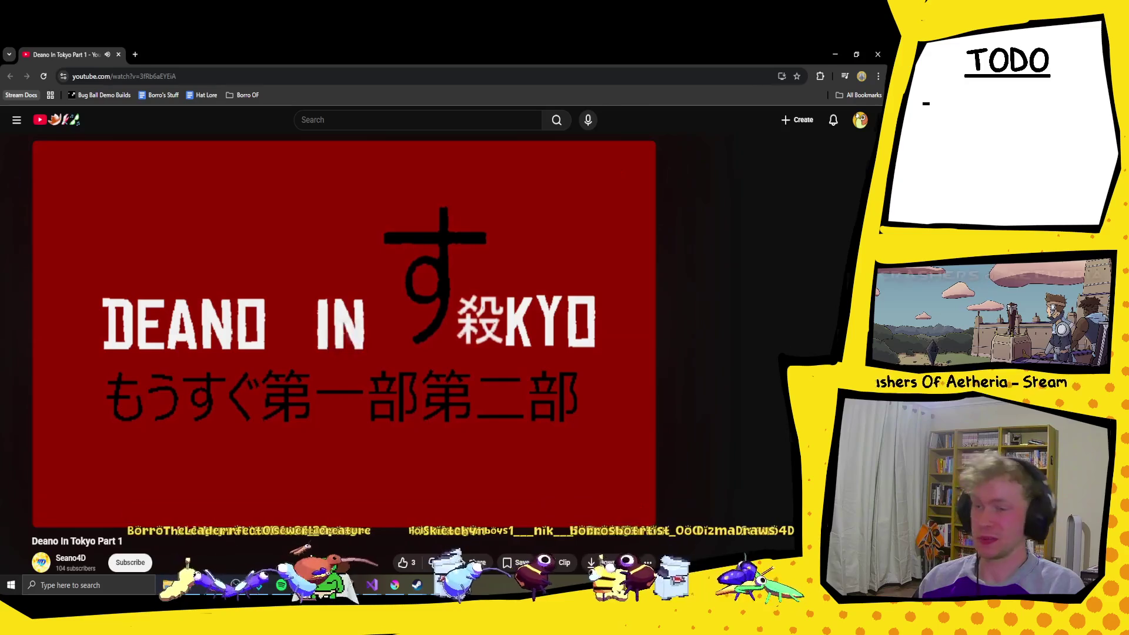
left_click(877, 54)
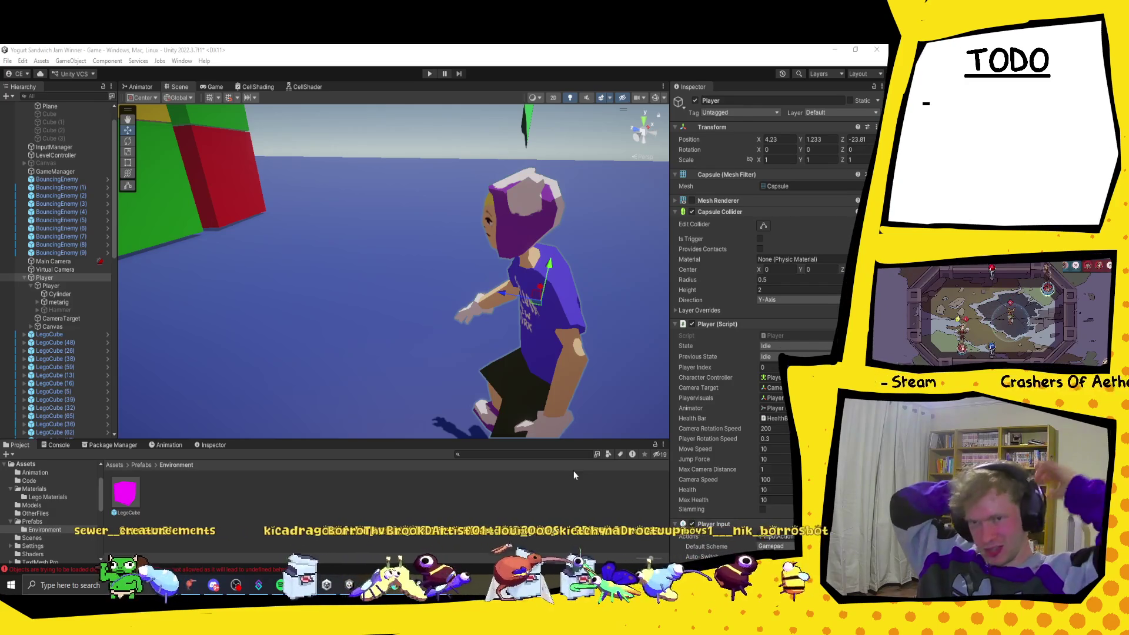
Step: Select and collapse Player, then zoom out and pan to frame the whole Lego cube pile
left_click(24, 277)
scroll(265, 295, "down", 6)
left_click_drag(335, 230, 431, 294)
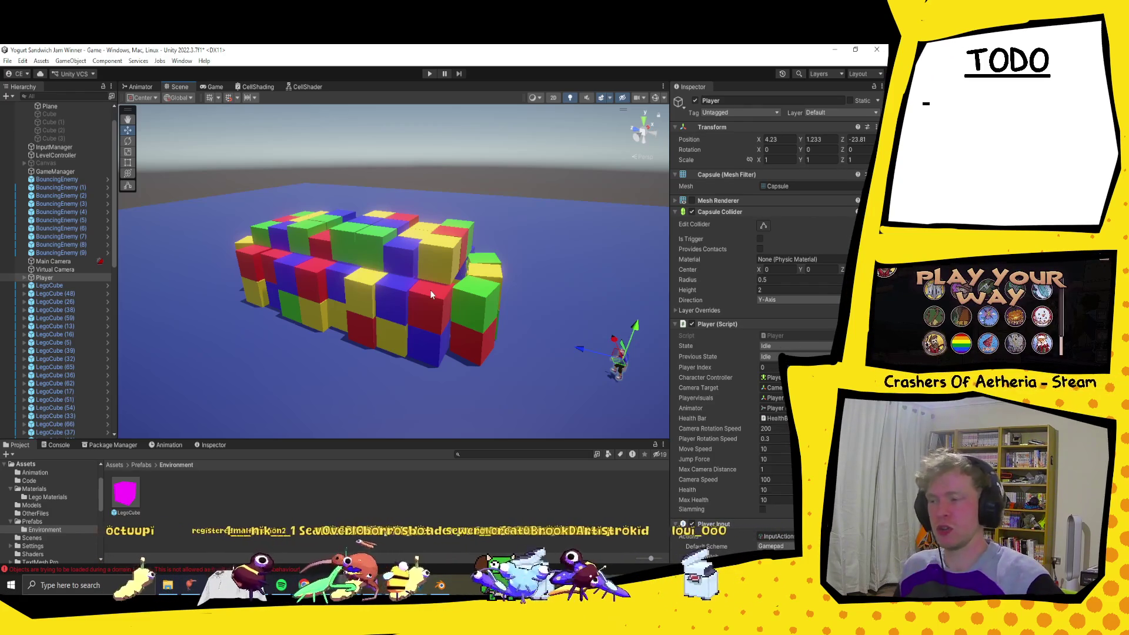
Step: Inspect the green cube cluster and collapse the [Level] group in the Hierarchy
left_click(479, 311)
mouse_move(551, 327)
left_mouse_down("alt")
mouse_move(405, 327)
mouse_move(483, 326)
mouse_move(445, 324)
left_mouse_up("alt")
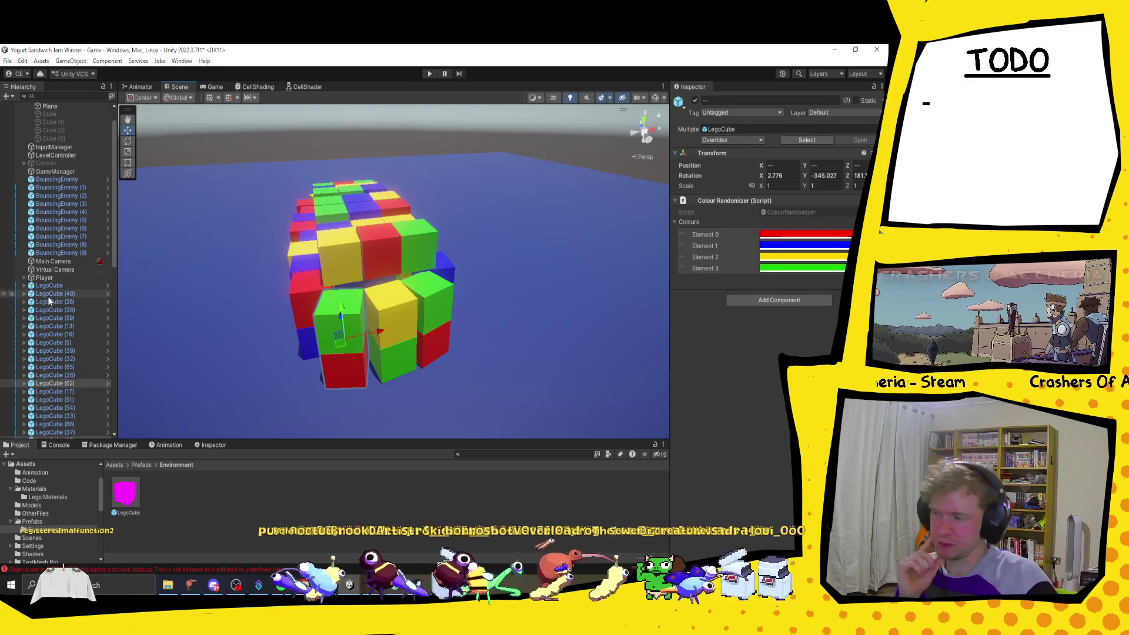
left_click(54, 280)
scroll(45, 222, "up", 2)
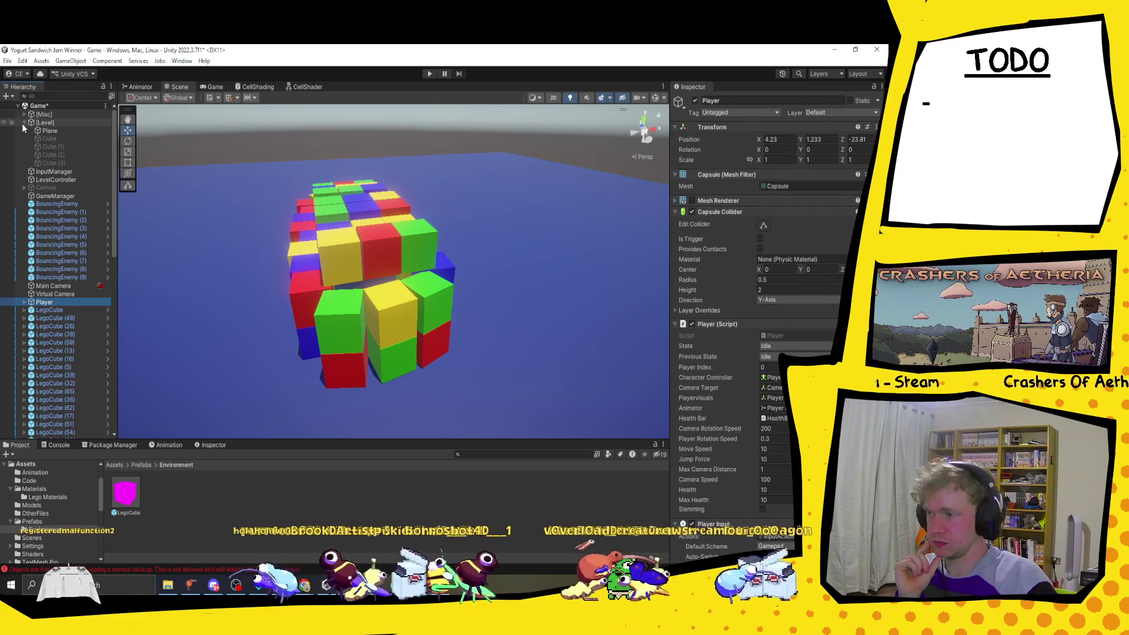
left_click(65, 315)
scroll(69, 366, "down", 10)
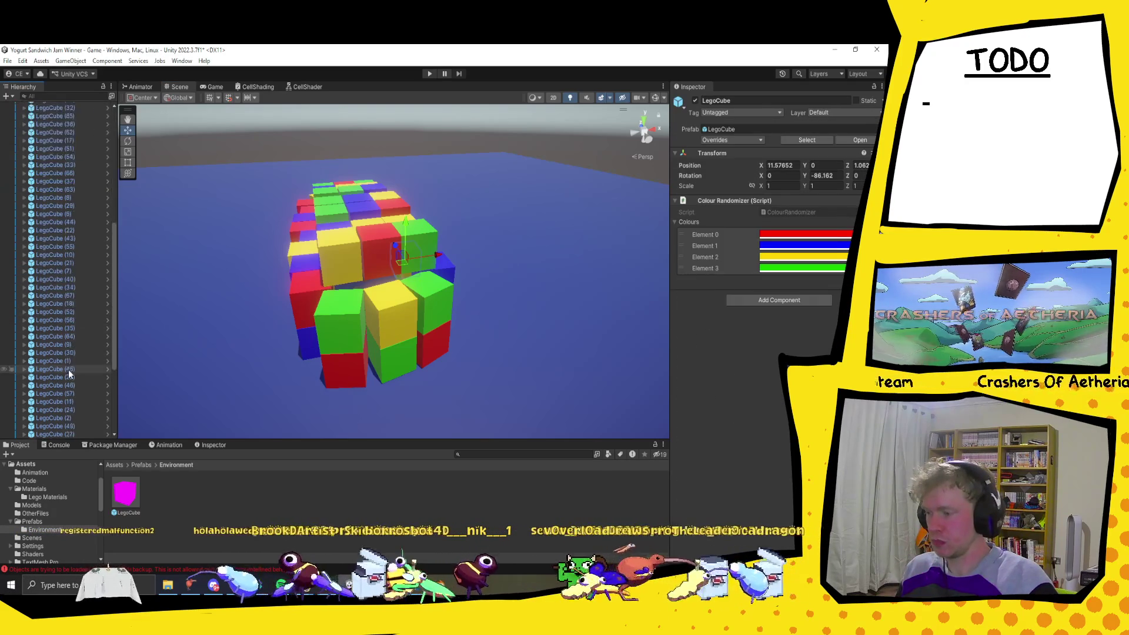
scroll(70, 403, "up", 10)
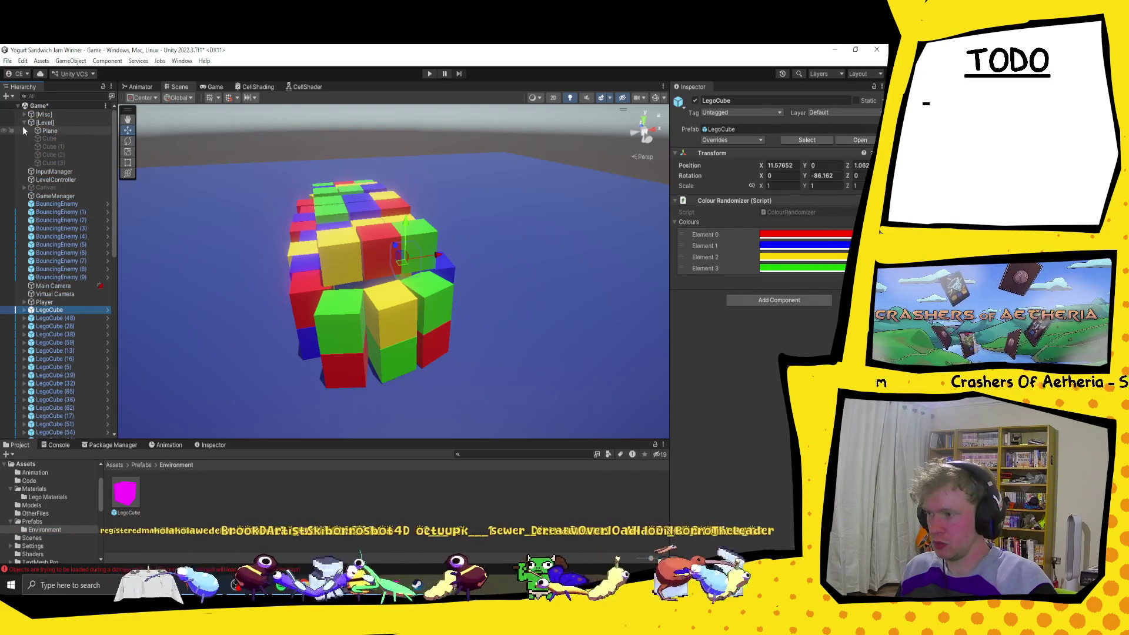
left_click(57, 124)
key("Left")
Step: Shift-select all 68 LegoCube objects and parent them under [Level] beside Plane and Cube
left_click(62, 286)
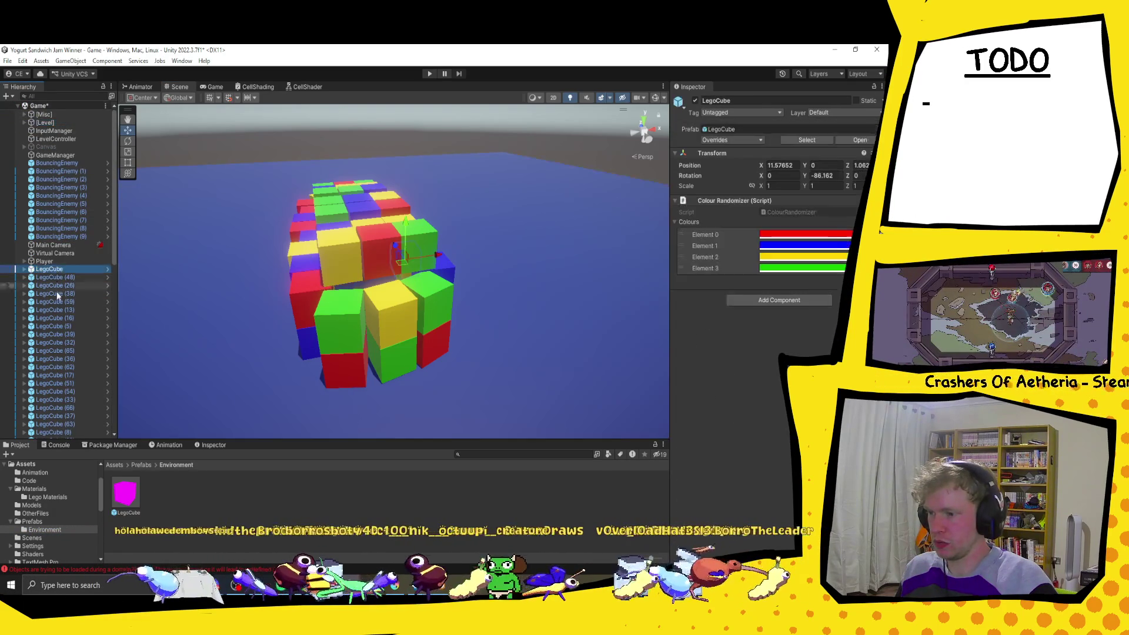
scroll(70, 330, "down", 10)
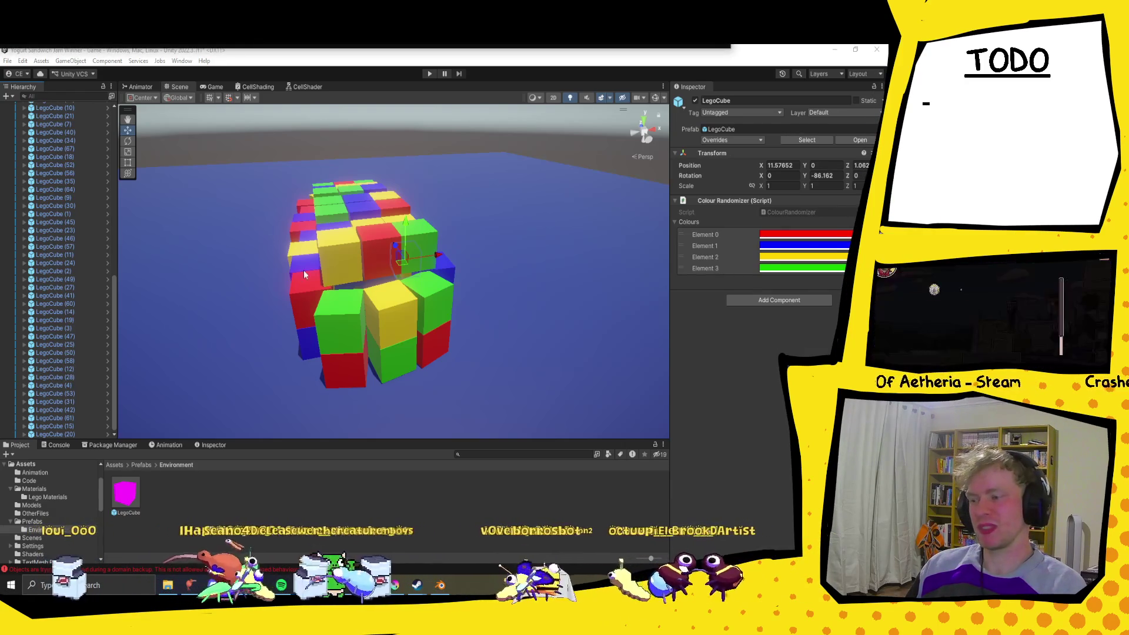
scroll(304, 275, "down", 1)
scroll(41, 235, "up", 10)
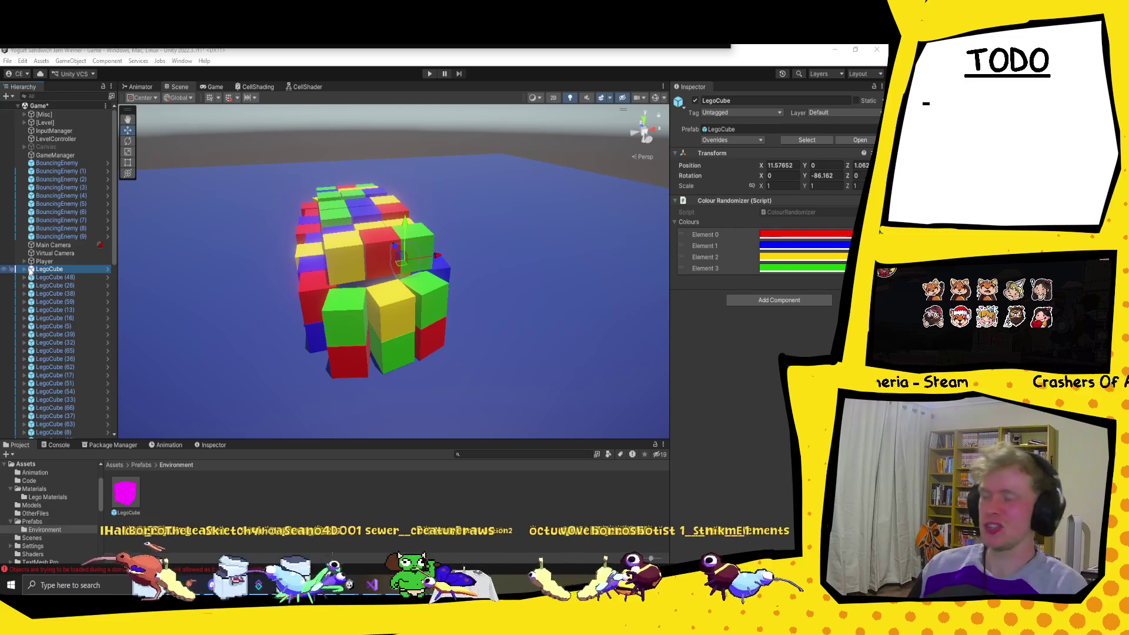
scroll(66, 312, "down", 15)
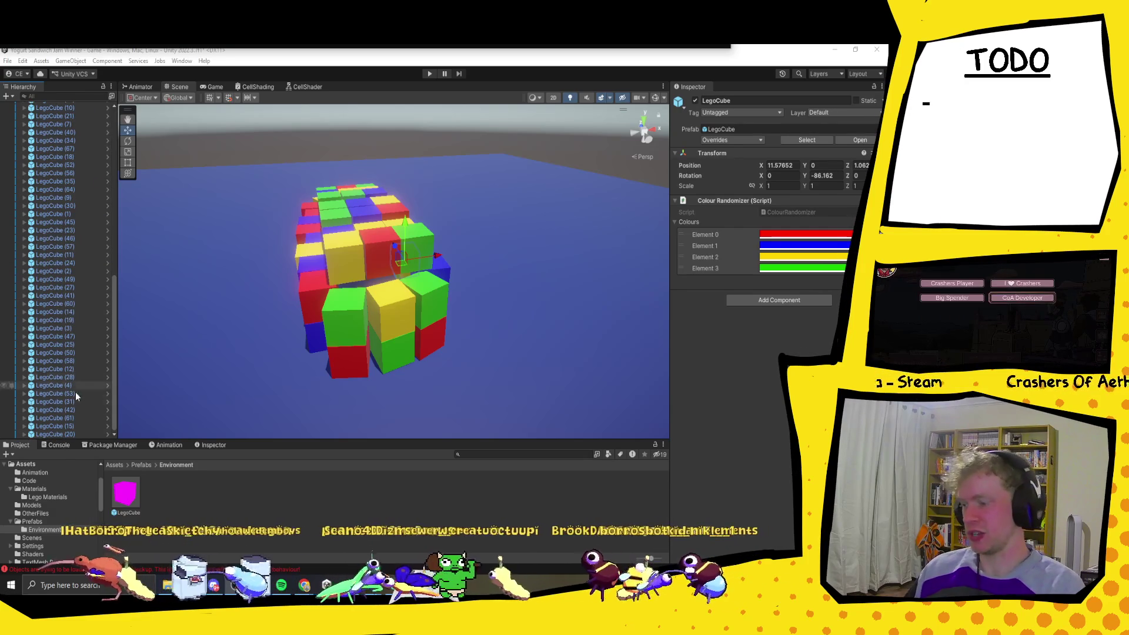
left_click(61, 434, "shift")
scroll(53, 353, "up", 15)
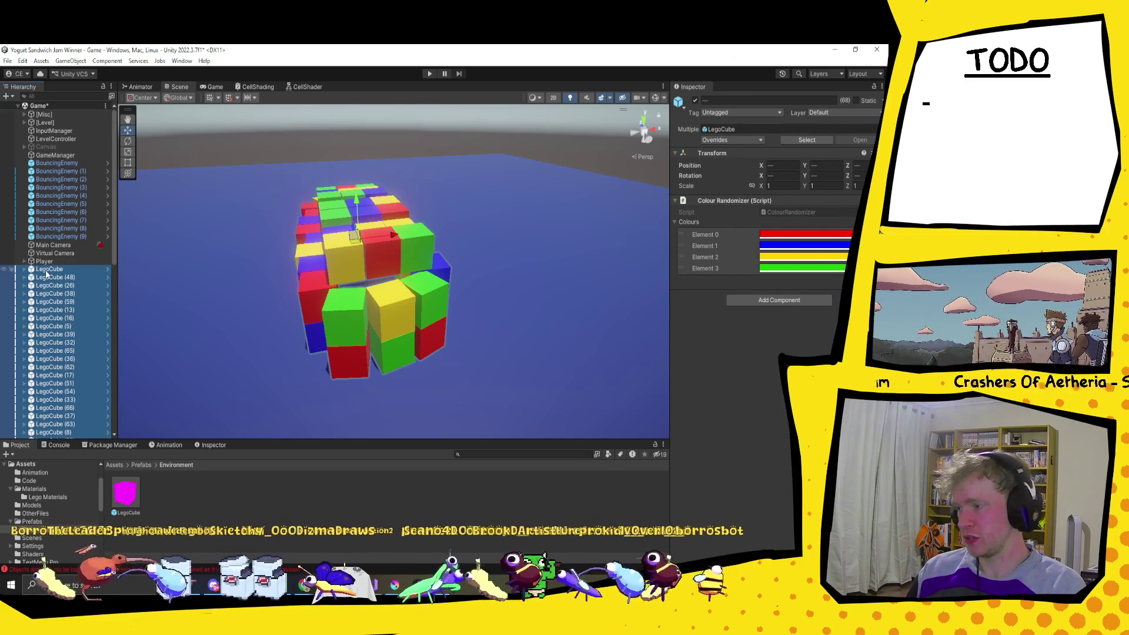
scroll(51, 125, "down", 15)
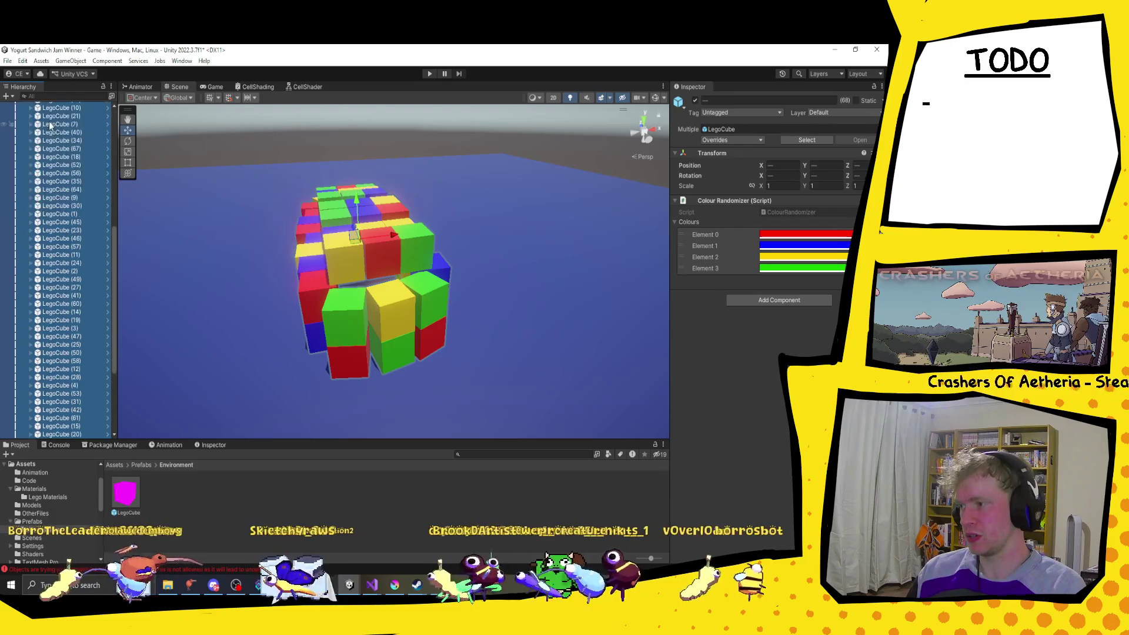
scroll(38, 174, "up", 15)
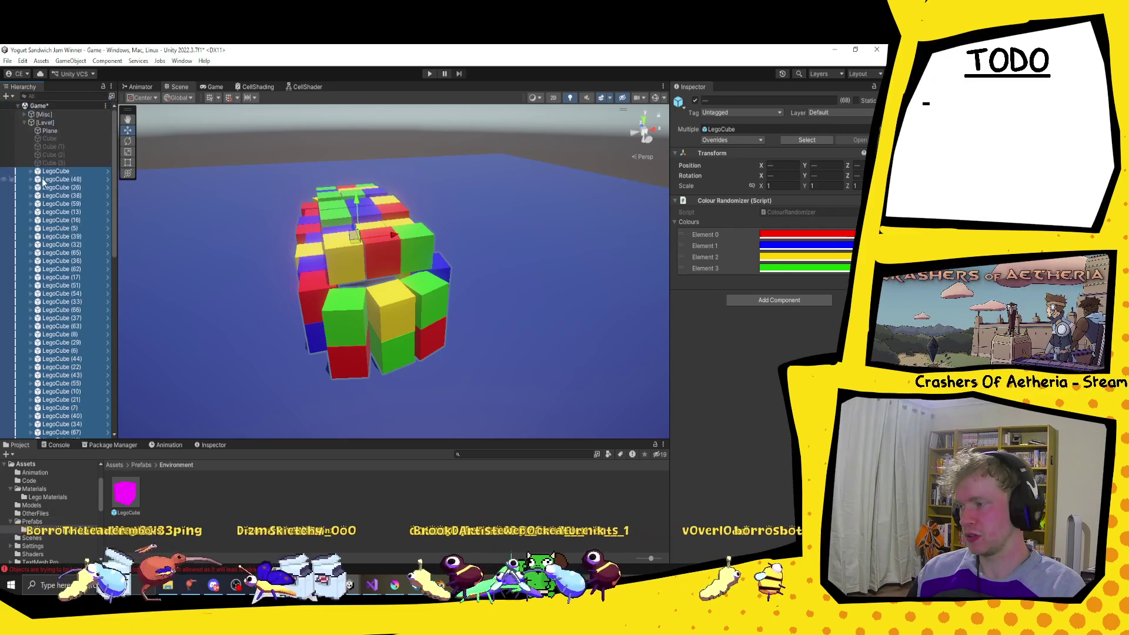
left_click(54, 139)
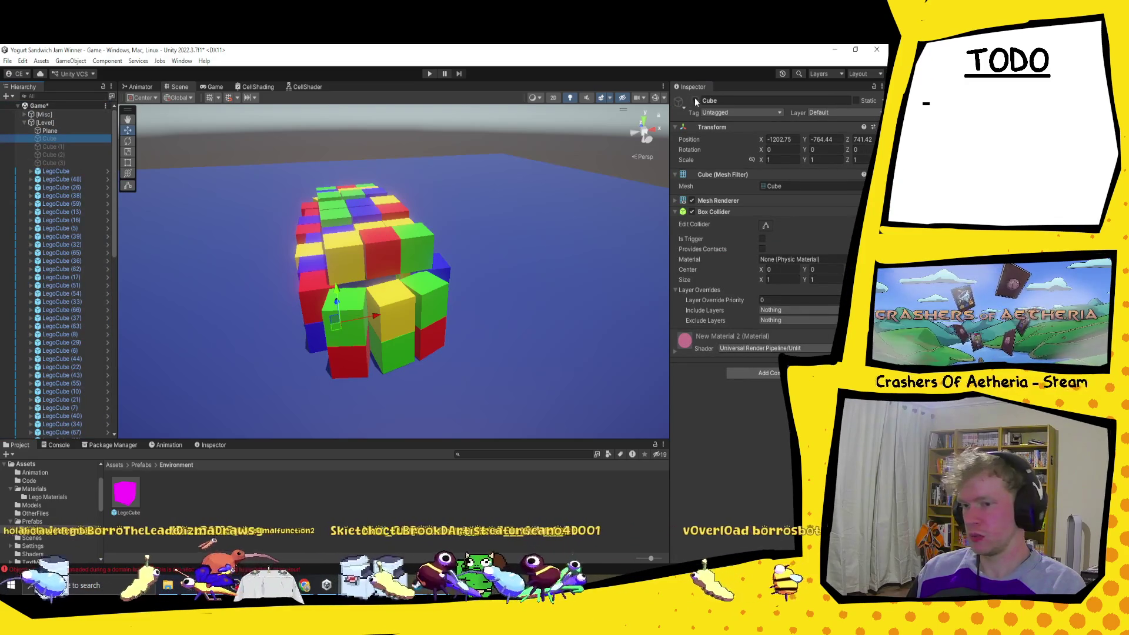
Step: Orbit the view down the Lego corridor and collapse the [Level] group in the Hierarchy
scroll(401, 333, "up", 10)
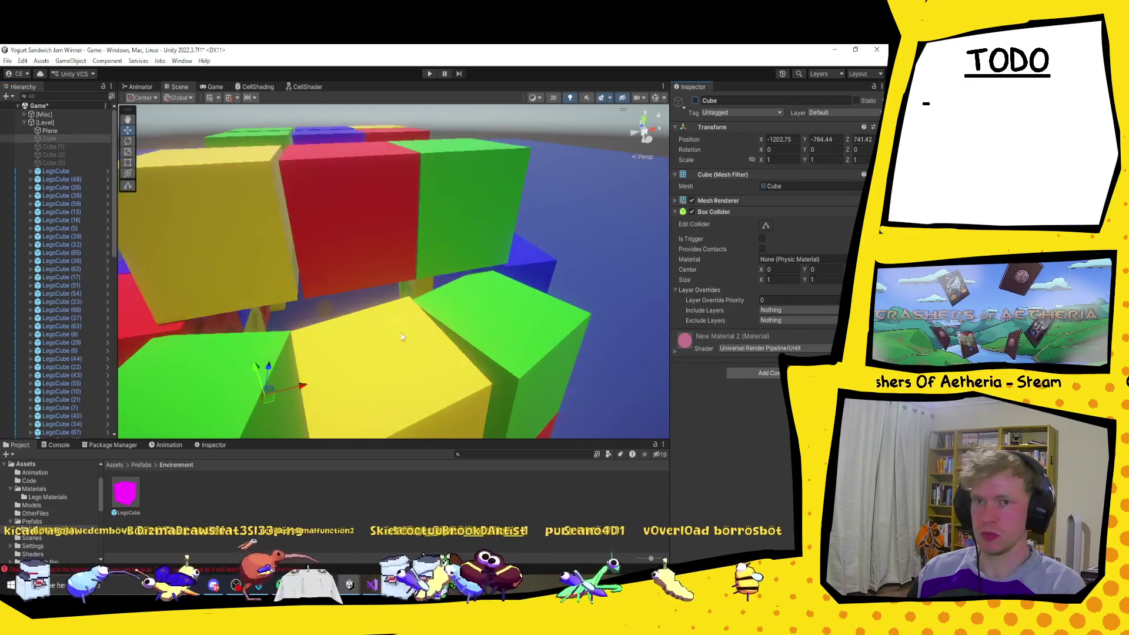
mouse_move(401, 333)
left_mouse_down()
mouse_move(424, 358)
mouse_move(386, 341)
mouse_move(408, 327)
mouse_move(504, 323)
mouse_move(503, 333)
left_mouse_up()
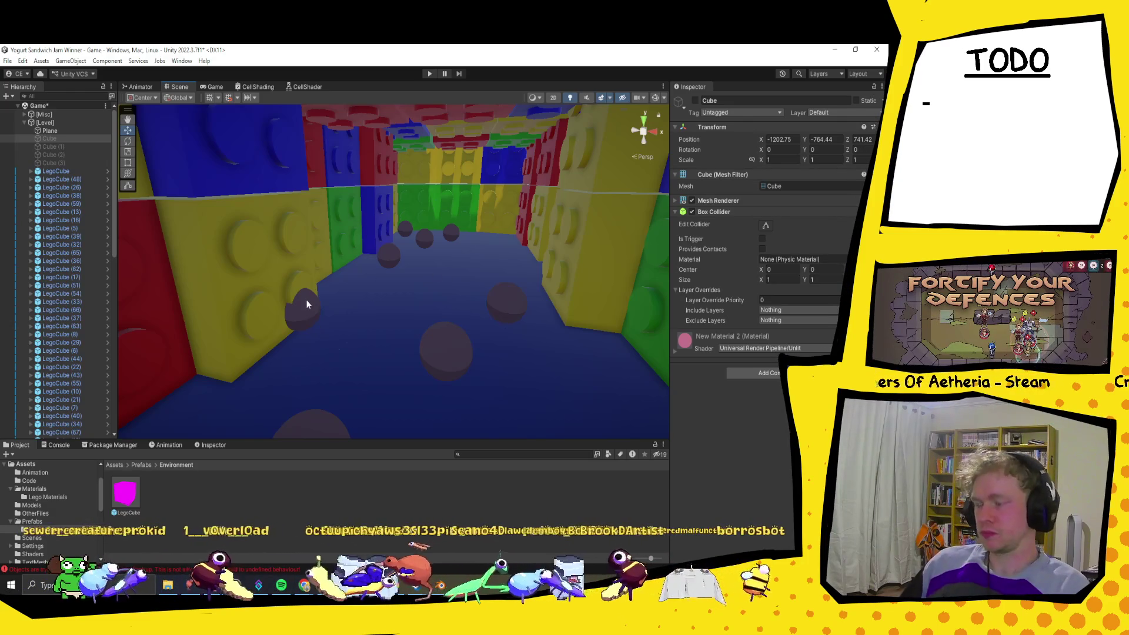
left_click(23, 122)
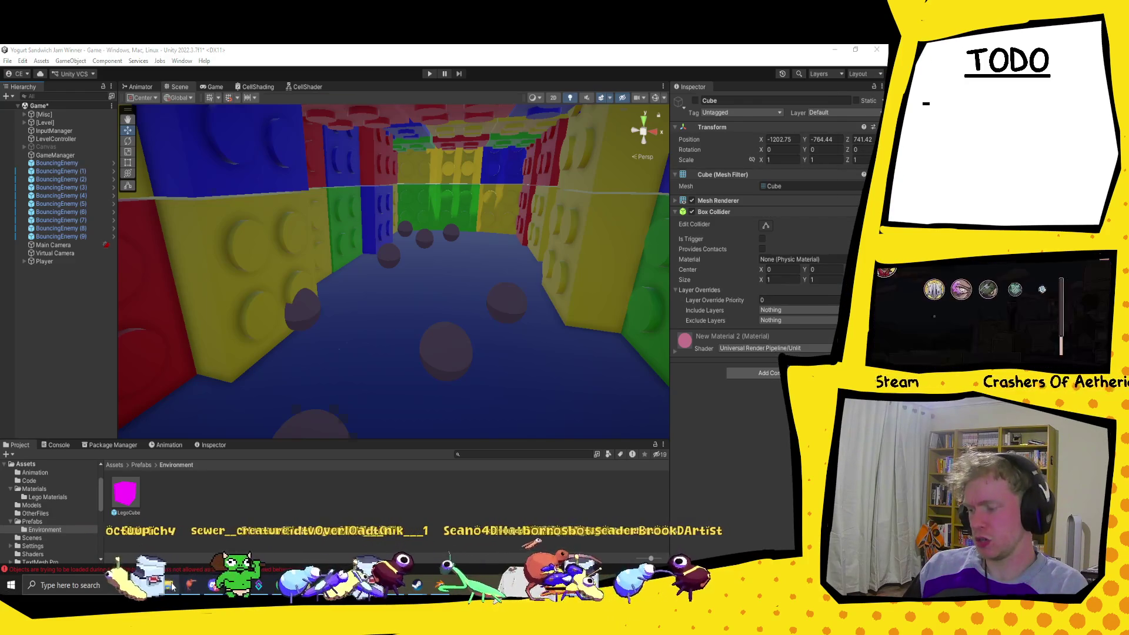
key("alt+Tab")
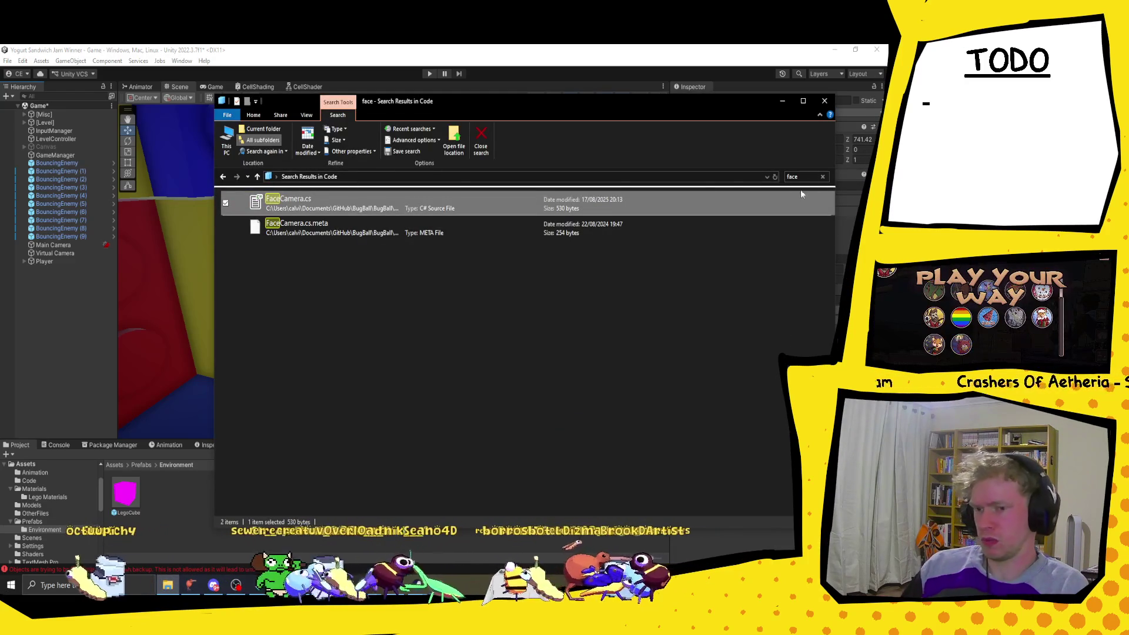
Step: Clear the Explorer search and browse to the top of the Seagate Expansion Drive (D:)
left_click(824, 177)
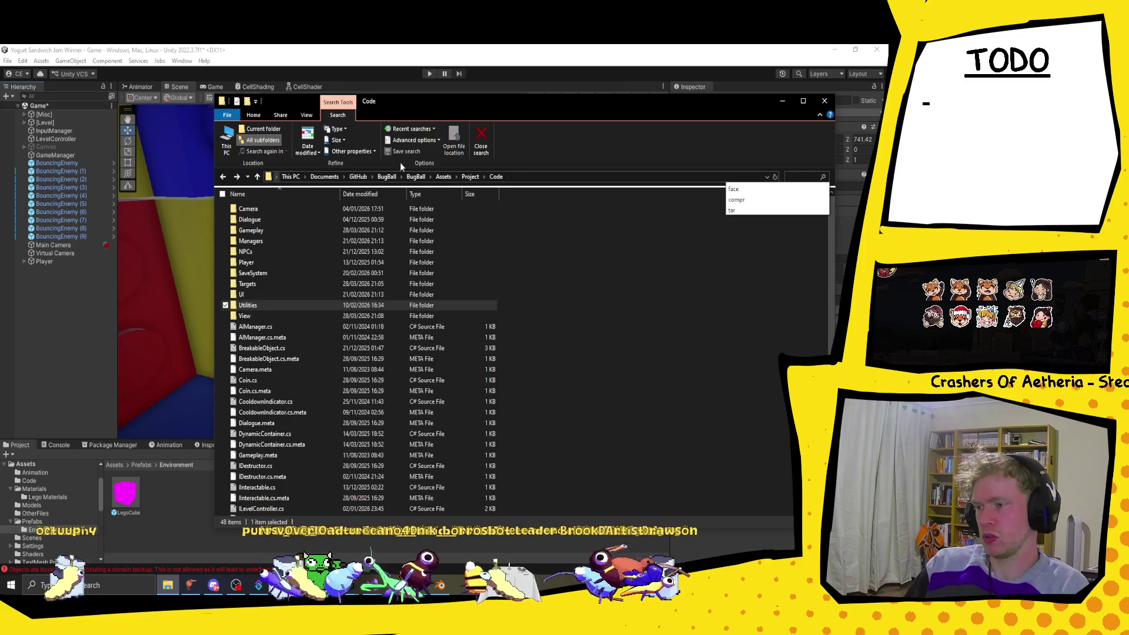
left_click(329, 178)
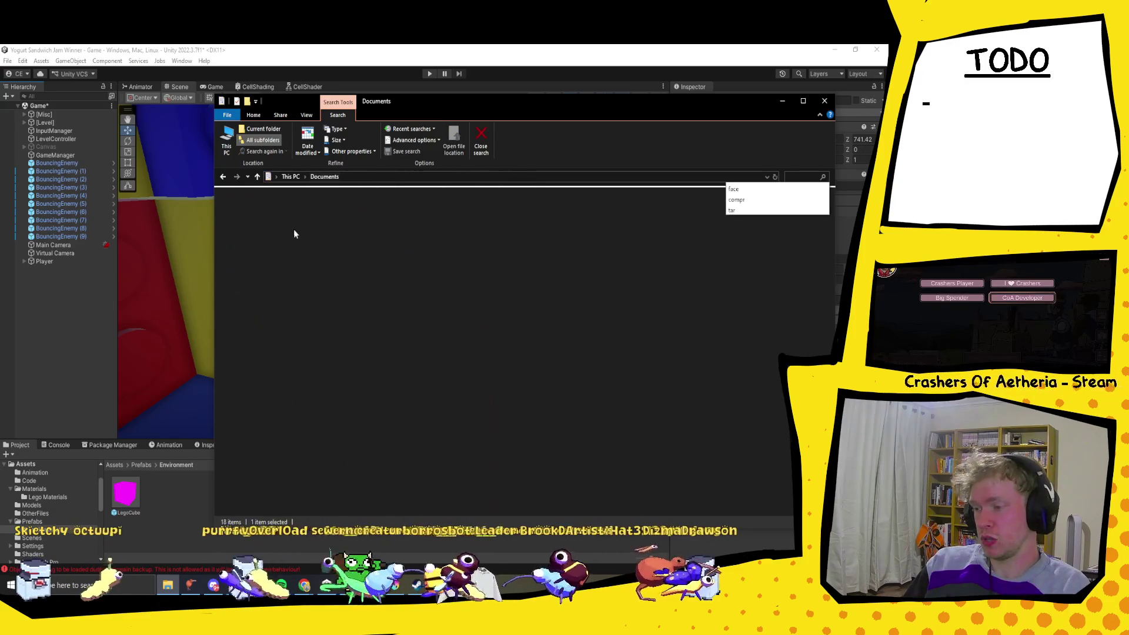
double_click(273, 294)
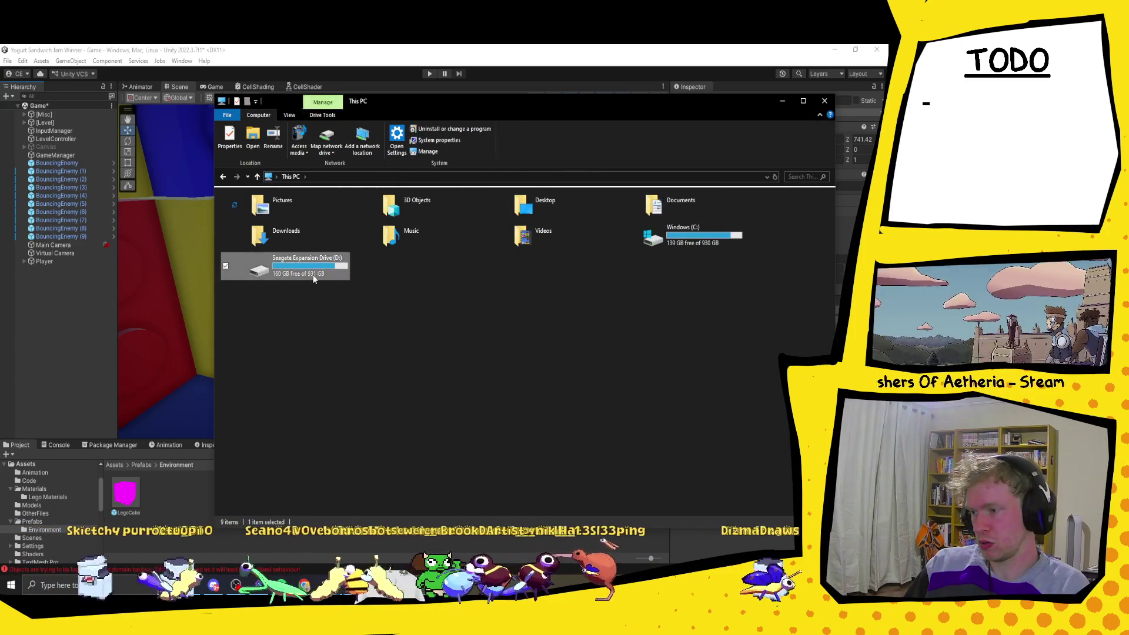
double_click(290, 262)
double_click(277, 231)
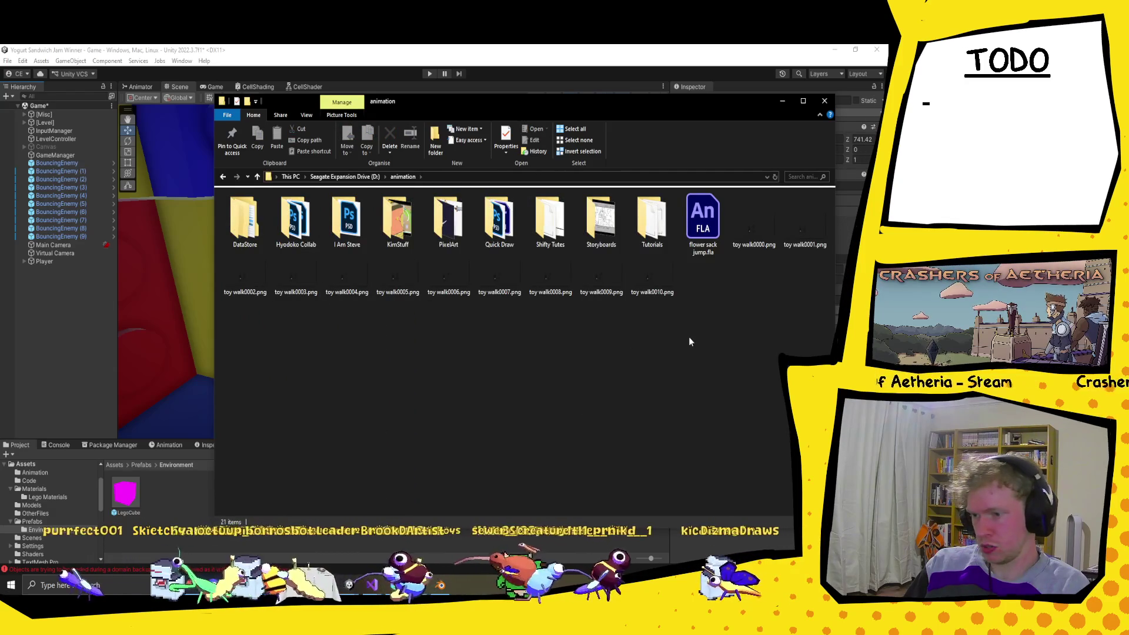
left_click(345, 176)
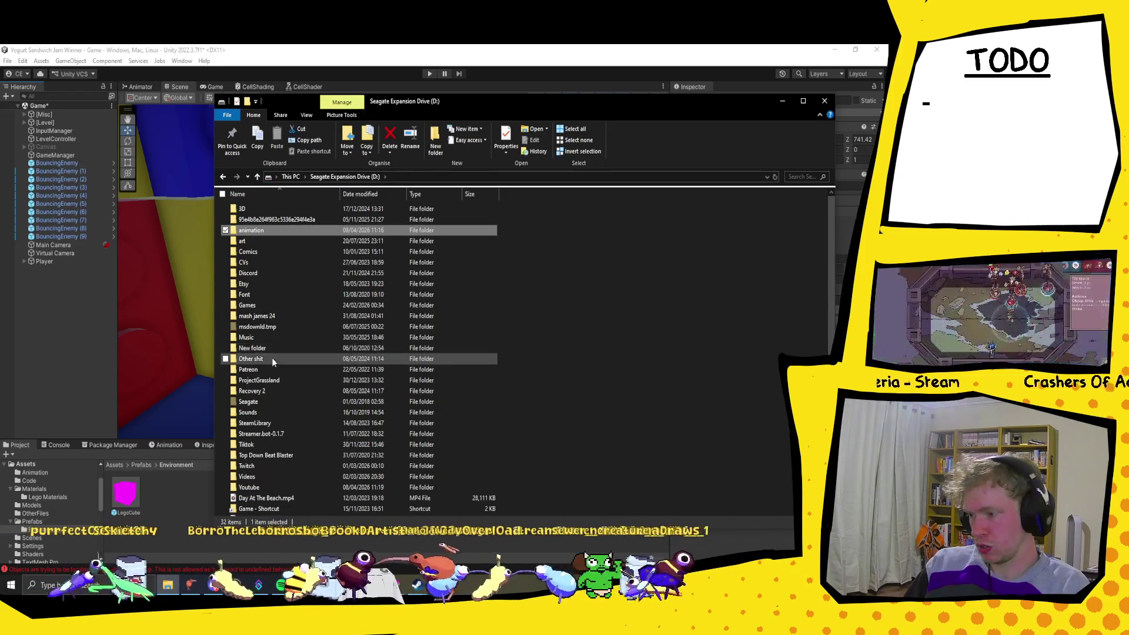
Step: Go to New folder > Documents > Animation > Week 6 Assignments and open Whats the emergency.mov
double_click(271, 347)
double_click(280, 208)
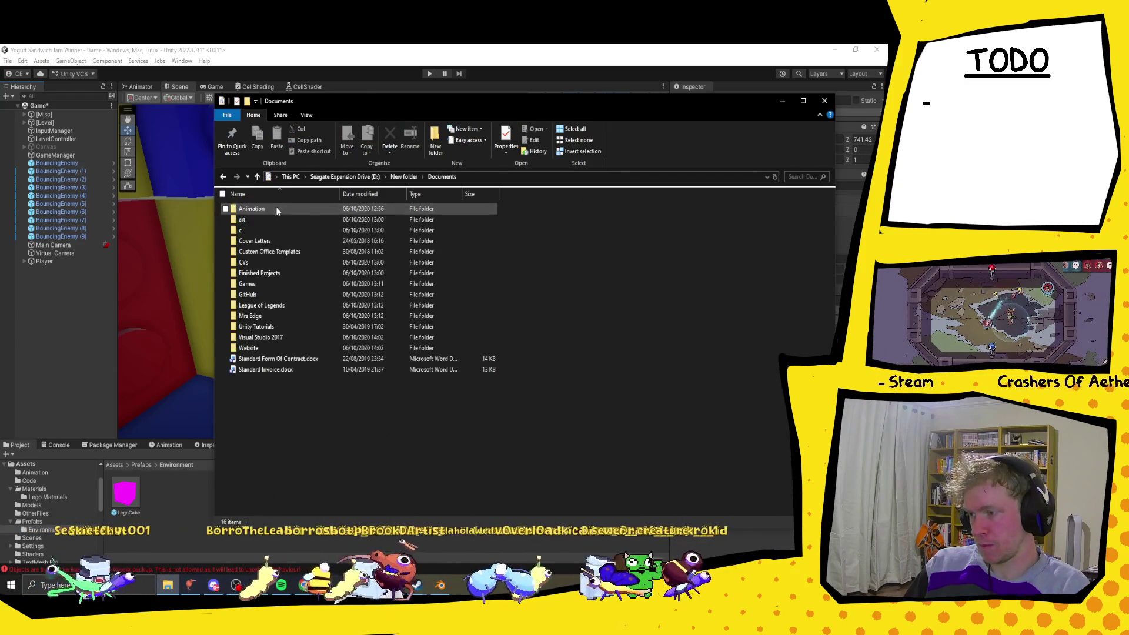
double_click(271, 212)
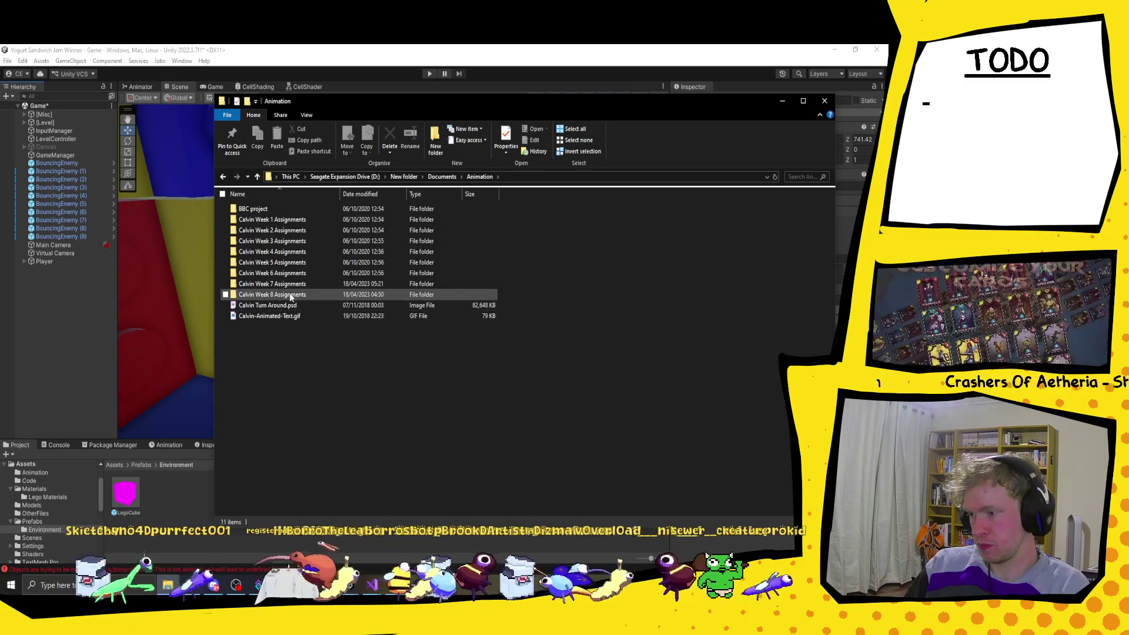
double_click(288, 285)
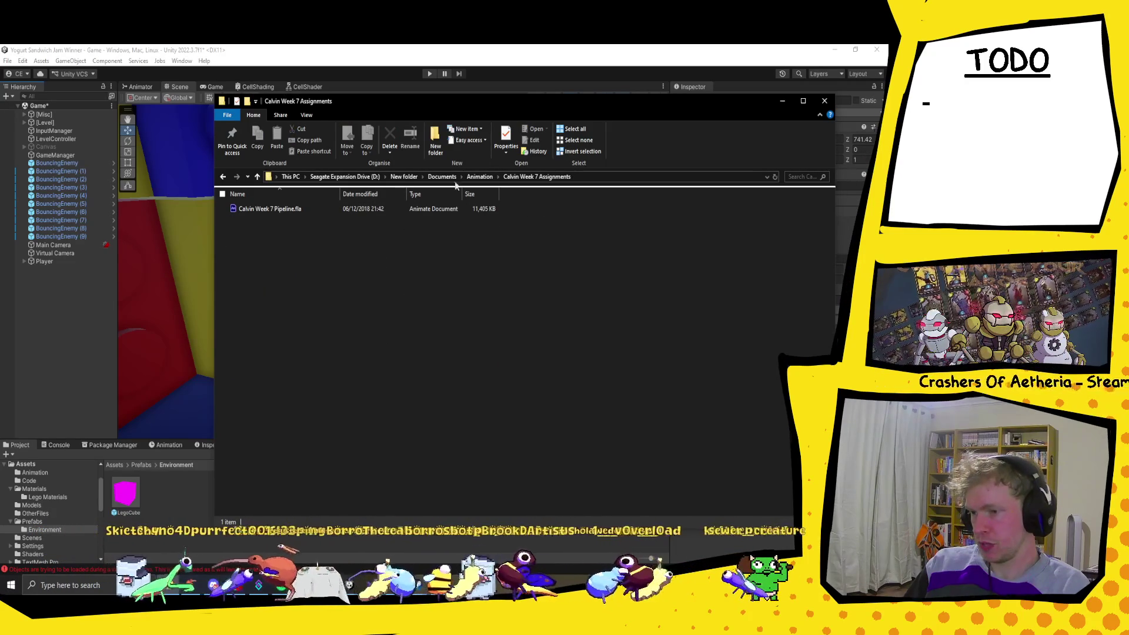
left_click(480, 177)
left_click(288, 275)
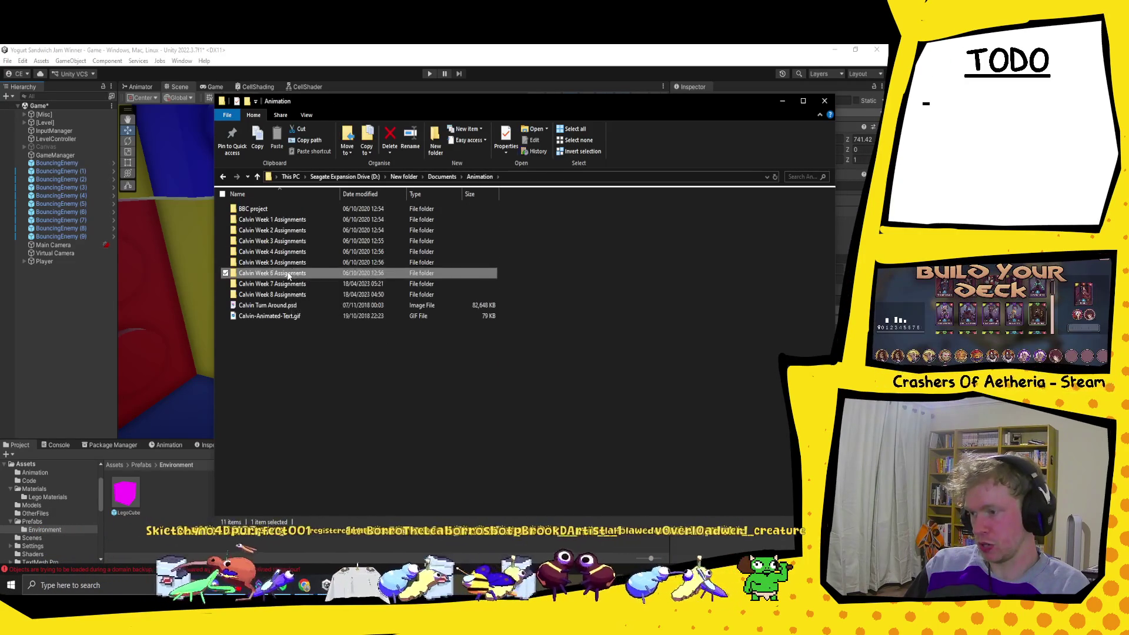
double_click(289, 274)
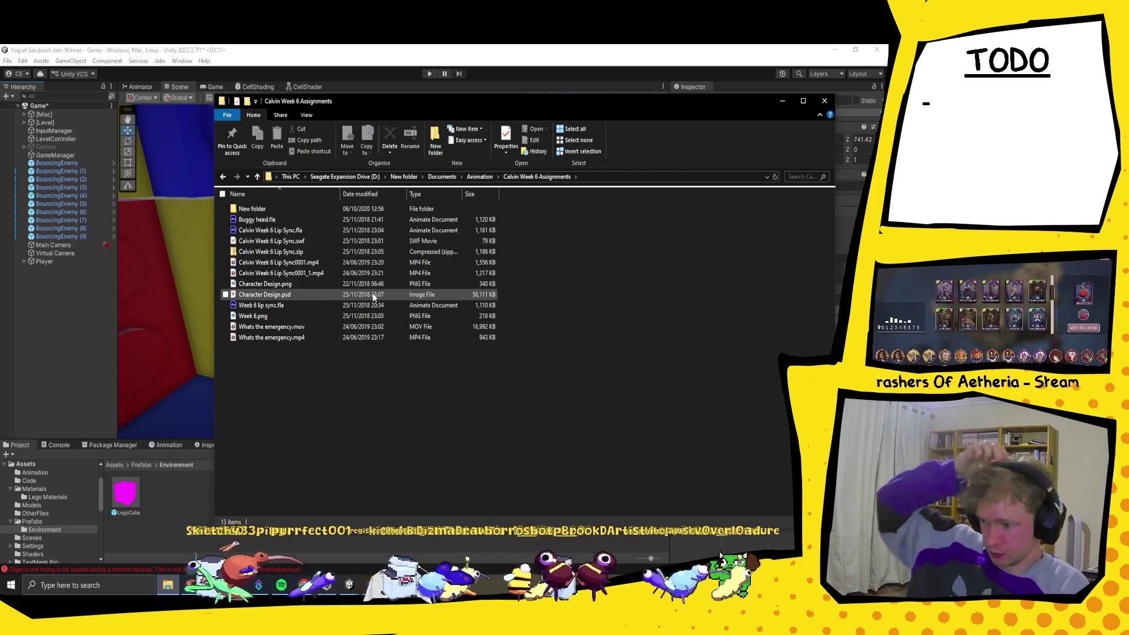
mouse_move(315, 295)
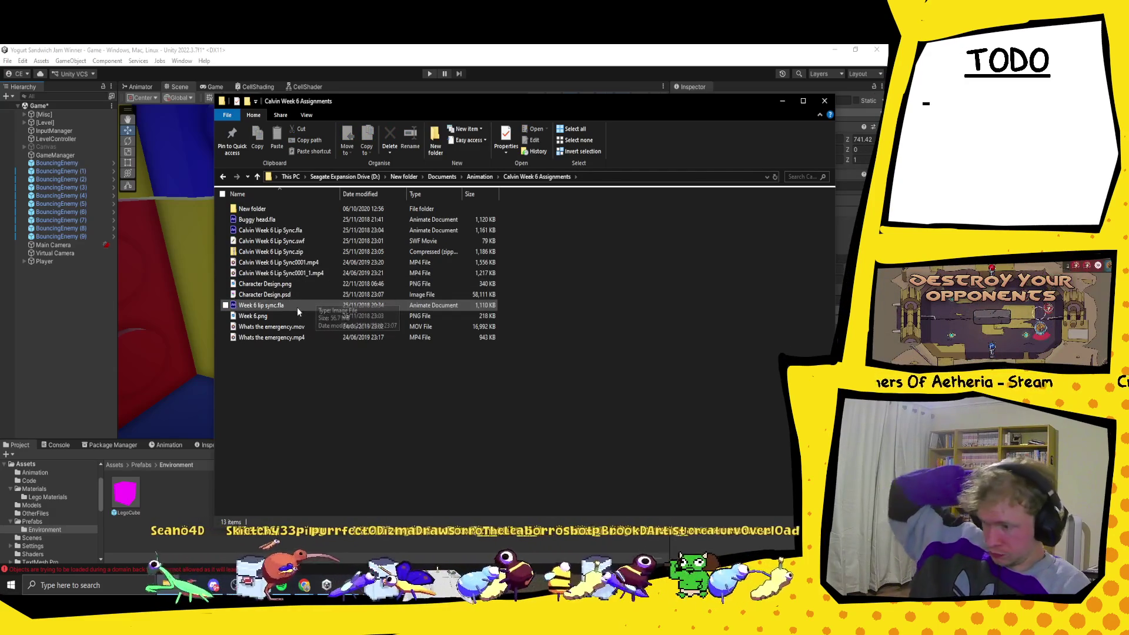
left_click(301, 327)
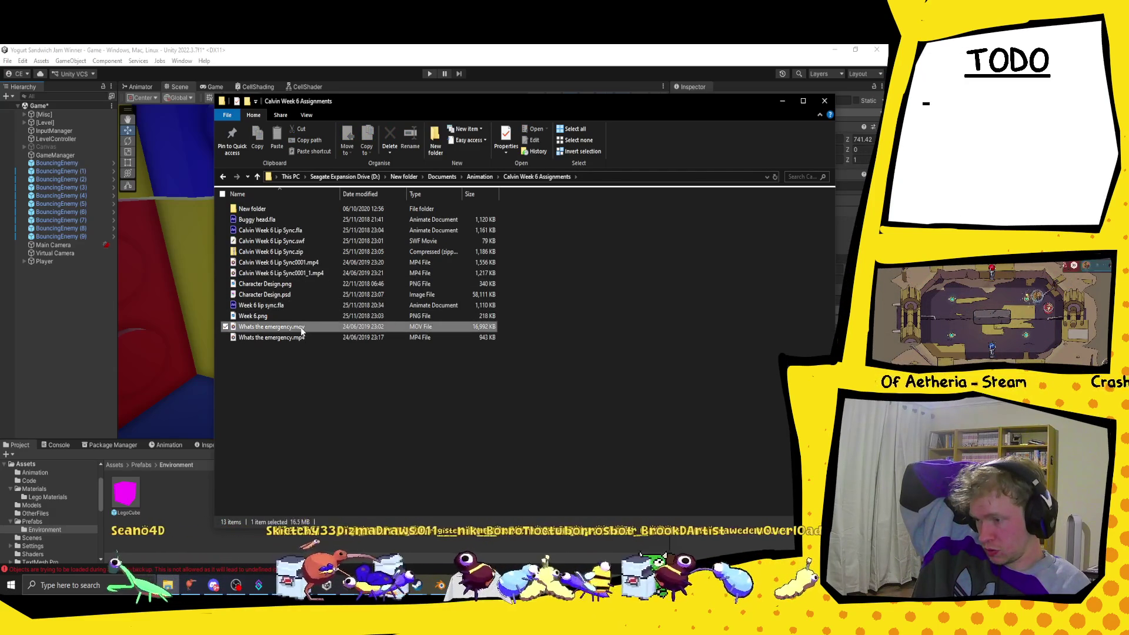
double_click(301, 328)
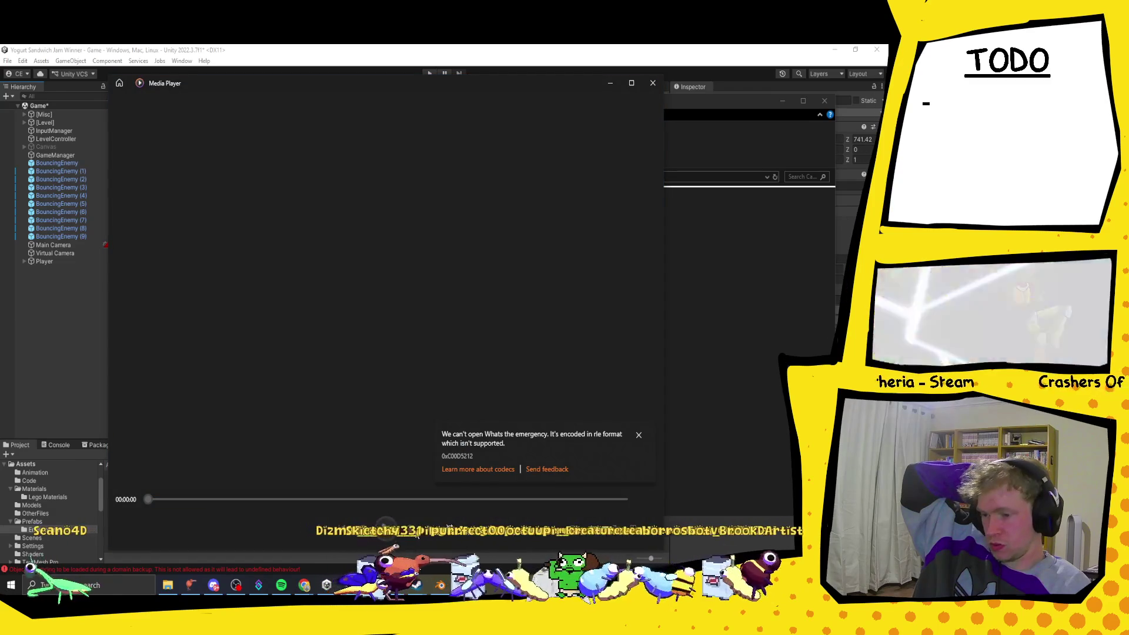
Step: Dismiss the format error, then play and scrub through Whats the emergency.mp4
left_click(638, 434)
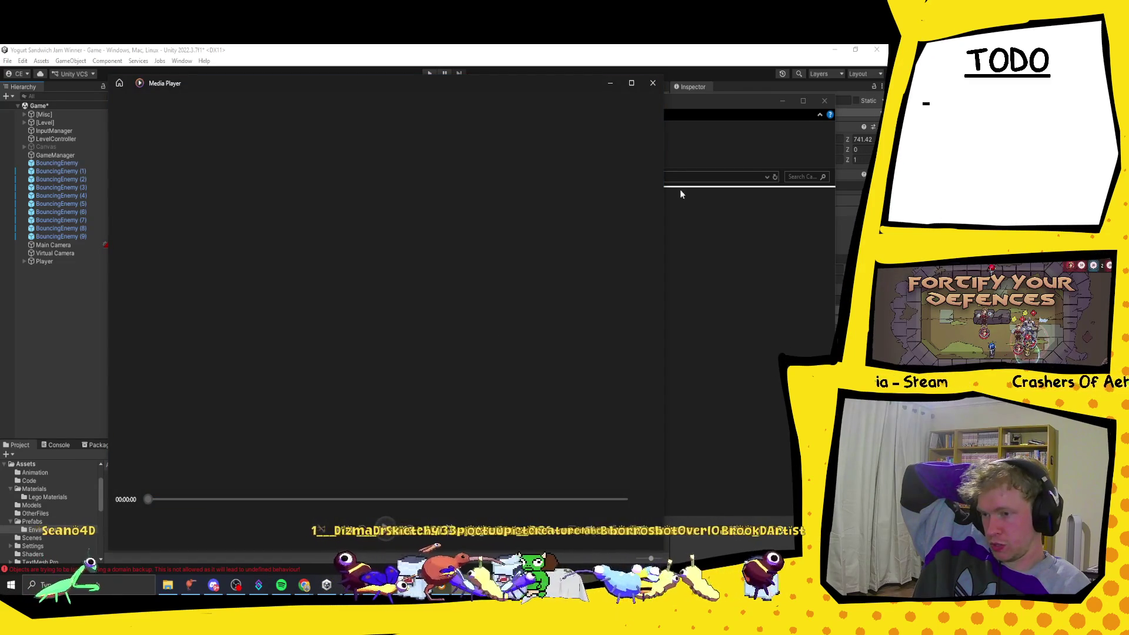
left_click(680, 194)
left_click(296, 339)
double_click(295, 339)
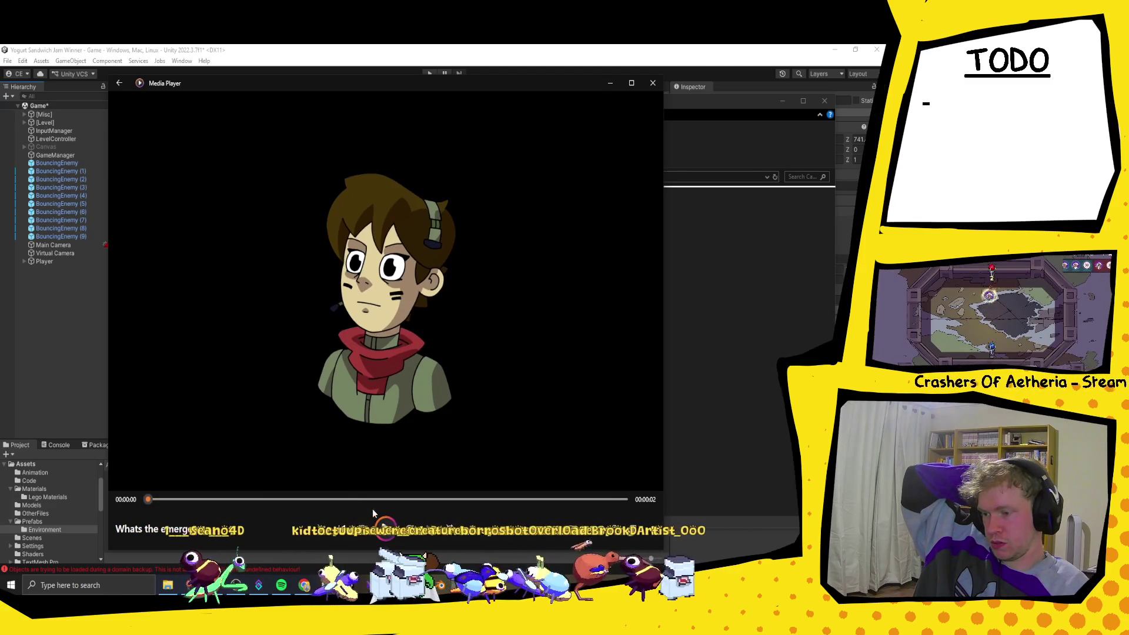
left_click(360, 500)
mouse_move(360, 504)
left_mouse_down()
mouse_move(168, 503)
mouse_move(574, 496)
mouse_move(181, 480)
mouse_move(468, 485)
mouse_move(293, 474)
mouse_move(474, 466)
left_mouse_up()
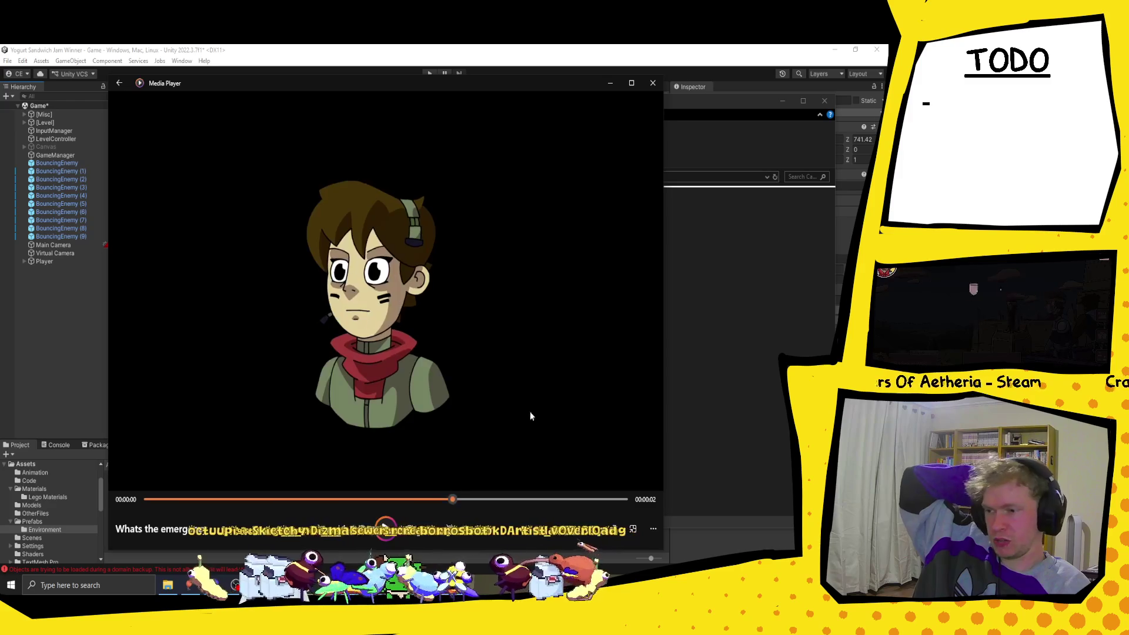
left_click(721, 270)
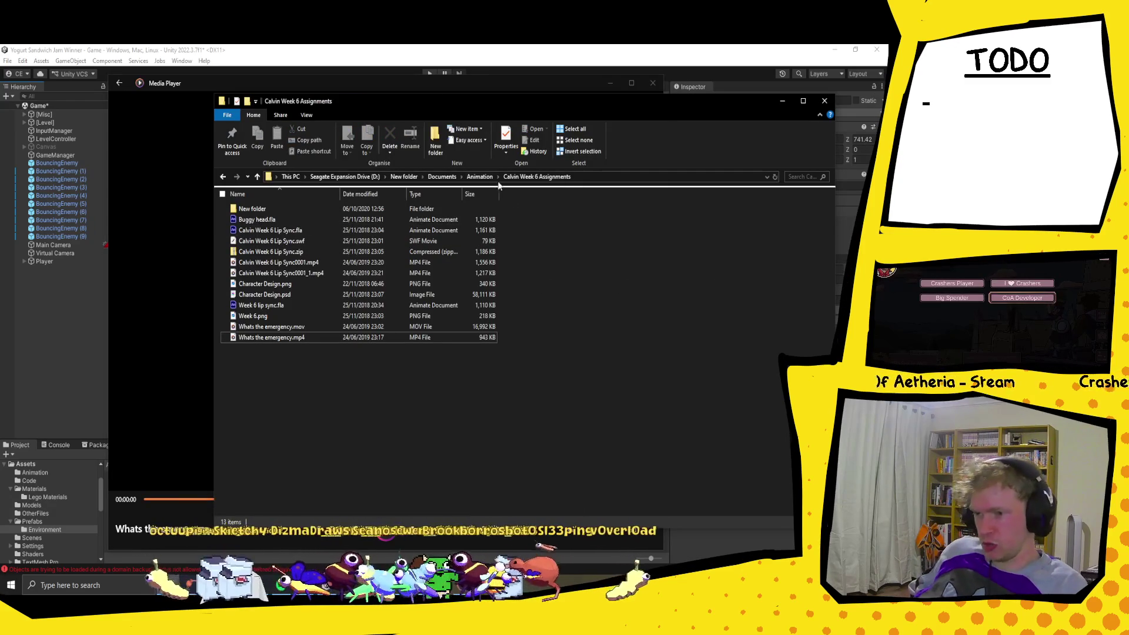
Step: Preview Studio Loop.mp4 from Week 8 Assignments, then close Media Player and File Explorer
left_click(480, 176)
left_click(278, 294)
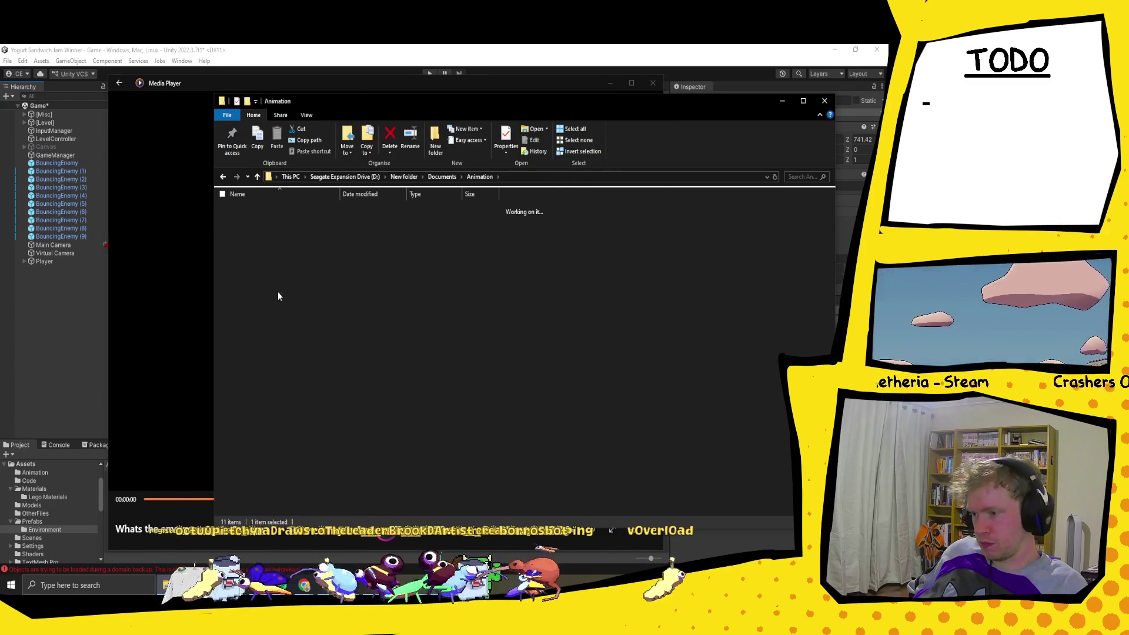
double_click(278, 294)
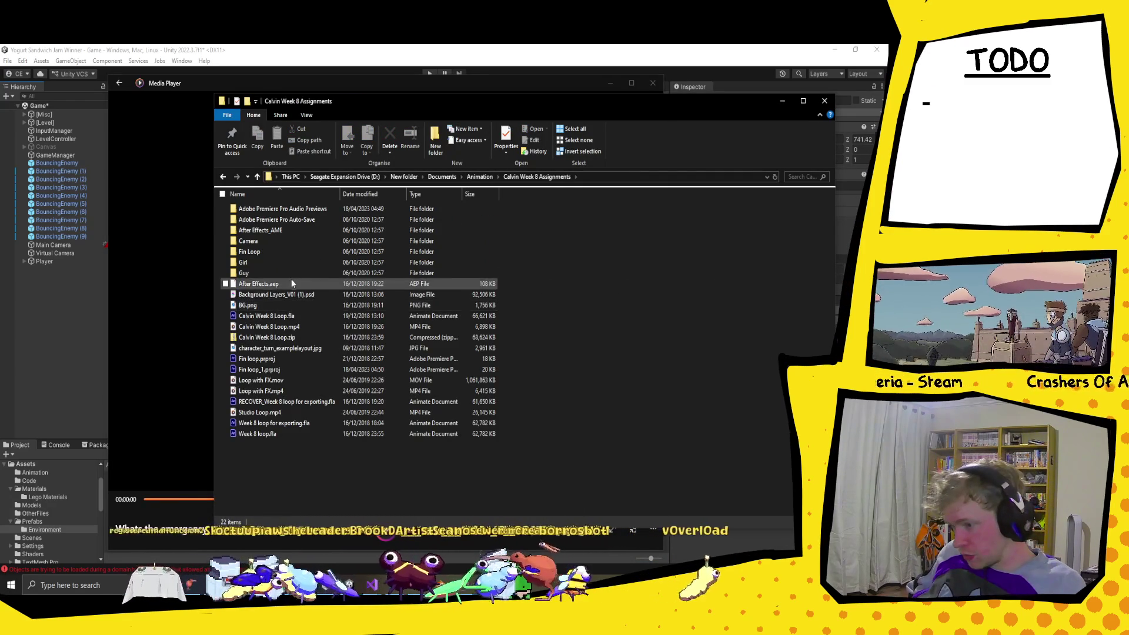
left_click(286, 413)
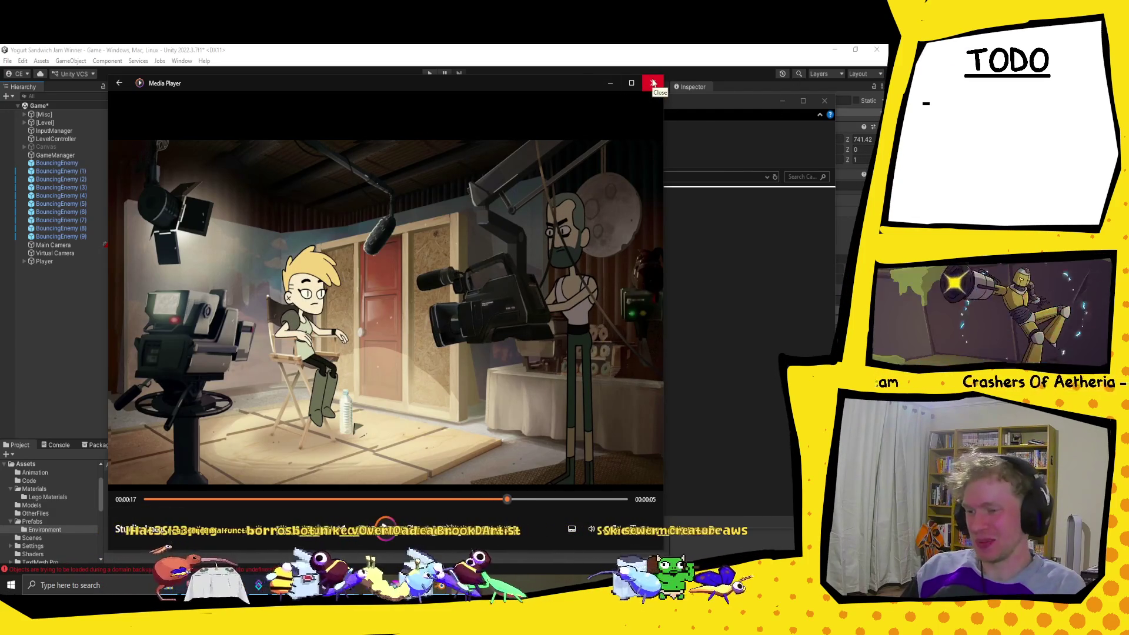
mouse_move(505, 505)
left_mouse_down()
mouse_move(286, 507)
mouse_move(304, 510)
mouse_move(229, 500)
mouse_move(168, 513)
mouse_move(492, 517)
mouse_move(475, 518)
left_mouse_up()
left_click_drag(478, 514, 459, 509)
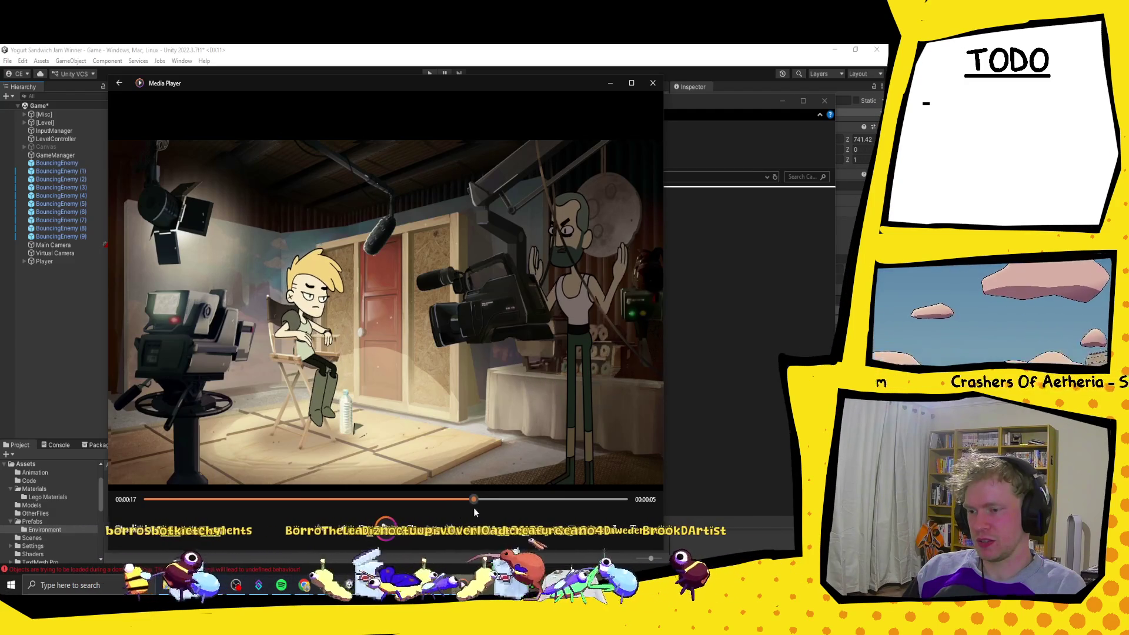
left_click(653, 83)
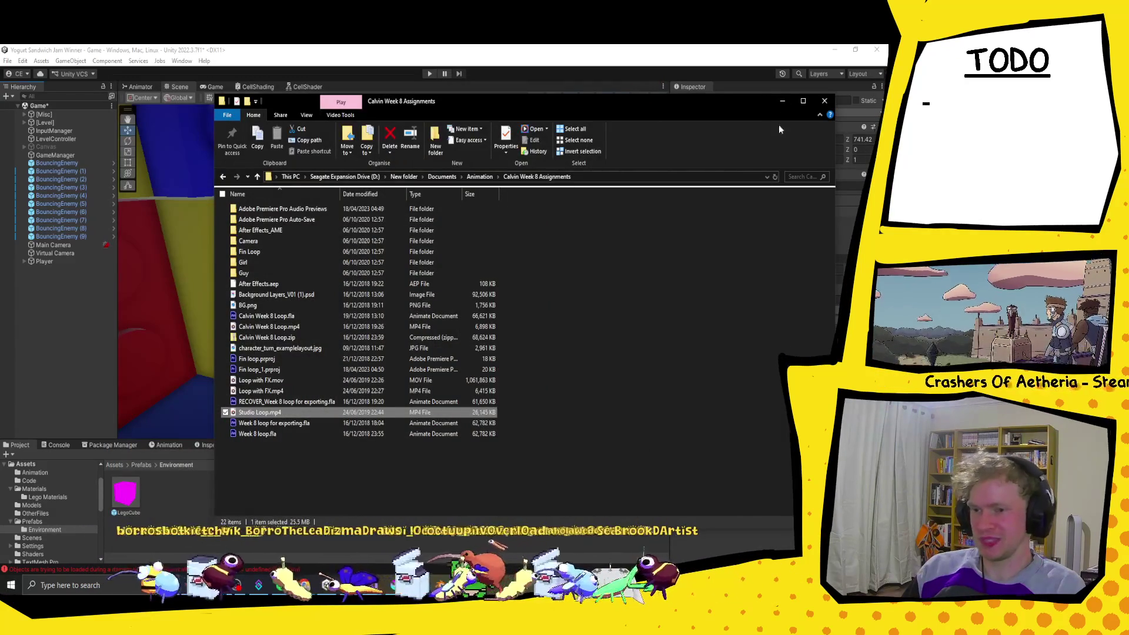
left_click(825, 101)
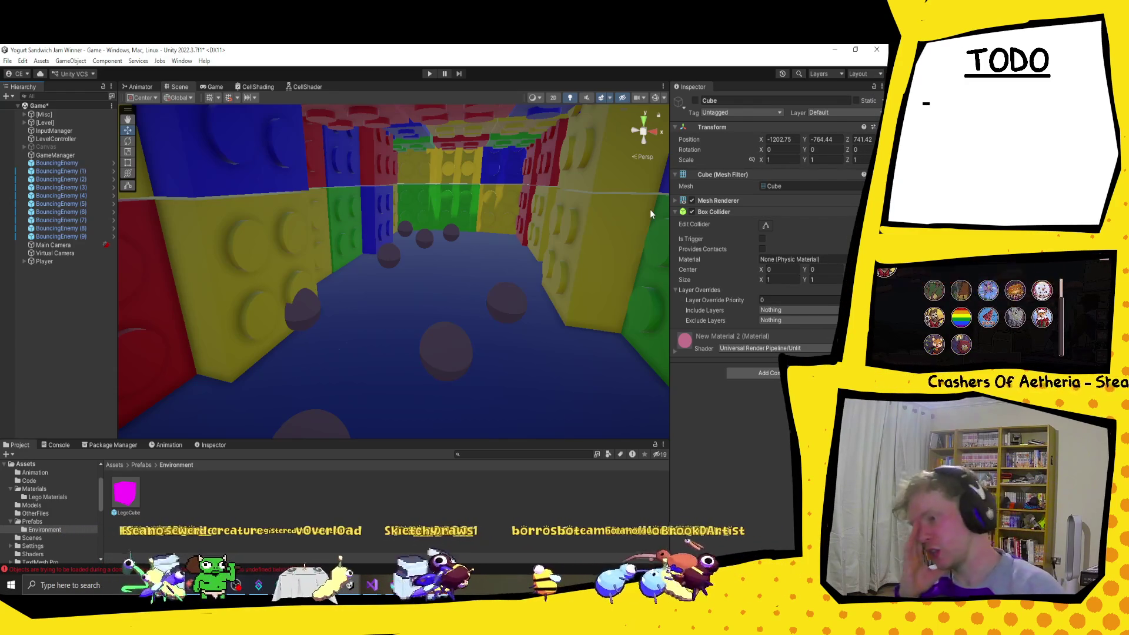
Step: Zoom the Unity Scene view out and bring Blender to the front
scroll(468, 371, "down", 10)
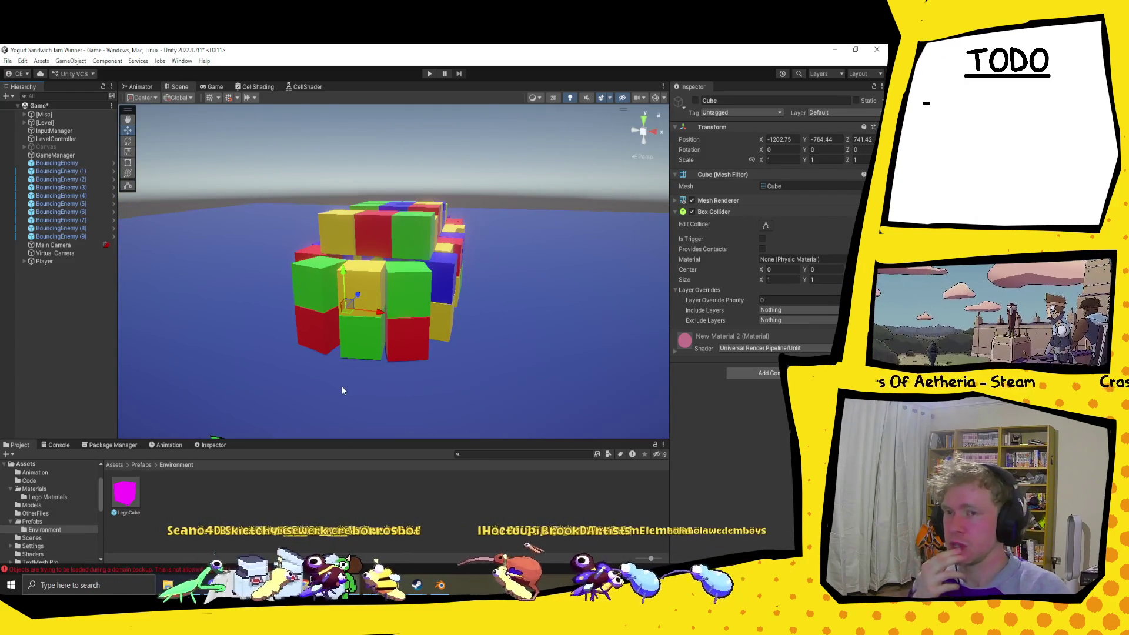
left_click(441, 586)
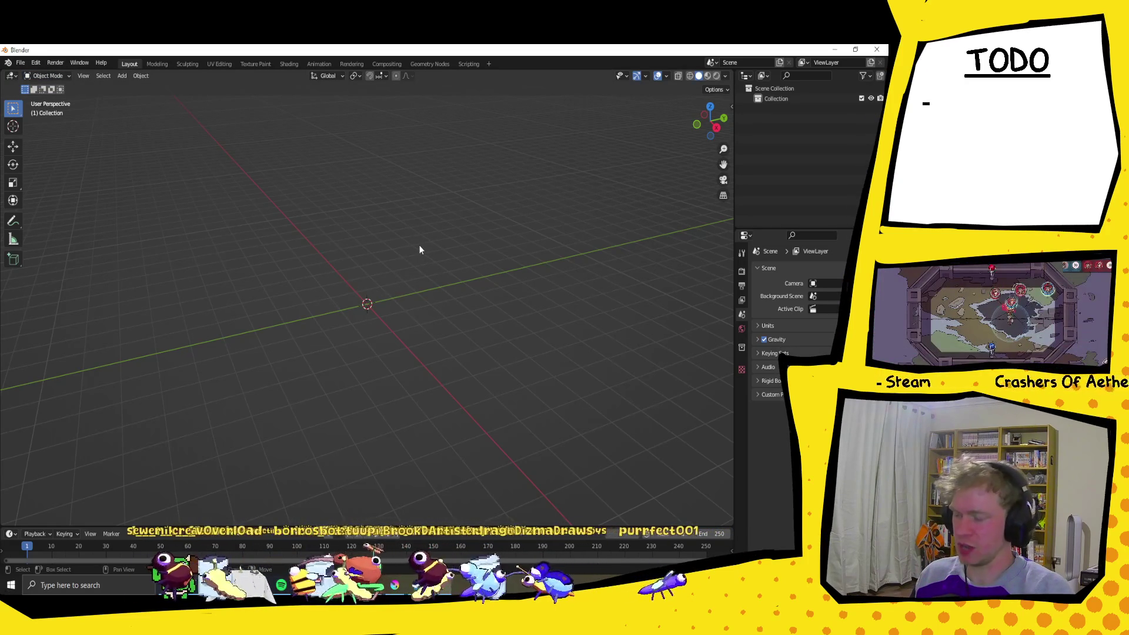
Step: Add a cube with a Subdivision Surface modifier at viewport level 2
key("shift+a")
mouse_move(419, 244)
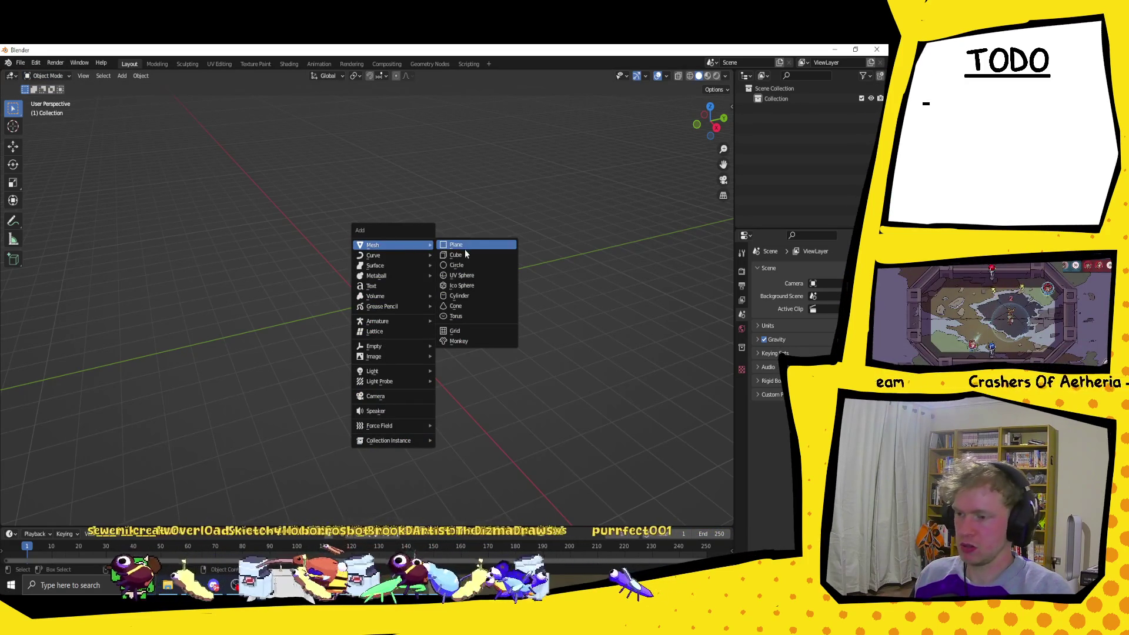
left_click(467, 257)
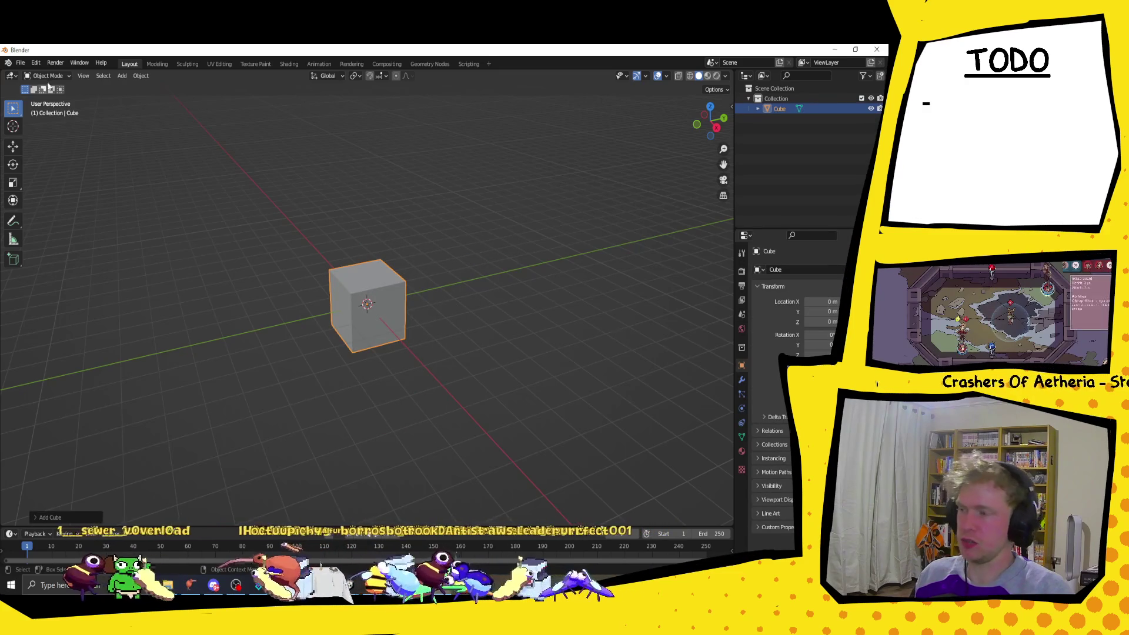
left_click(741, 381)
left_click(776, 270)
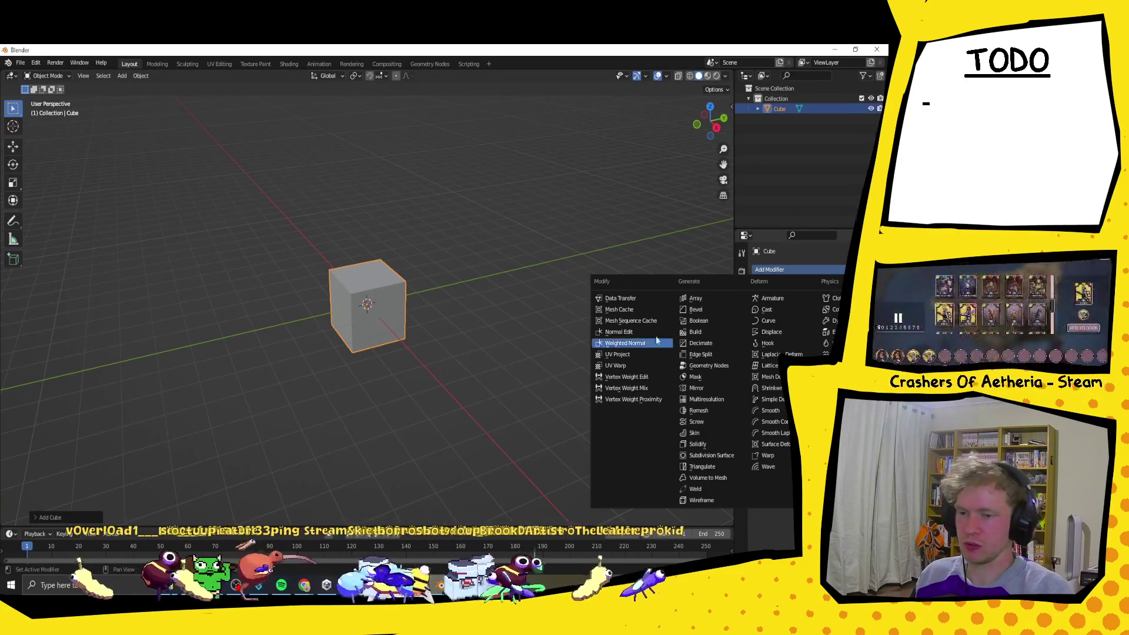
left_click(718, 457)
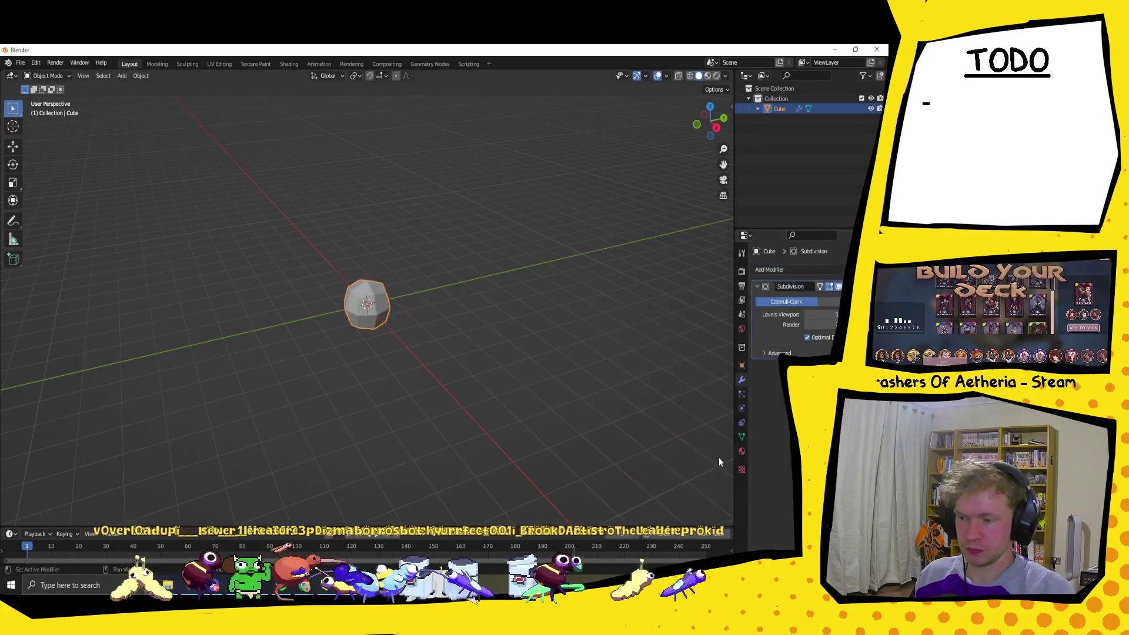
left_click(835, 314)
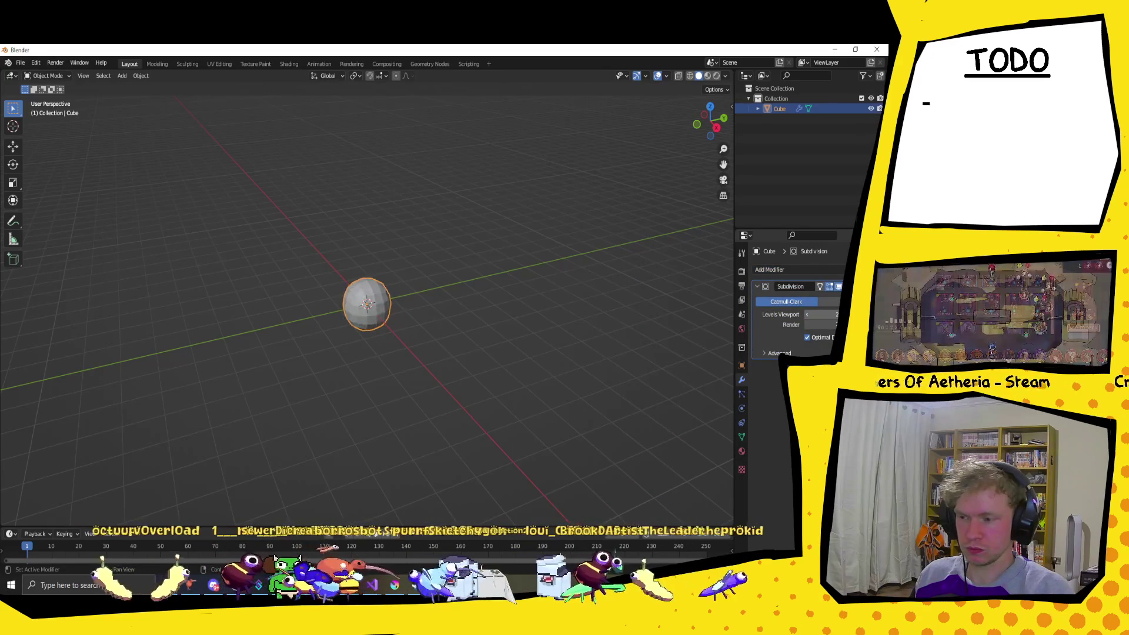
Step: Toggle into Edit Mode and back, then apply the subdivision permanently with Ctrl+A
left_click(47, 76)
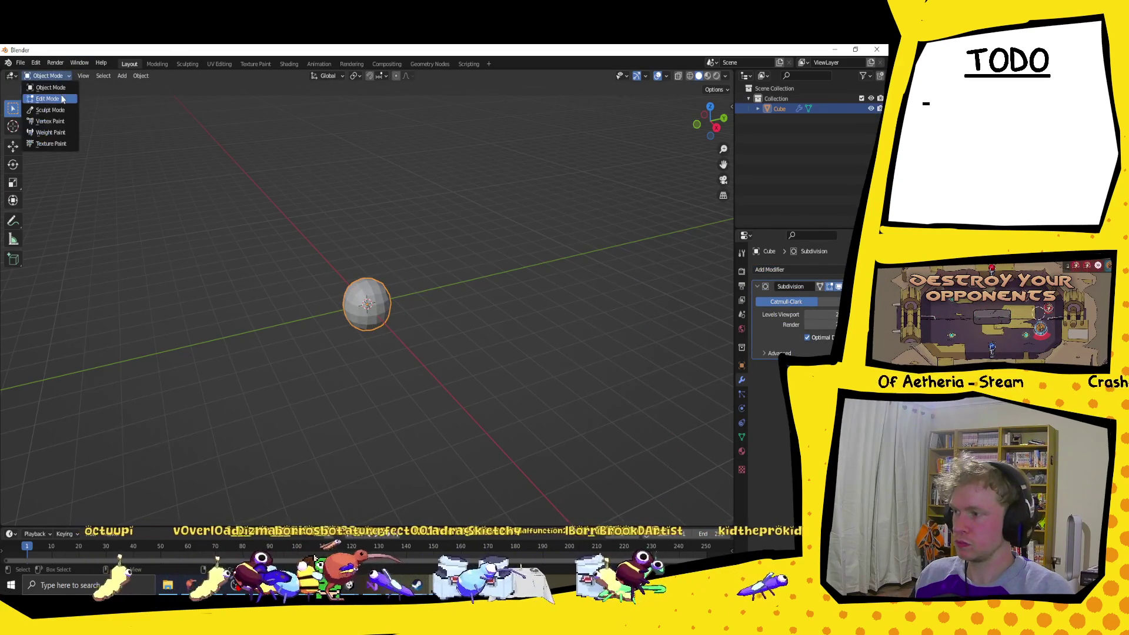
left_click(47, 96)
scroll(392, 284, "up", 5)
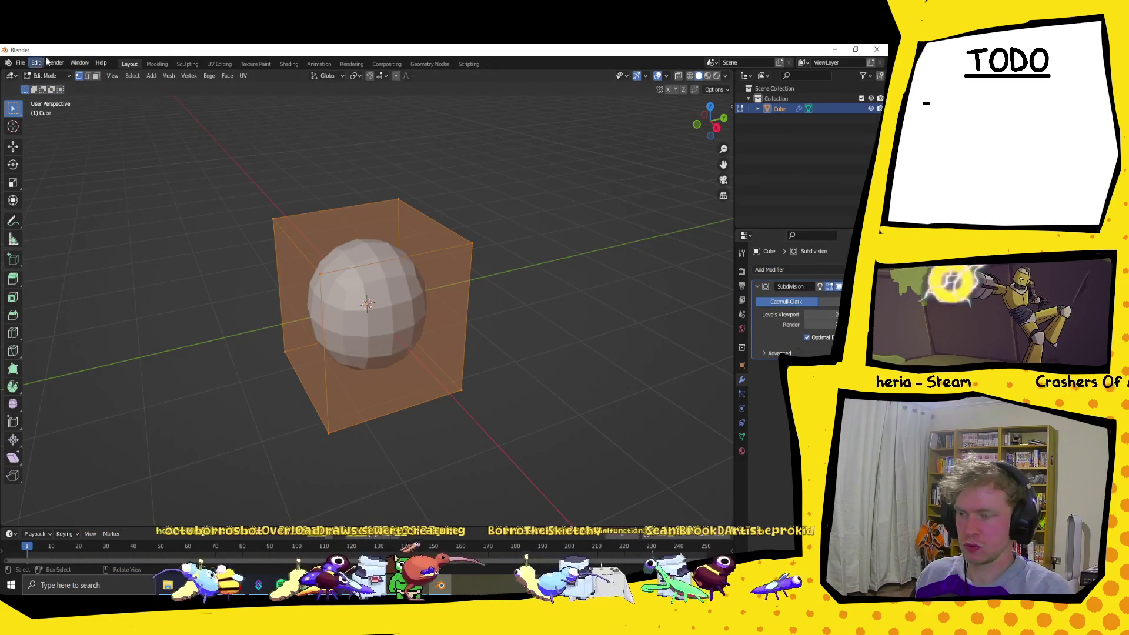
left_click(47, 76)
left_click(51, 88)
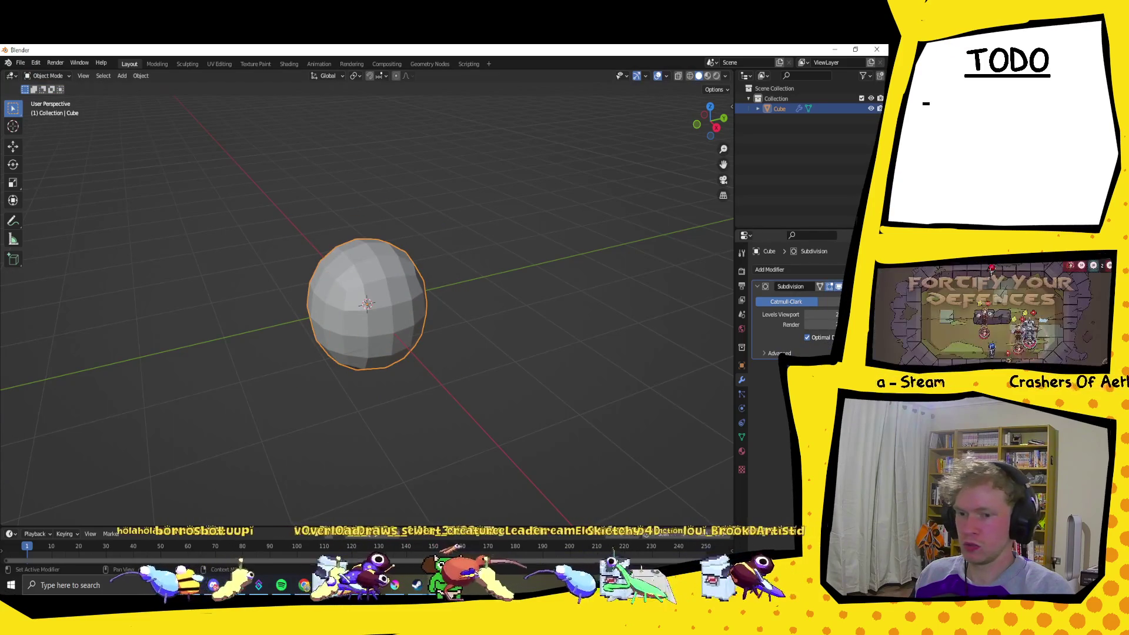
key("ctrl+a")
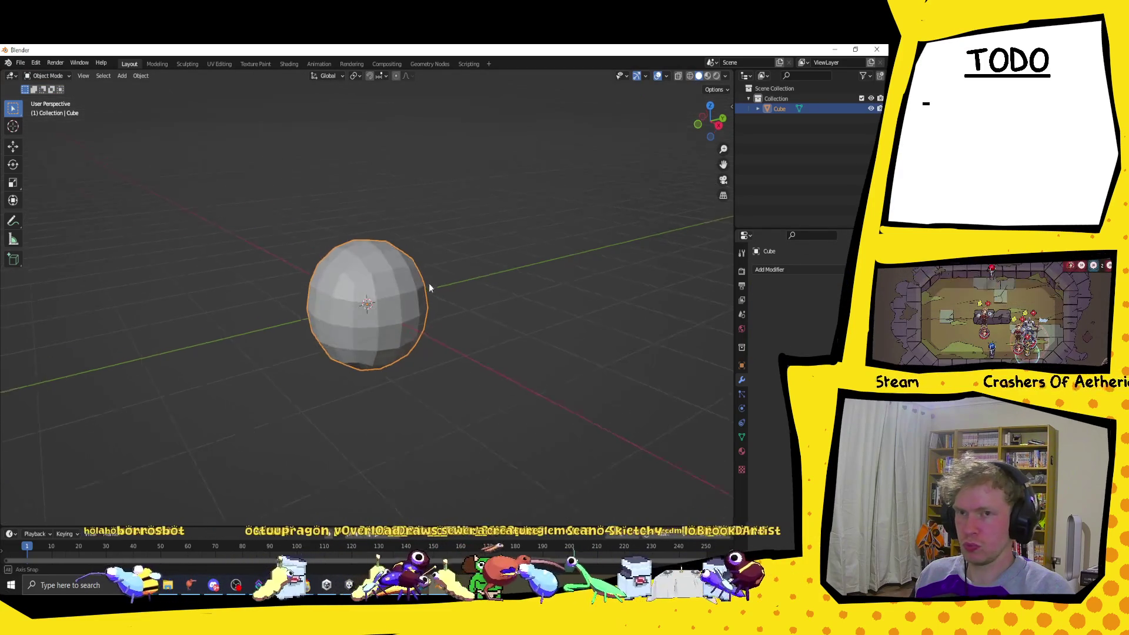
left_click_drag(425, 271, 415, 272)
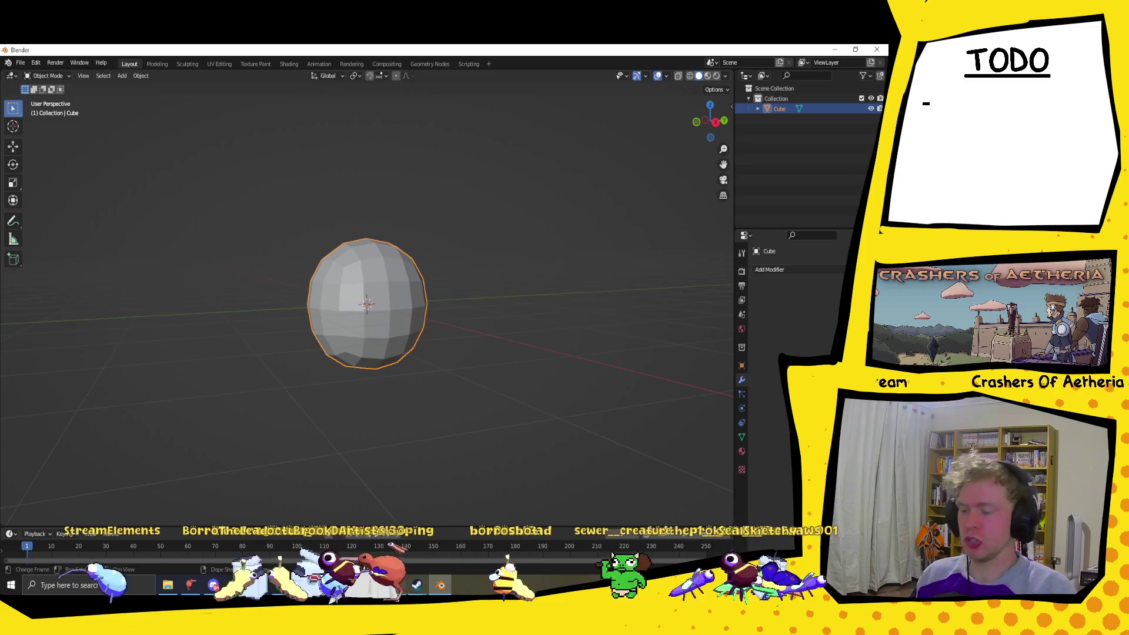
left_click(434, 589)
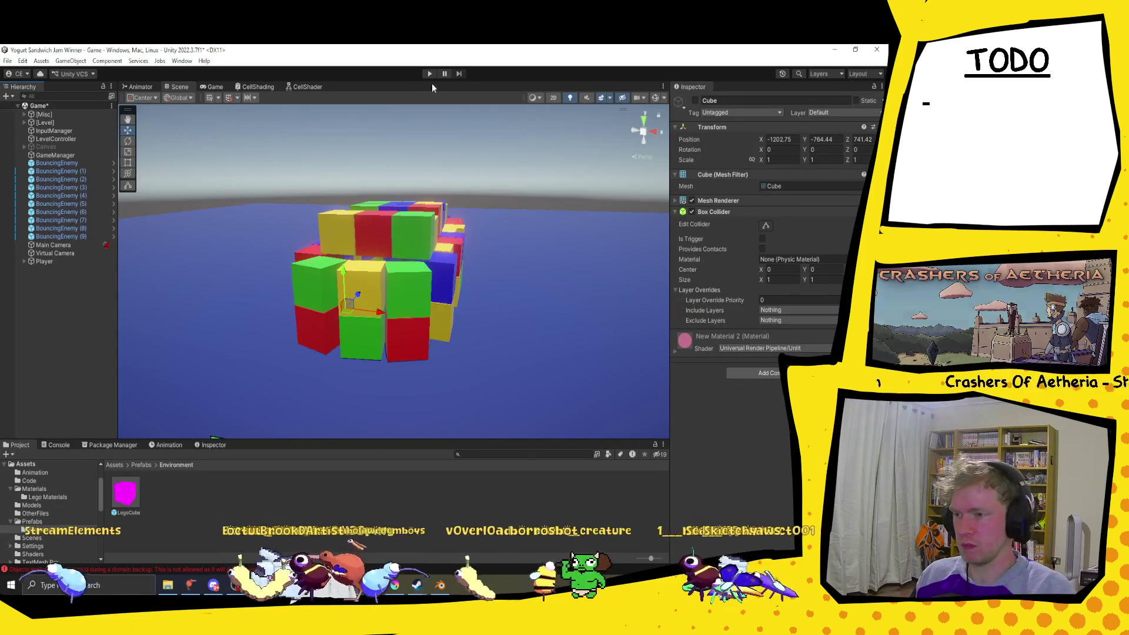
Step: Play-test the level in Unity, then return to Blender and enlarge the timeline area
left_click(429, 73)
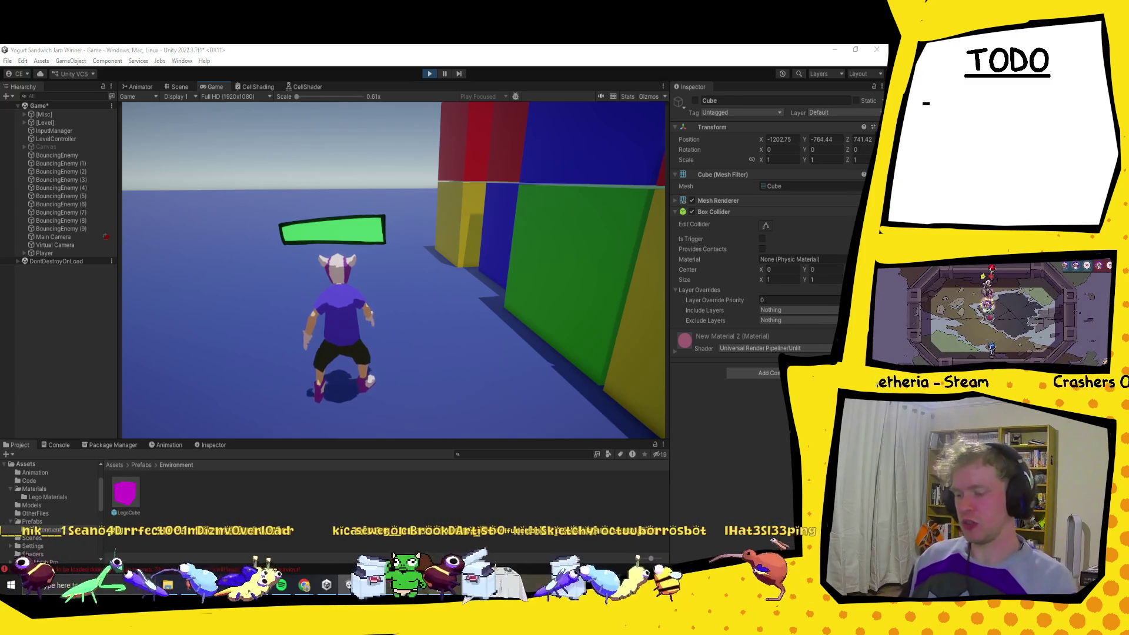
key("alt+Tab")
left_click_drag(436, 525, 442, 353)
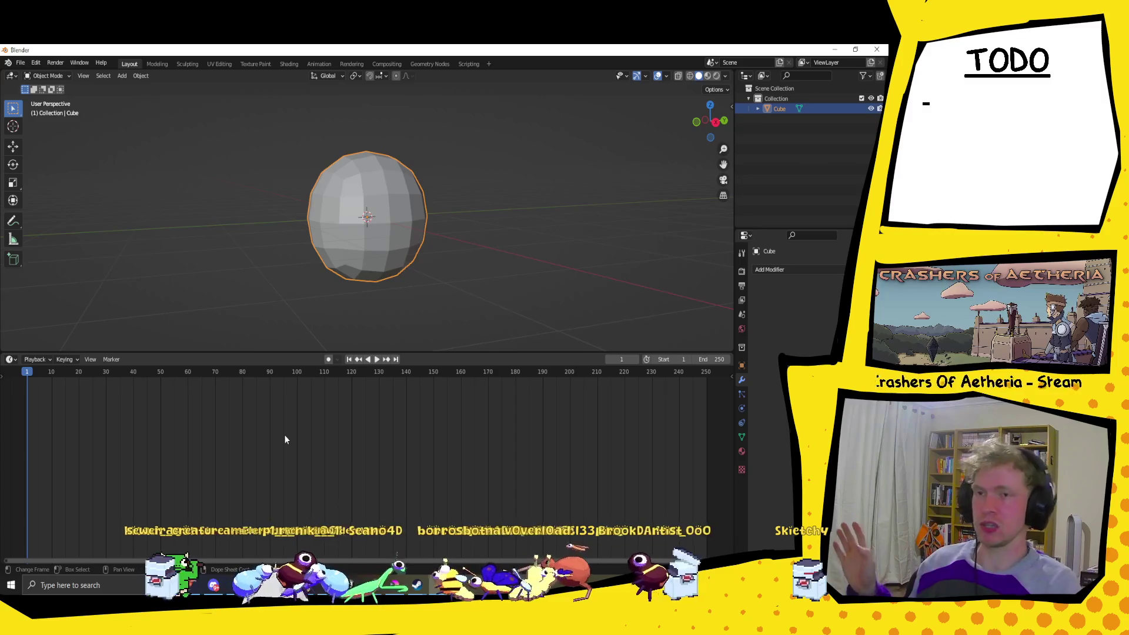
Step: Enter Edit Mode on the sphere and box-select its bottom ring of vertices
left_click_drag(474, 353, 481, 540)
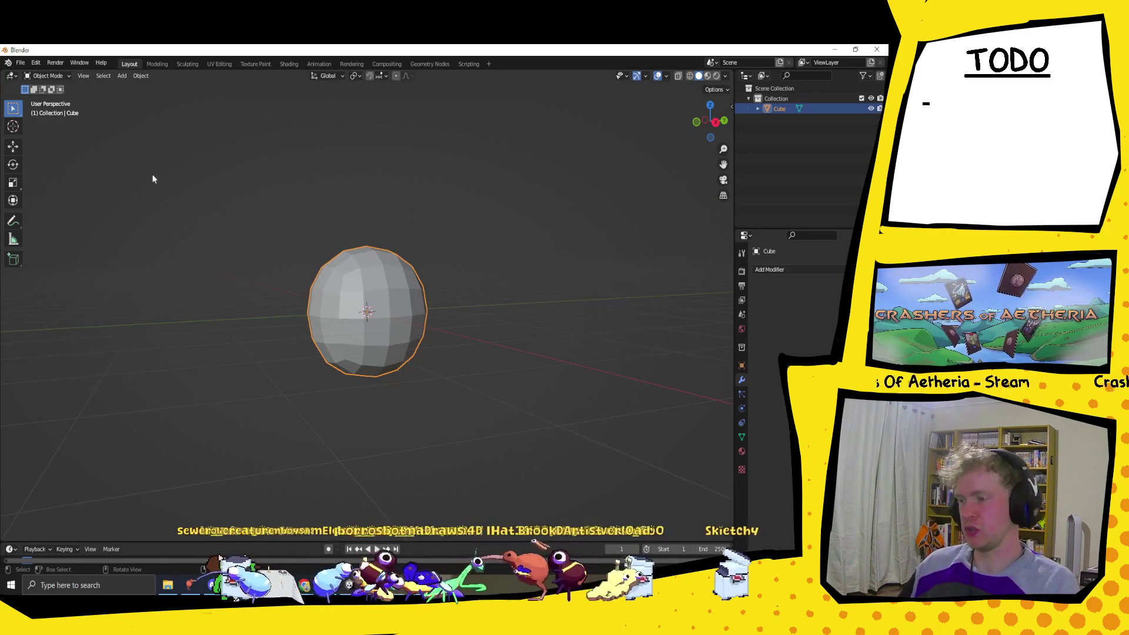
left_click(65, 75)
left_click(47, 90)
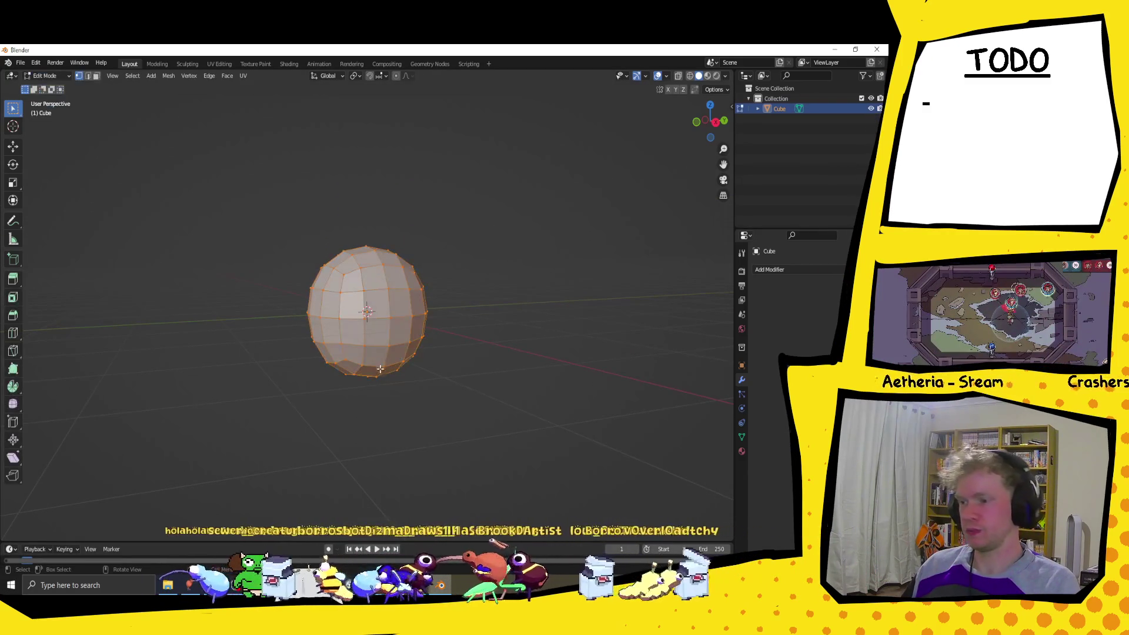
left_click_drag(395, 407, 378, 383)
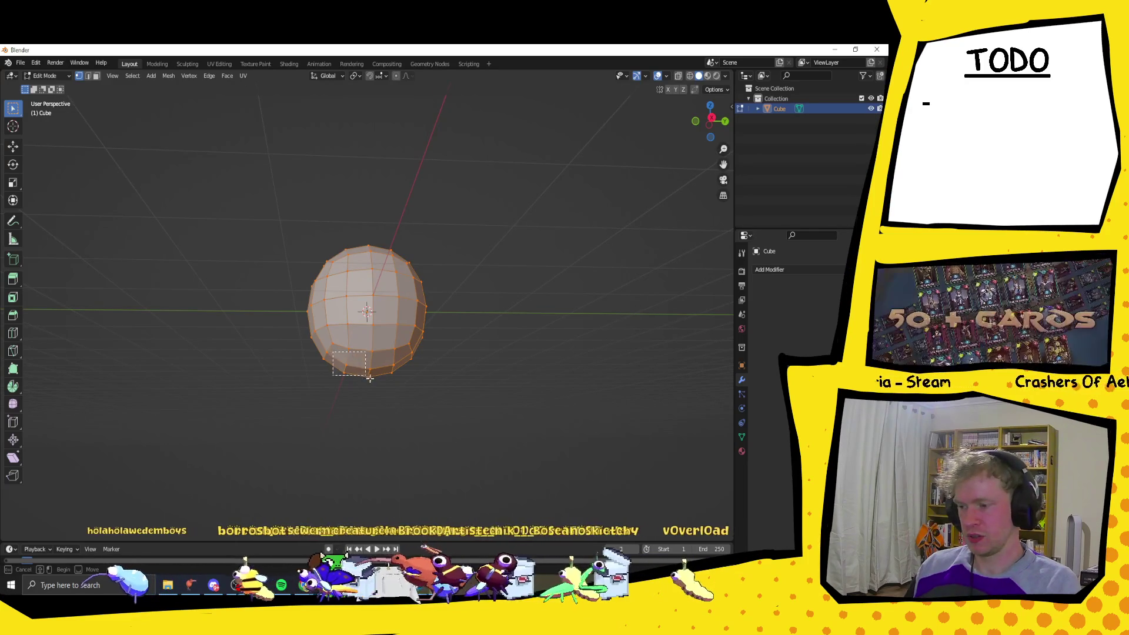
mouse_move(399, 396)
left_mouse_down()
mouse_move(384, 389)
mouse_move(364, 284)
mouse_move(482, 295)
mouse_move(458, 369)
mouse_move(447, 330)
mouse_move(415, 292)
left_mouse_up()
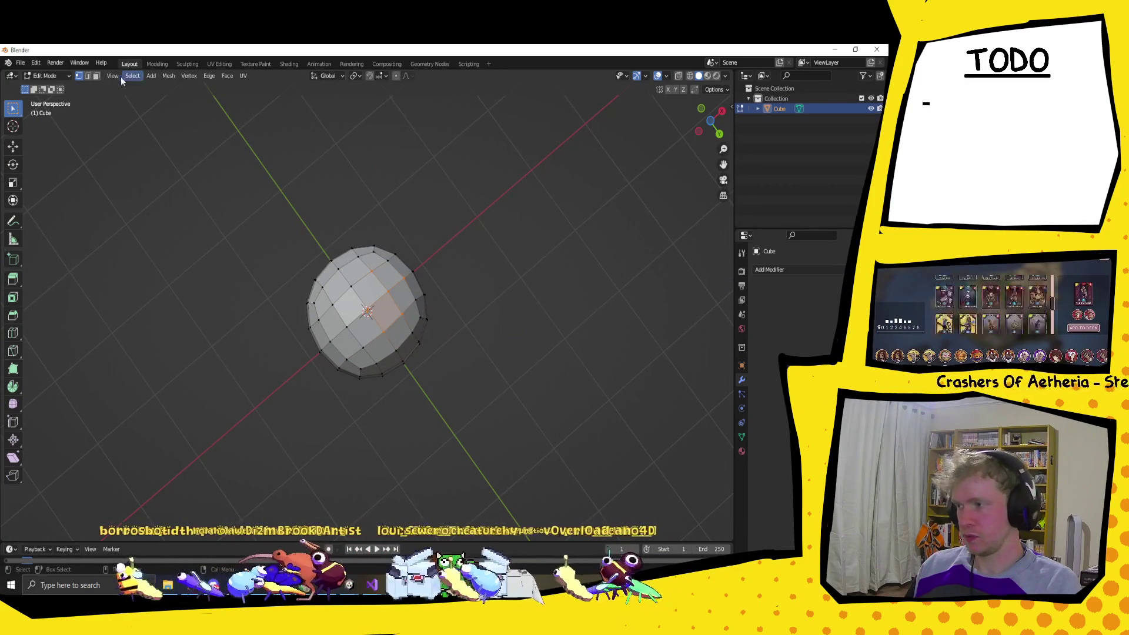
mouse_move(356, 285)
left_mouse_down()
mouse_move(486, 305)
mouse_move(342, 293)
left_mouse_up()
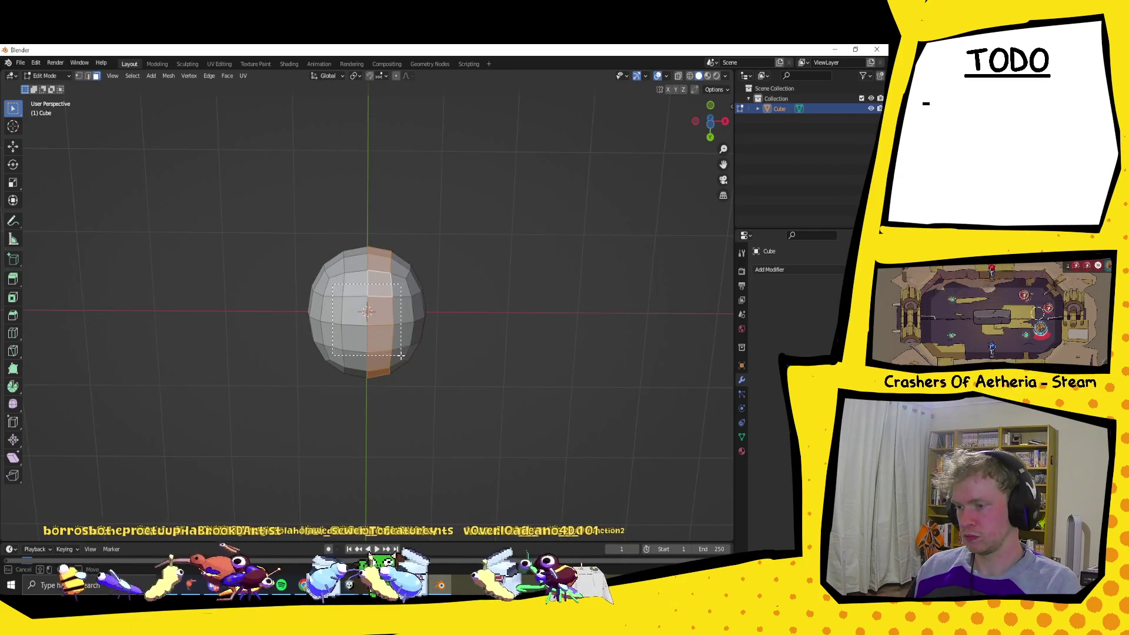
mouse_move(394, 357)
left_mouse_down()
mouse_move(416, 386)
mouse_move(408, 429)
left_mouse_up()
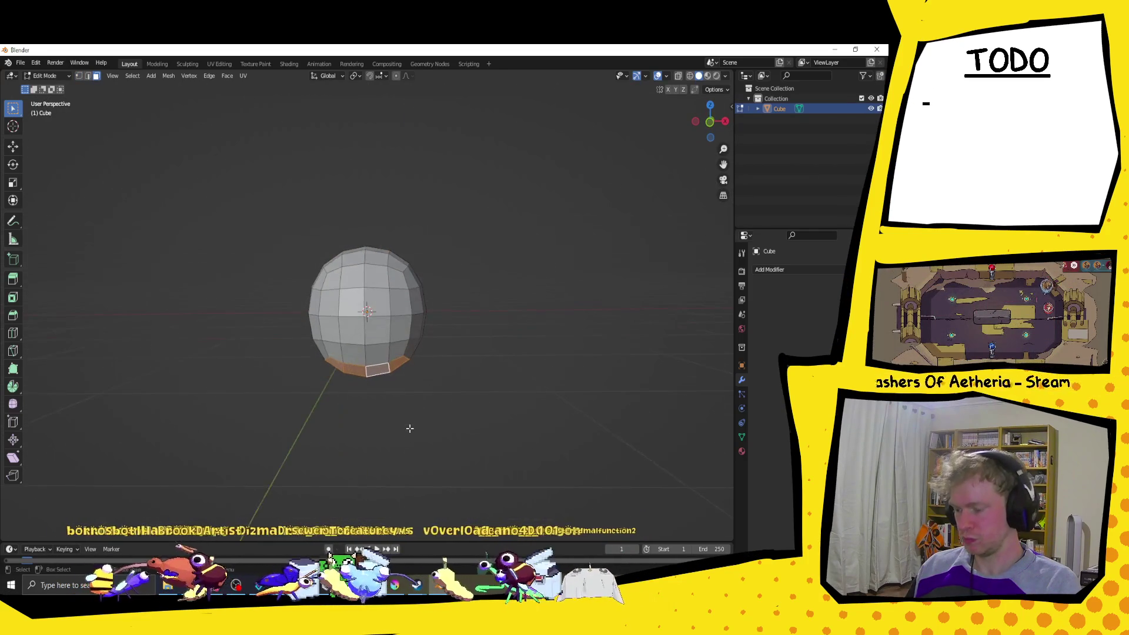
Step: Flatten the bottom ring with S Z 0 and raise it along Z
type("s0")
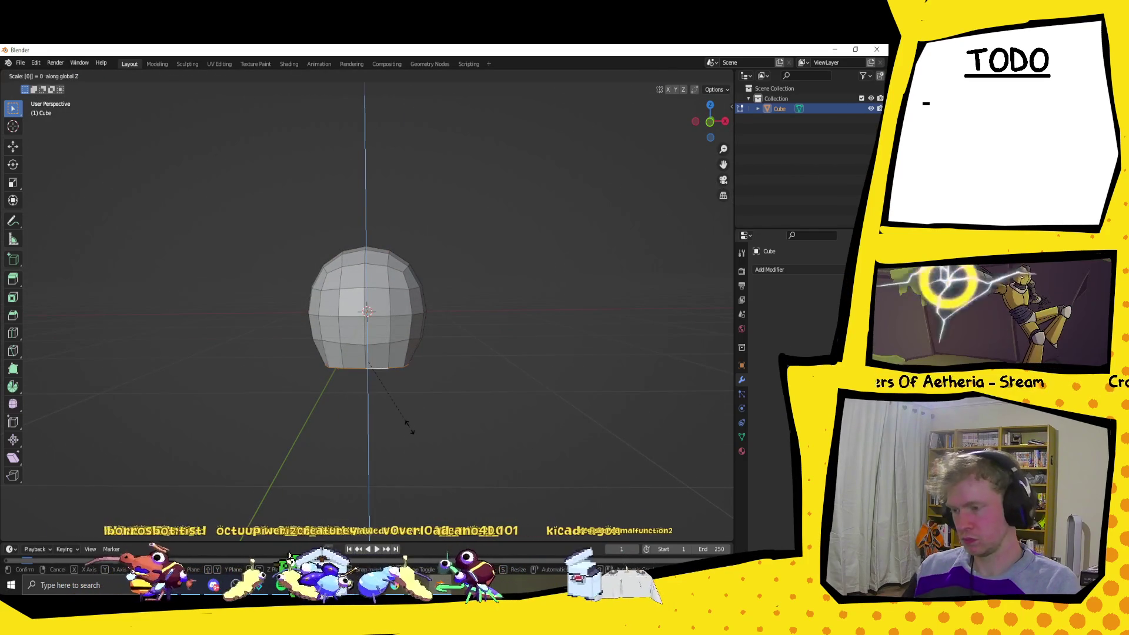
key("Return")
mouse_move(363, 399)
left_mouse_down()
mouse_move(446, 370)
mouse_move(354, 397)
left_mouse_up()
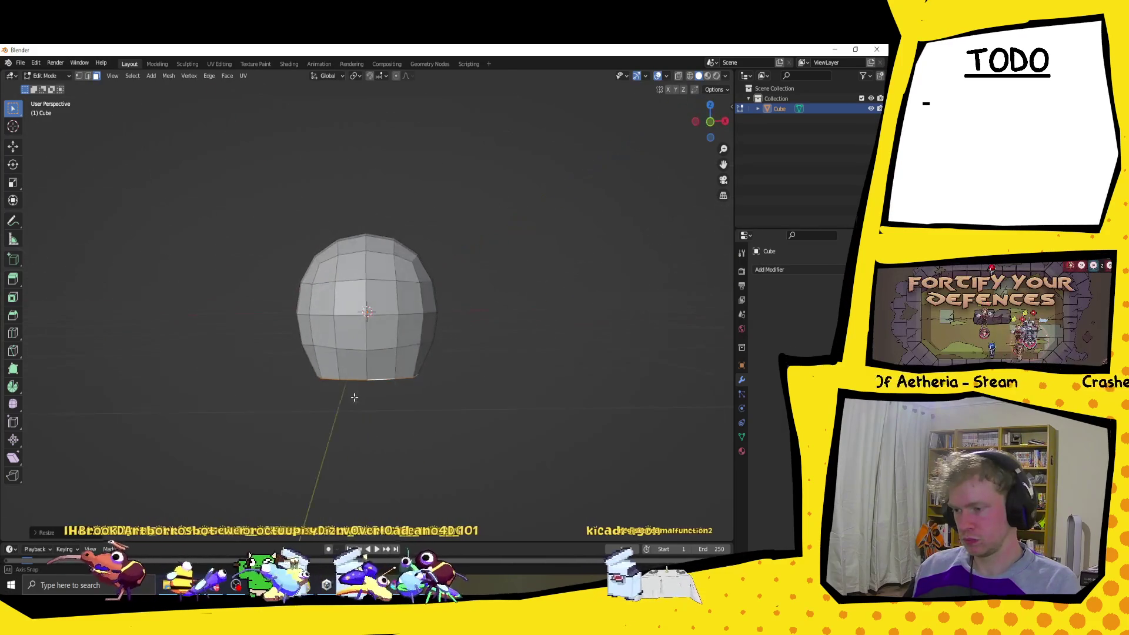
key("g")
key("z")
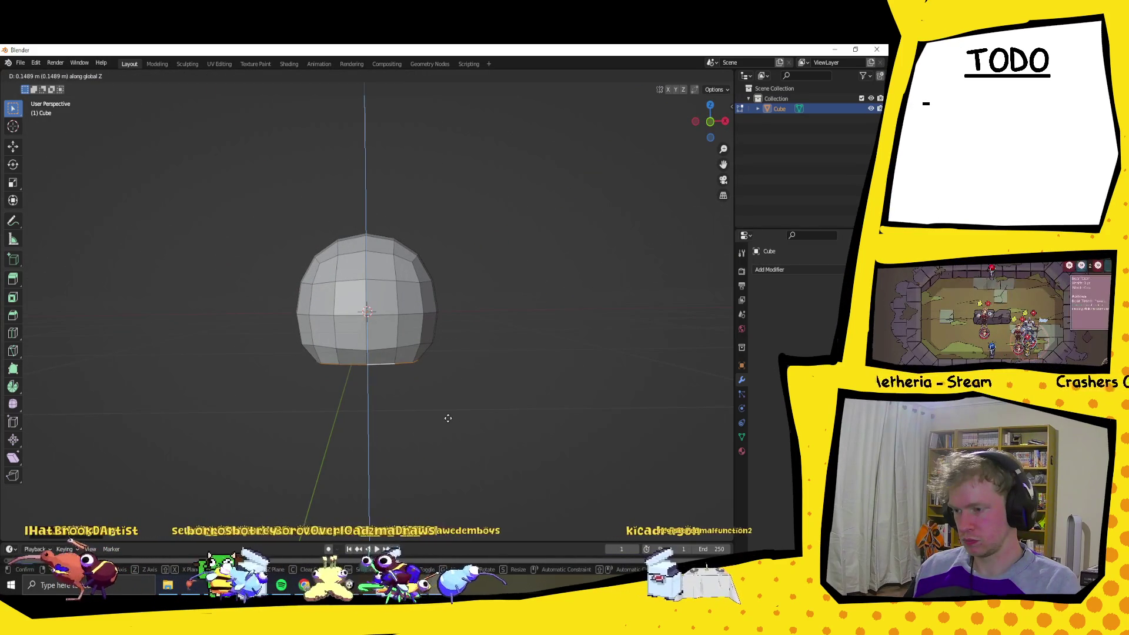
left_click(451, 421)
Step: Widen the bottom ring horizontally with S Shift+Z into a flared rim
mouse_move(482, 374)
left_mouse_down()
mouse_move(479, 358)
mouse_move(479, 374)
left_mouse_up()
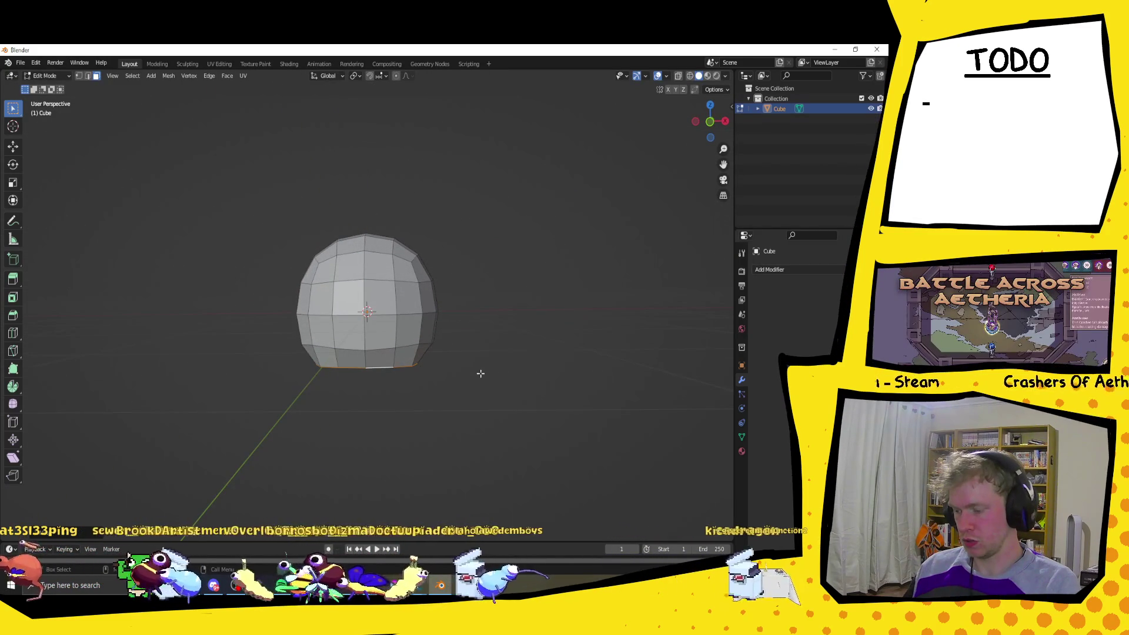
key("s")
key("shift+z")
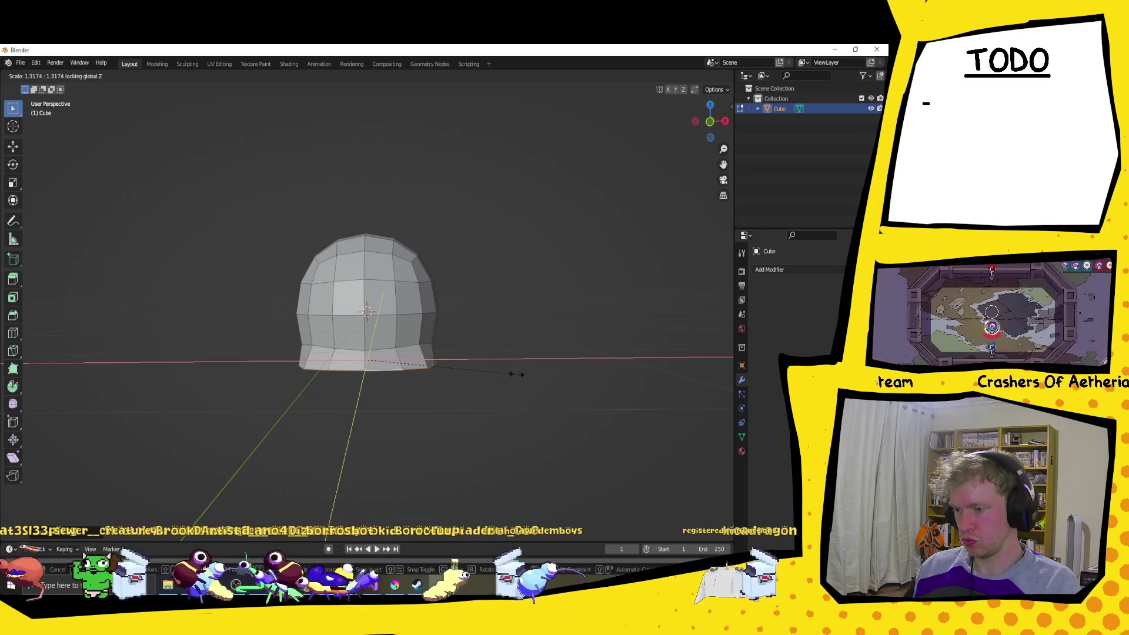
left_click(519, 375)
mouse_move(517, 373)
left_mouse_down()
mouse_move(496, 443)
mouse_move(588, 415)
mouse_move(429, 434)
mouse_move(527, 413)
mouse_move(411, 381)
mouse_move(479, 384)
left_mouse_up()
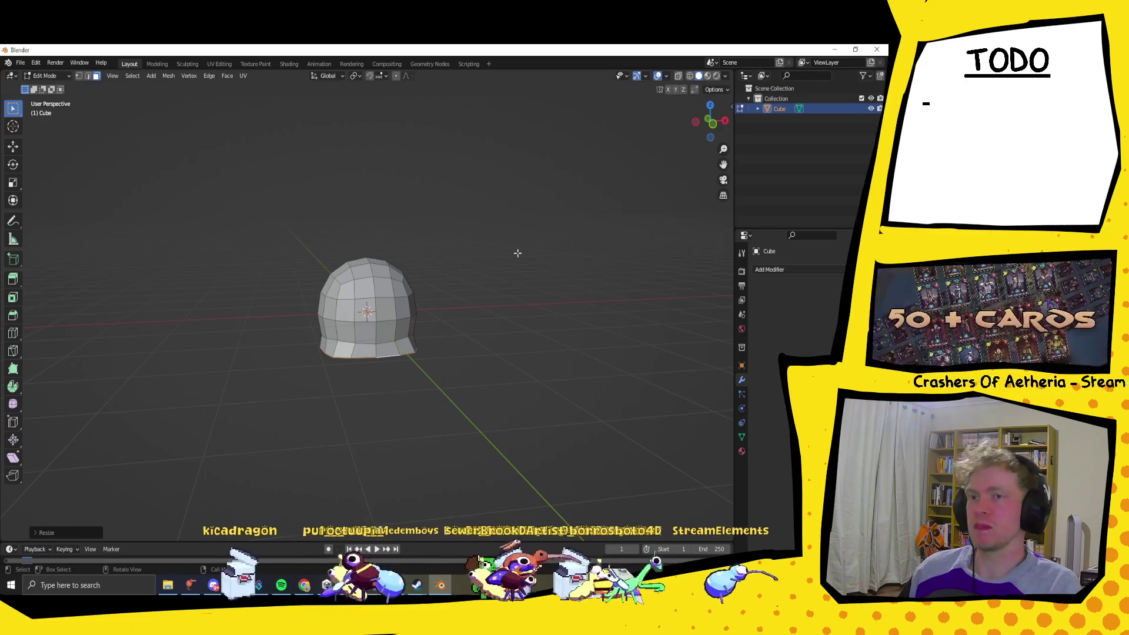
Step: Orbit and zoom around the dome-shaped helmet mesh to inspect its flared rim
mouse_move(536, 280)
left_mouse_down()
mouse_move(448, 282)
mouse_move(469, 267)
mouse_move(556, 258)
mouse_move(494, 307)
mouse_move(530, 333)
mouse_move(449, 341)
mouse_move(489, 330)
mouse_move(456, 322)
left_mouse_up()
scroll(449, 341, "up", 3)
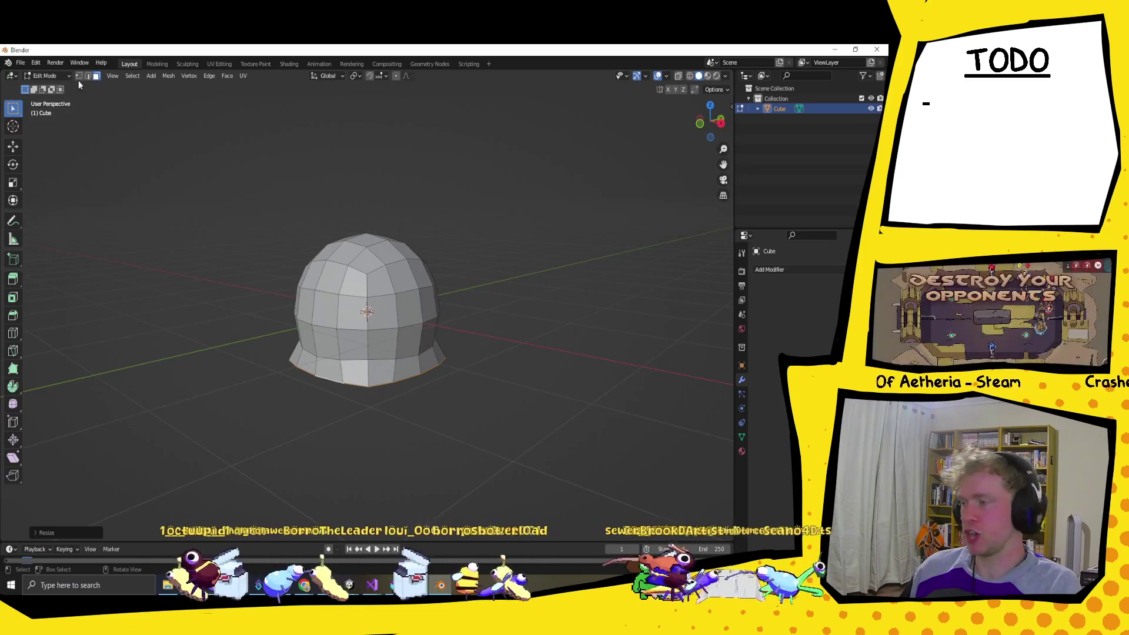
mouse_move(367, 360)
left_mouse_down()
mouse_move(504, 338)
mouse_move(461, 348)
mouse_move(449, 391)
mouse_move(359, 420)
mouse_move(461, 399)
mouse_move(479, 383)
mouse_move(385, 407)
mouse_move(276, 403)
left_mouse_up()
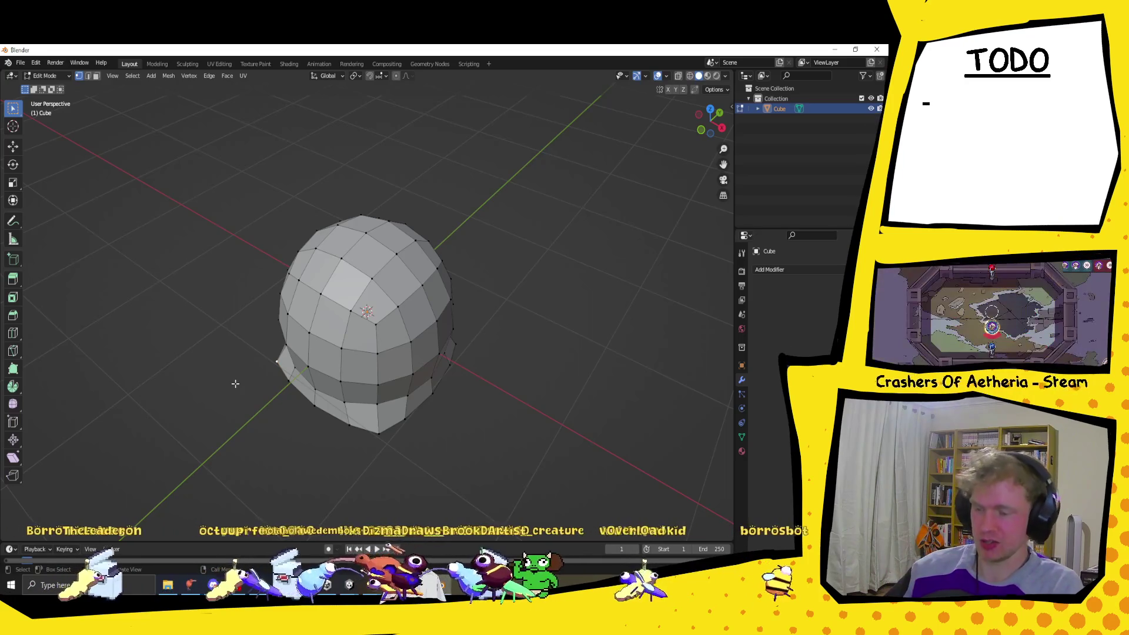
mouse_move(329, 363)
left_mouse_down()
mouse_move(438, 372)
mouse_move(417, 365)
left_mouse_up()
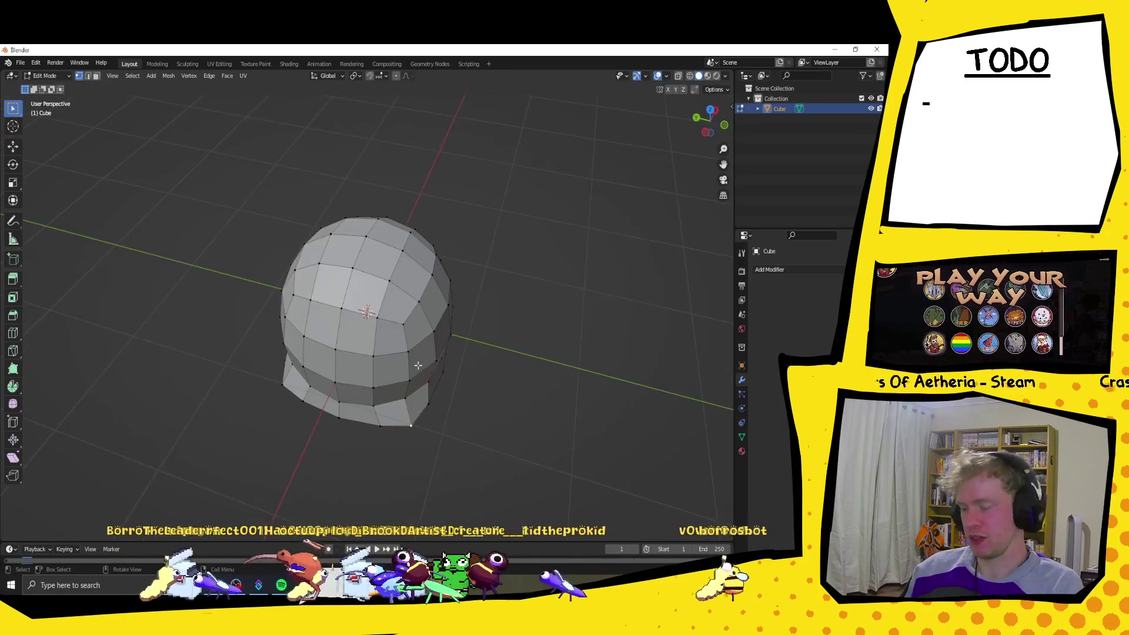
Step: Pull the selected bottom vertices outward in the horizontal plane, undoing a stray move
key("g")
key("shift+z")
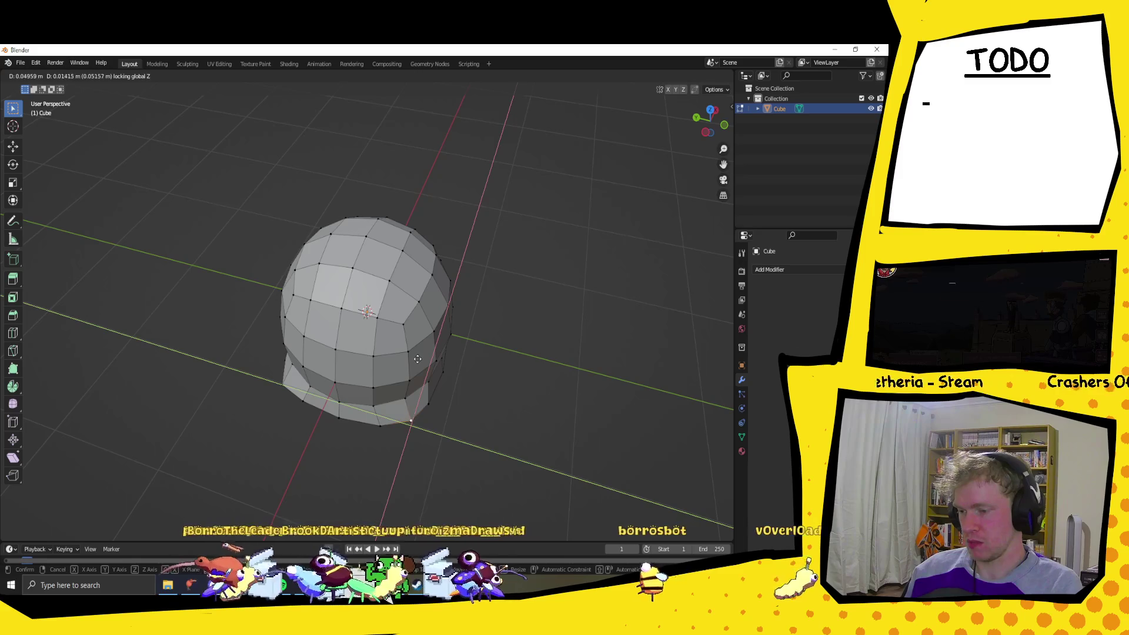
left_click(415, 357)
mouse_move(416, 357)
left_mouse_down()
mouse_move(461, 383)
mouse_move(397, 423)
left_mouse_up()
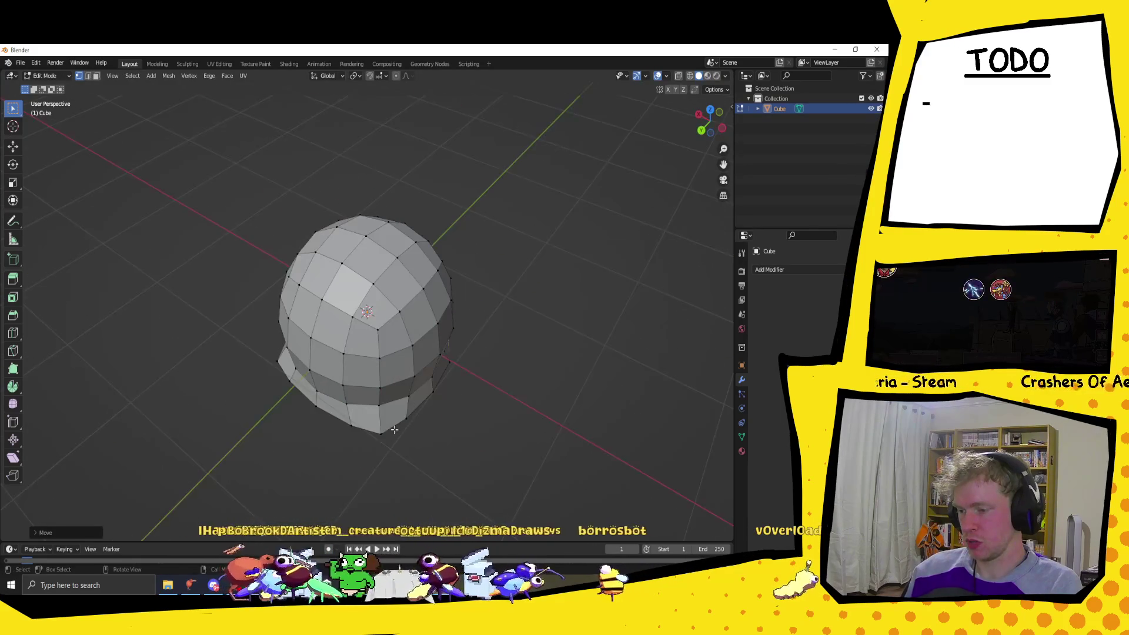
key("g")
key("Escape")
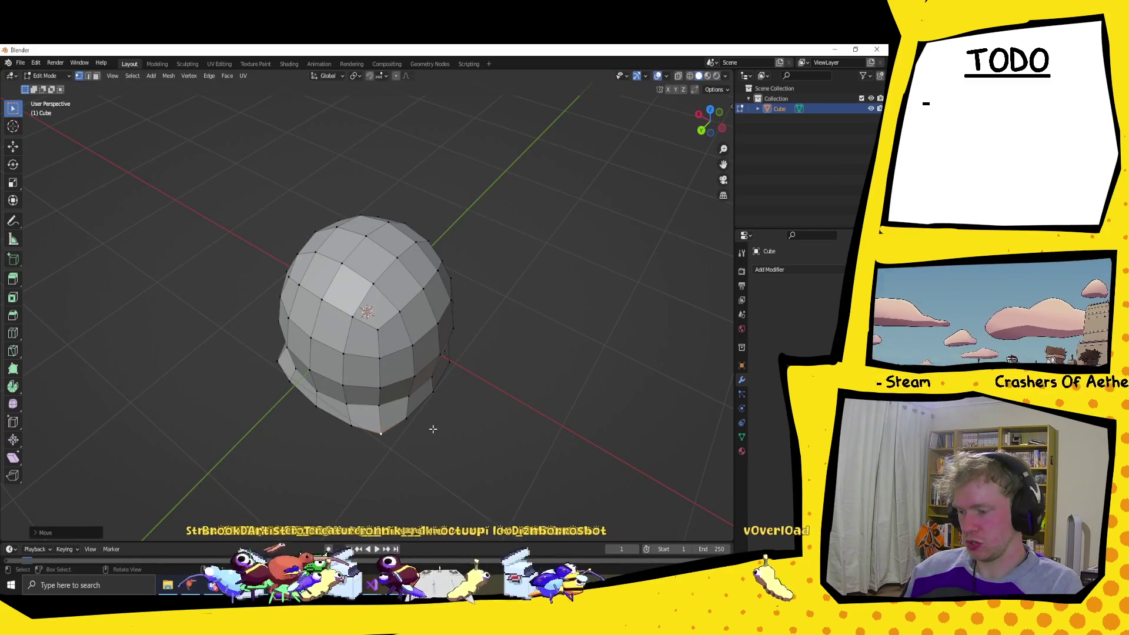
left_click_drag(555, 357, 412, 346)
key("ctrl+z")
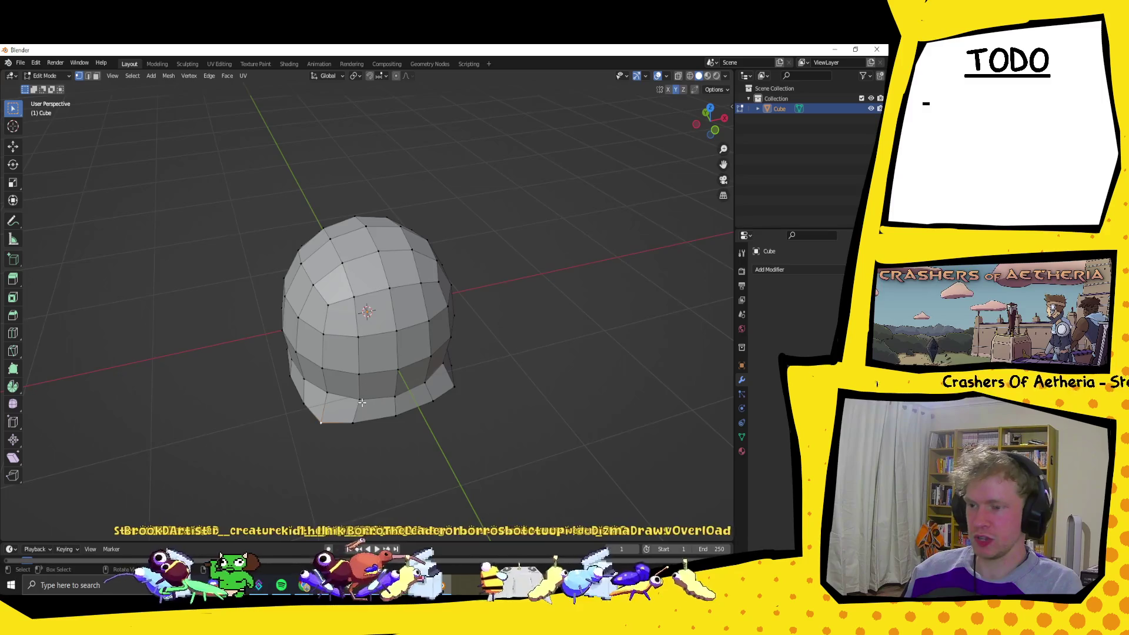
left_click_drag(358, 403, 496, 388)
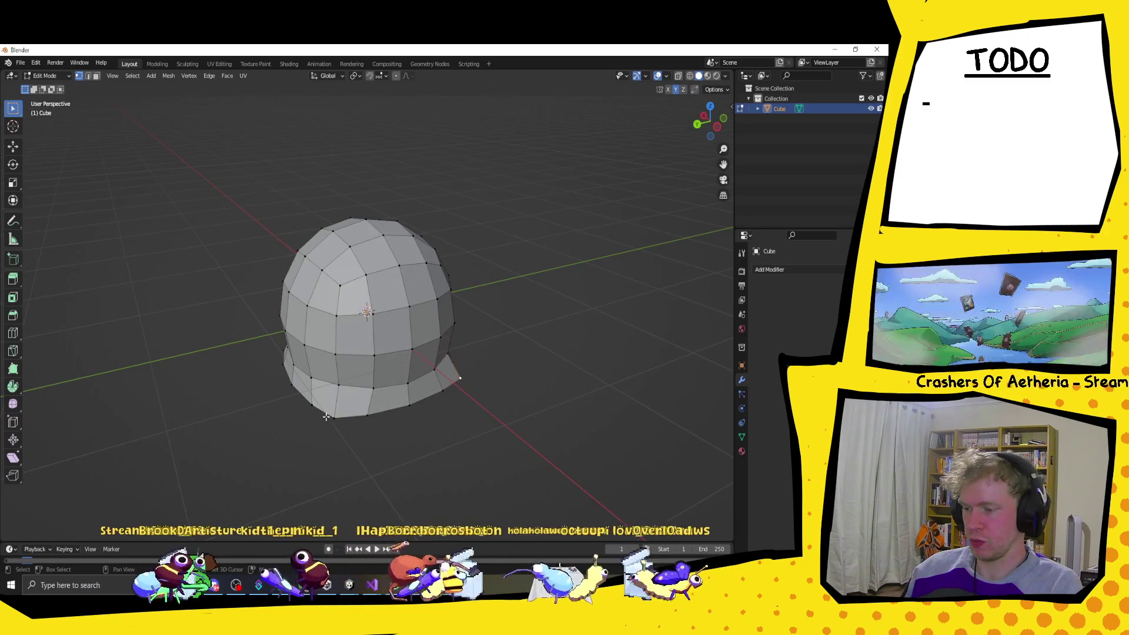
mouse_move(541, 373)
left_mouse_down()
mouse_move(522, 424)
mouse_move(358, 428)
mouse_move(379, 408)
mouse_move(558, 385)
mouse_move(541, 386)
mouse_move(565, 353)
mouse_move(506, 355)
left_mouse_up()
Step: Move the lower rim vertices again, pushing them outward horizontally to flare the back
key("g")
left_click(387, 404)
key("g")
key("shift+z")
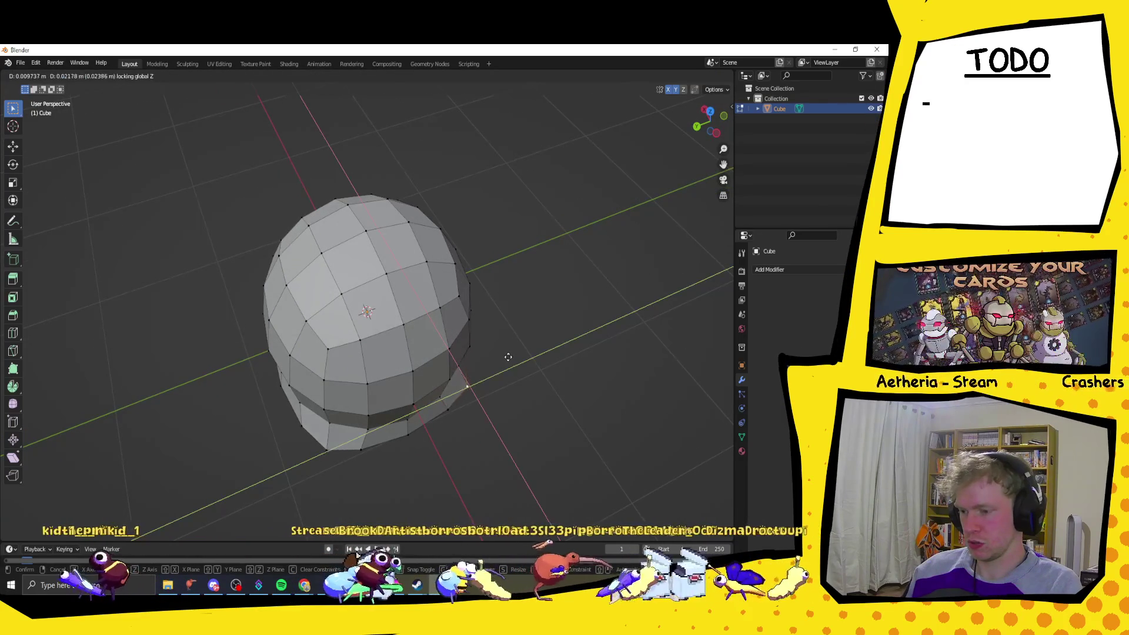
left_click(504, 353)
Step: Orbit around the reshaped helmet to inspect its flared band from the side and front
left_click_drag(504, 353, 565, 353)
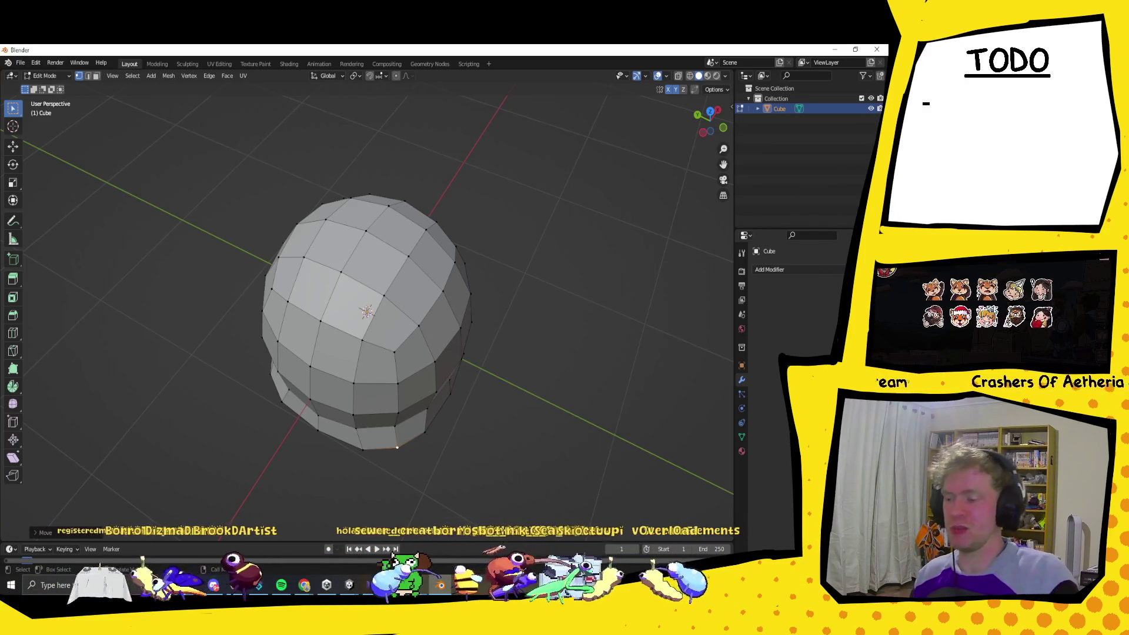
mouse_move(422, 443)
left_mouse_down()
mouse_move(468, 373)
mouse_move(544, 378)
mouse_move(466, 387)
mouse_move(506, 390)
mouse_move(471, 380)
mouse_move(514, 384)
mouse_move(566, 331)
mouse_move(365, 310)
mouse_move(353, 334)
mouse_move(363, 342)
mouse_move(473, 309)
left_mouse_up()
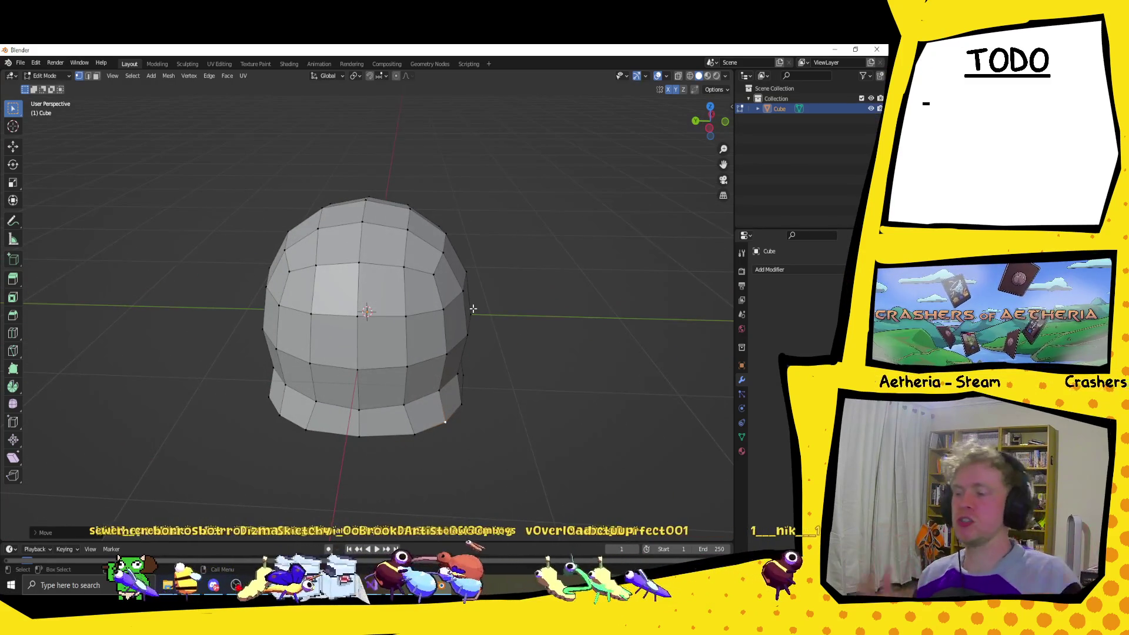
mouse_move(438, 374)
left_mouse_down()
mouse_move(456, 350)
mouse_move(514, 350)
mouse_move(340, 335)
mouse_move(514, 343)
mouse_move(566, 329)
mouse_move(588, 309)
mouse_move(541, 328)
mouse_move(537, 310)
mouse_move(504, 316)
mouse_move(503, 331)
mouse_move(471, 352)
mouse_move(470, 376)
mouse_move(483, 367)
left_mouse_up()
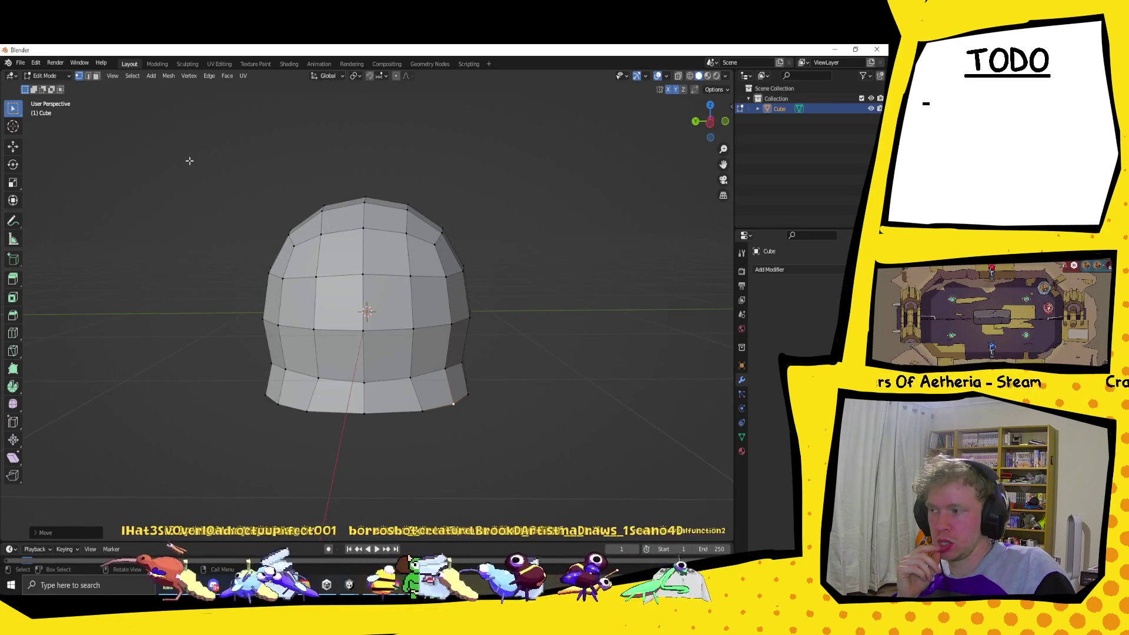
mouse_move(189, 160)
left_mouse_down()
mouse_move(224, 230)
mouse_move(244, 228)
mouse_move(217, 227)
left_mouse_up()
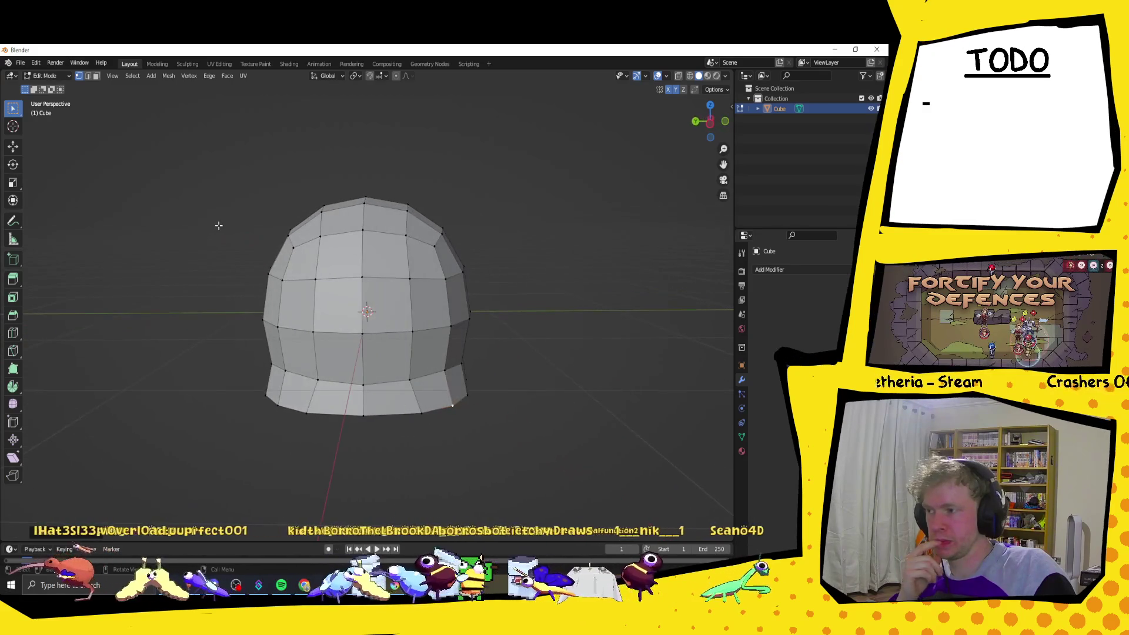
Step: Return to Object Mode and add a single-bone armature
left_click(48, 77)
left_click(48, 75)
left_click(47, 88)
key("shift+a")
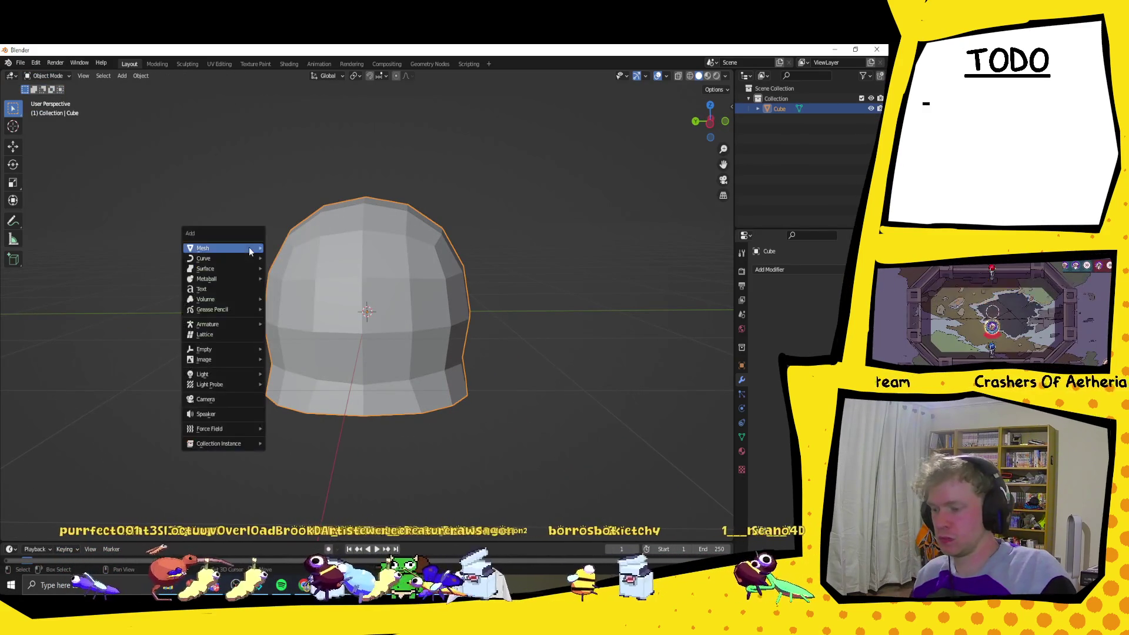
mouse_move(242, 316)
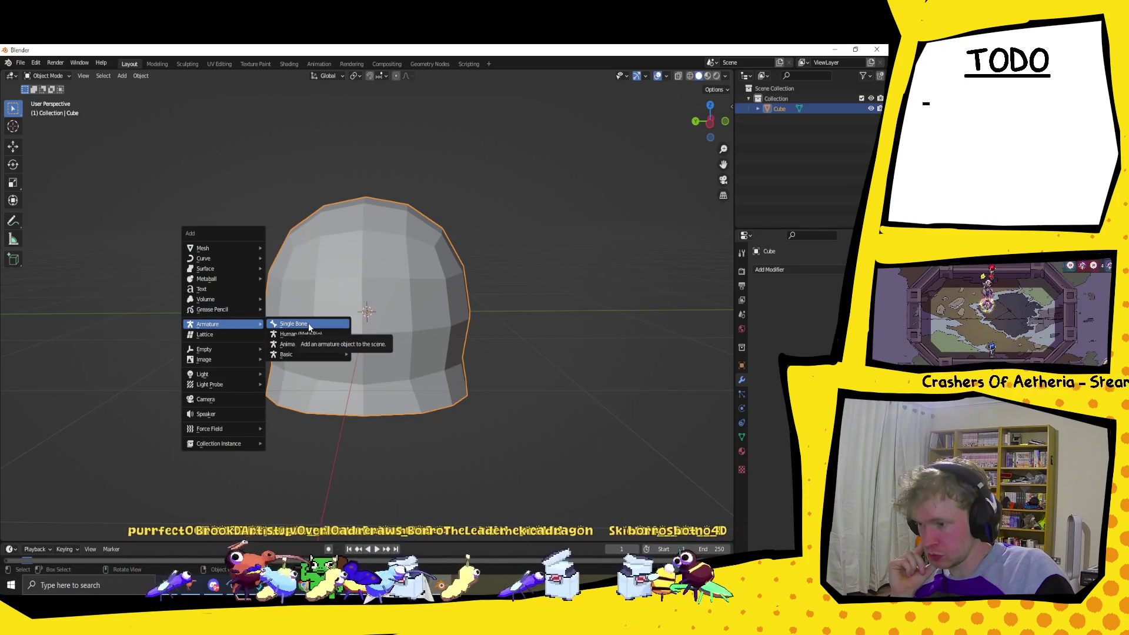
left_click(310, 326)
Step: Switch to wireframe shading and lower the armature along Z to about -0.51 inside the dome
mouse_move(390, 207)
left_mouse_down()
mouse_move(391, 246)
mouse_move(428, 210)
left_mouse_up()
left_click(690, 76)
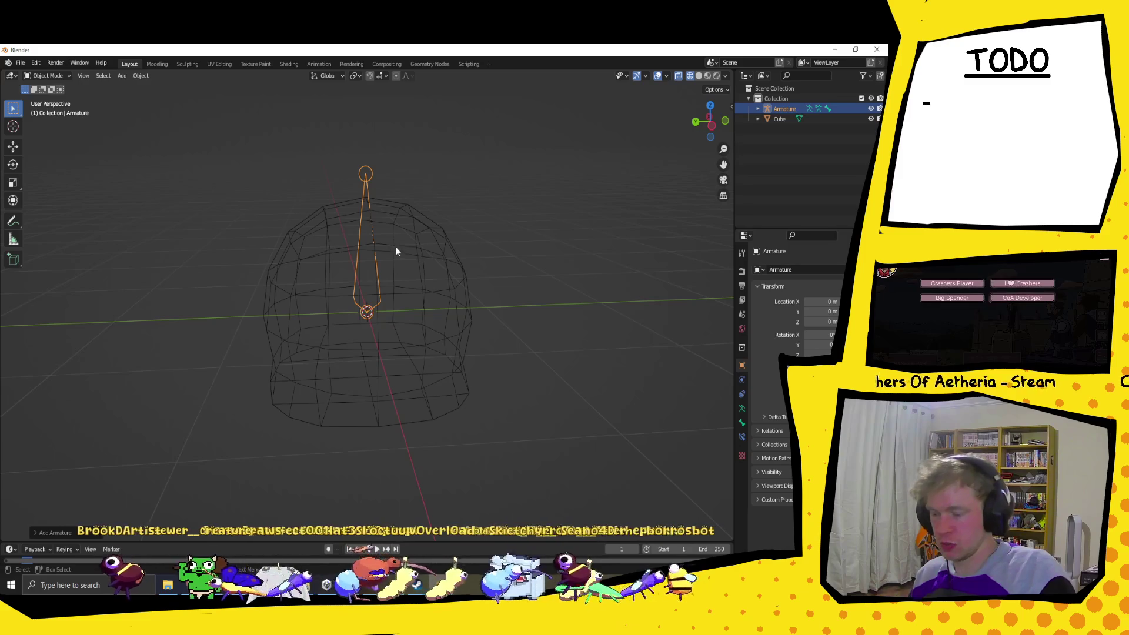
key("g")
key("z")
left_click(408, 299)
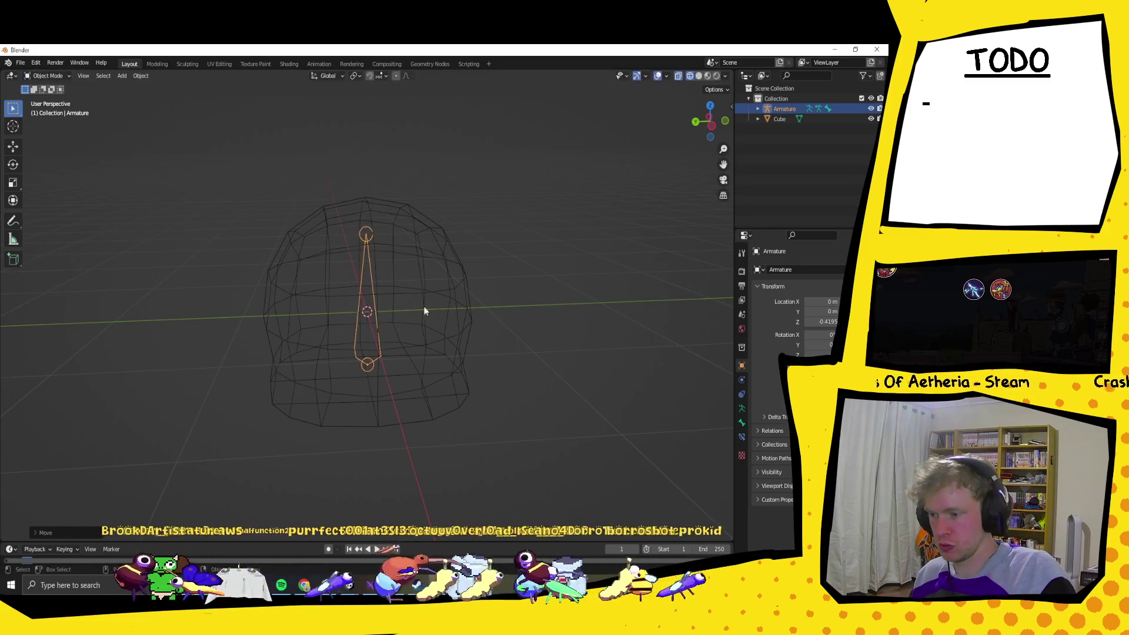
mouse_move(455, 321)
left_mouse_down()
mouse_move(453, 306)
mouse_move(453, 318)
left_mouse_up()
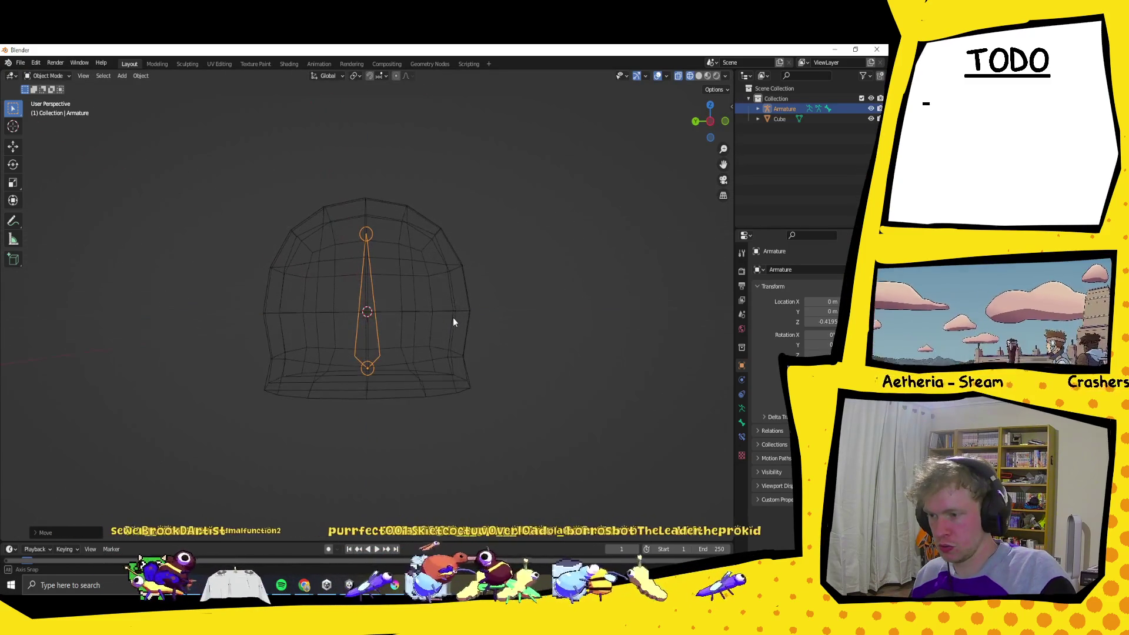
key("g")
key("z")
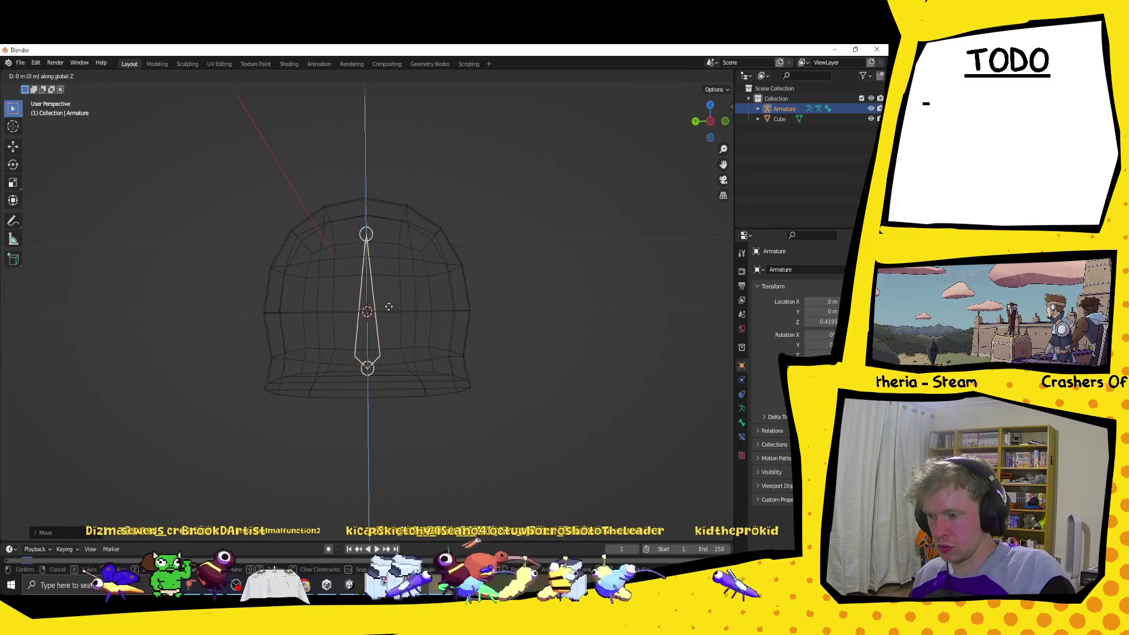
left_click(393, 319)
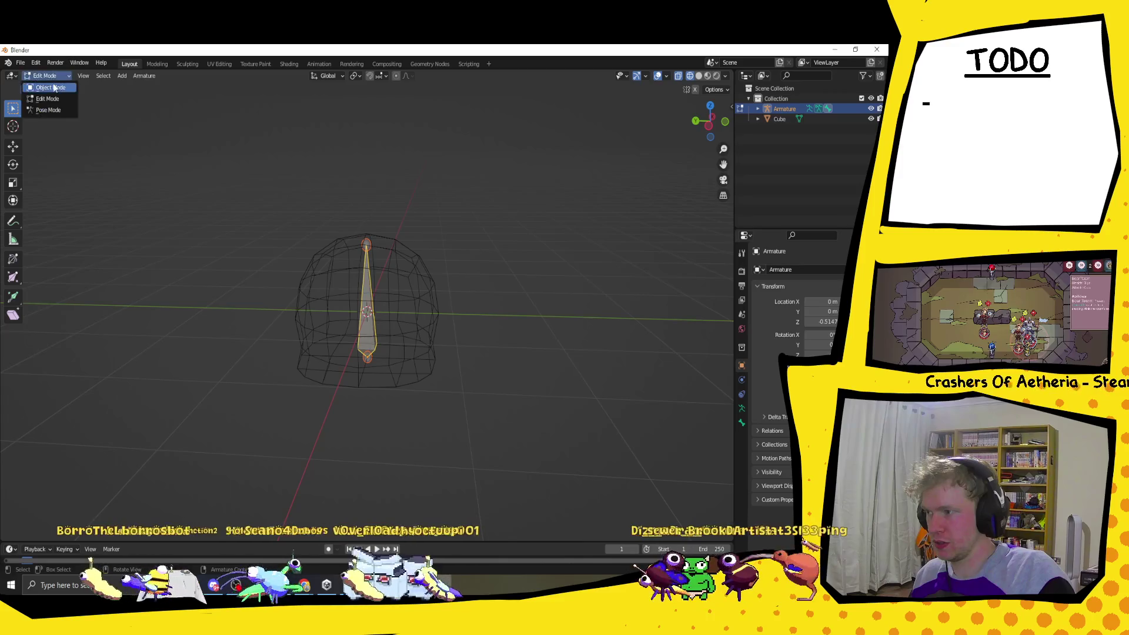
Step: Select the helmet and armature and browse the Object Context Menu without applying anything
left_click(502, 206)
left_click_drag(316, 204, 458, 388)
right_click(364, 309)
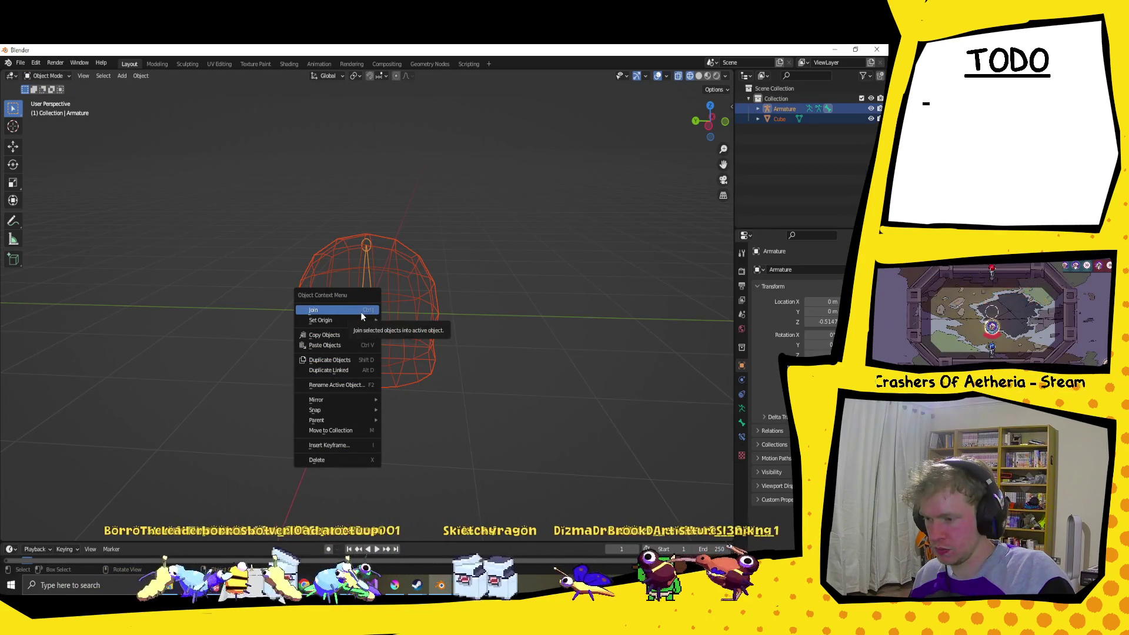
left_click(429, 284)
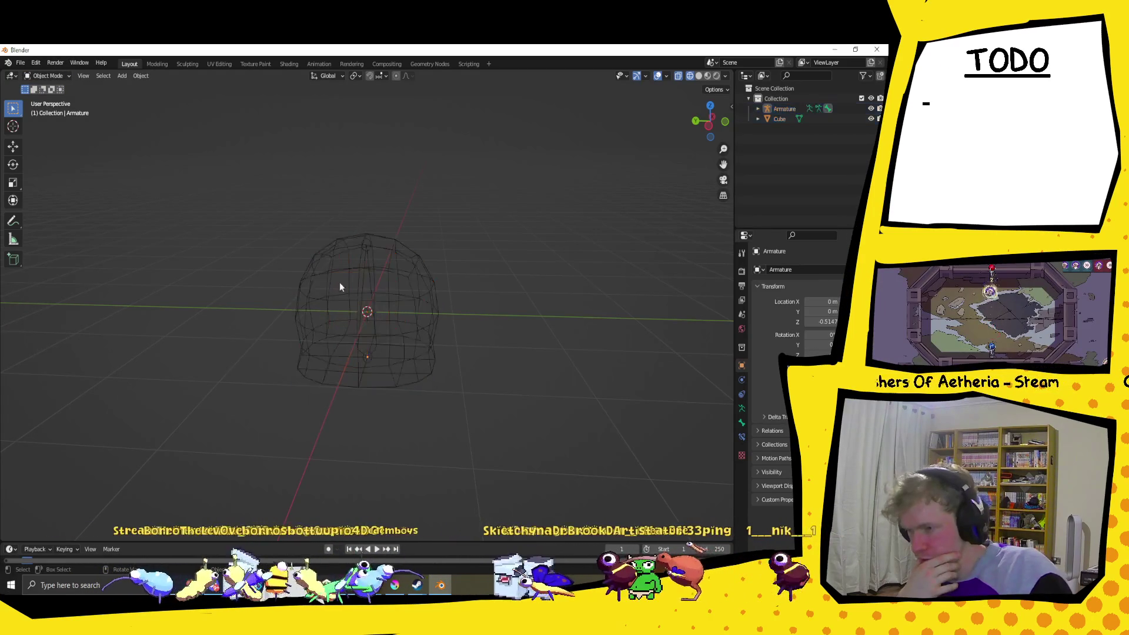
left_click(374, 277)
left_click(363, 291)
right_click(371, 288)
mouse_move(372, 290)
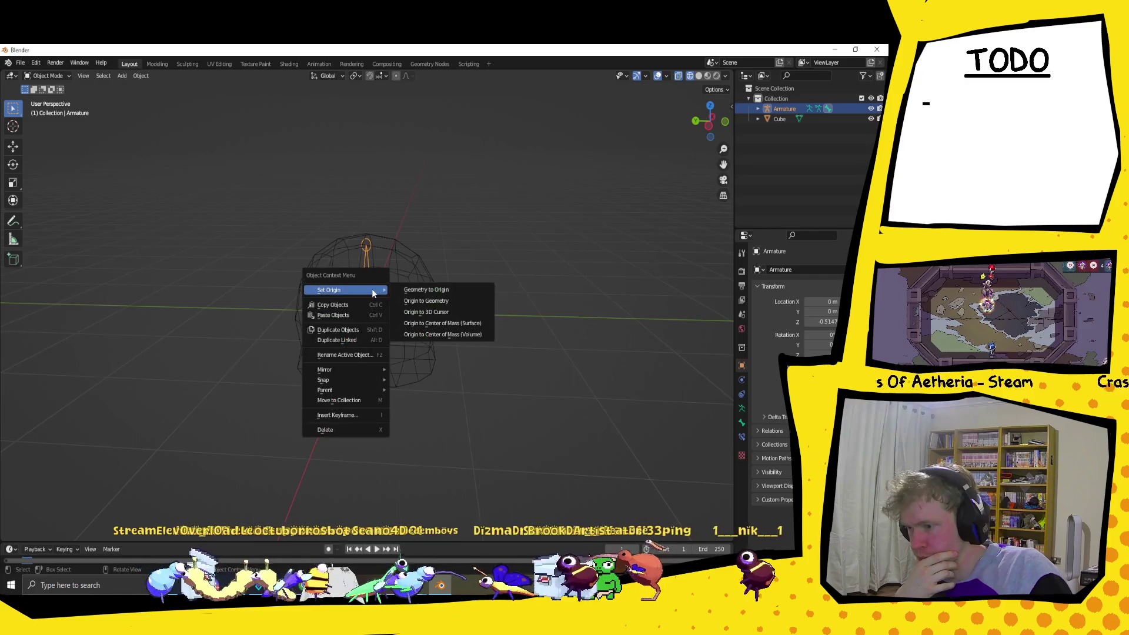
left_click(368, 237)
left_click(338, 330, "shift")
right_click(379, 298)
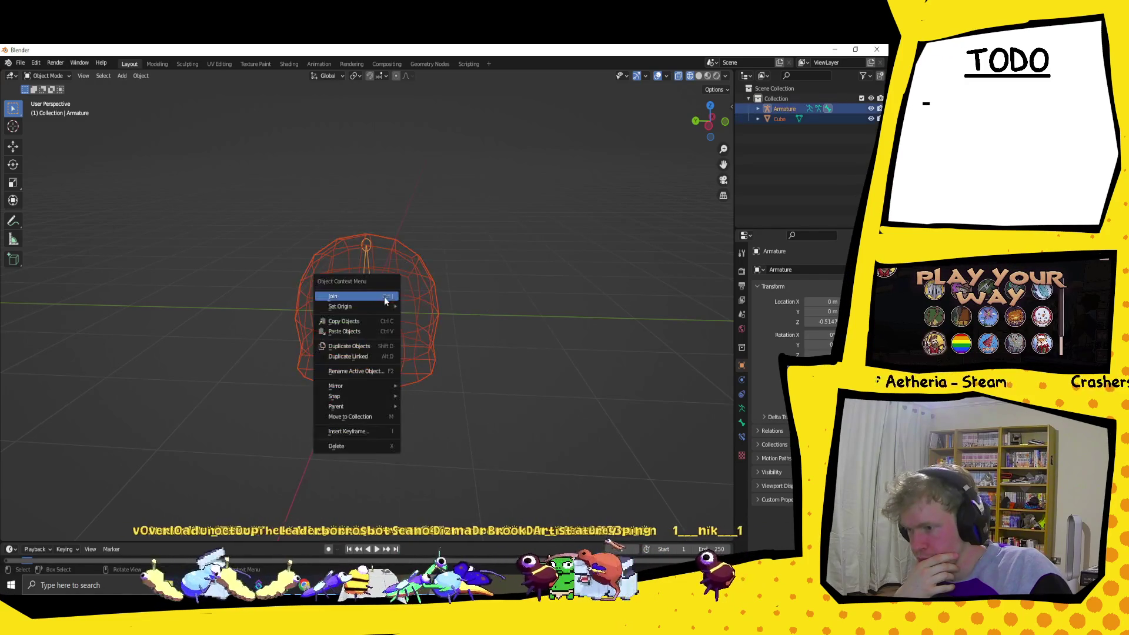
left_click(378, 297)
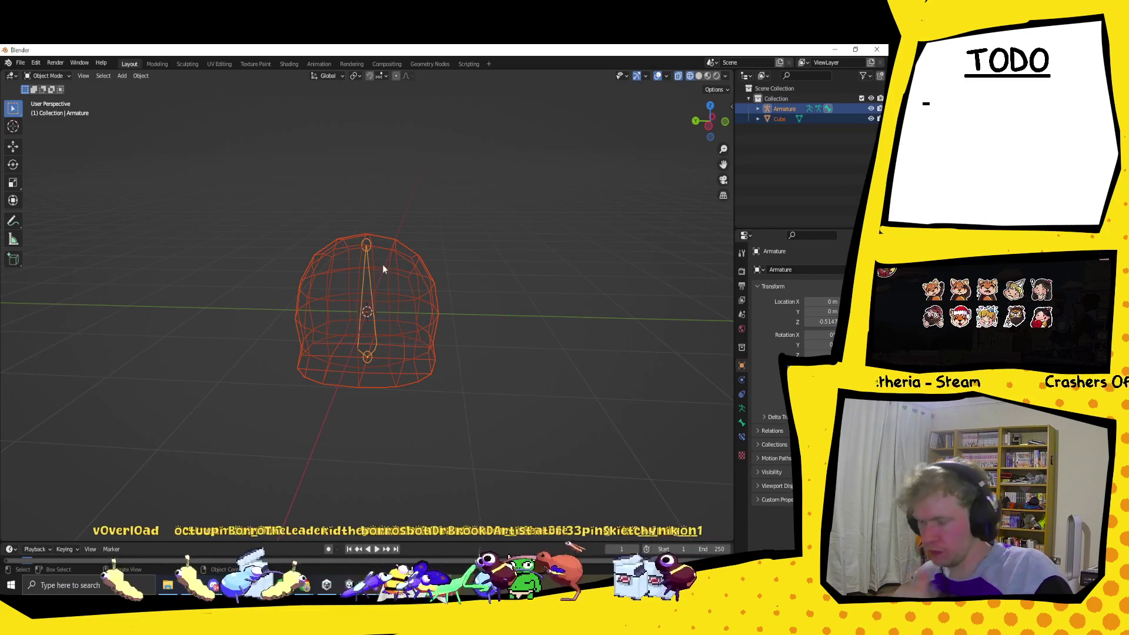
left_click(371, 246)
Step: Select the armature alone and switch it into Pose Mode
left_click(48, 76)
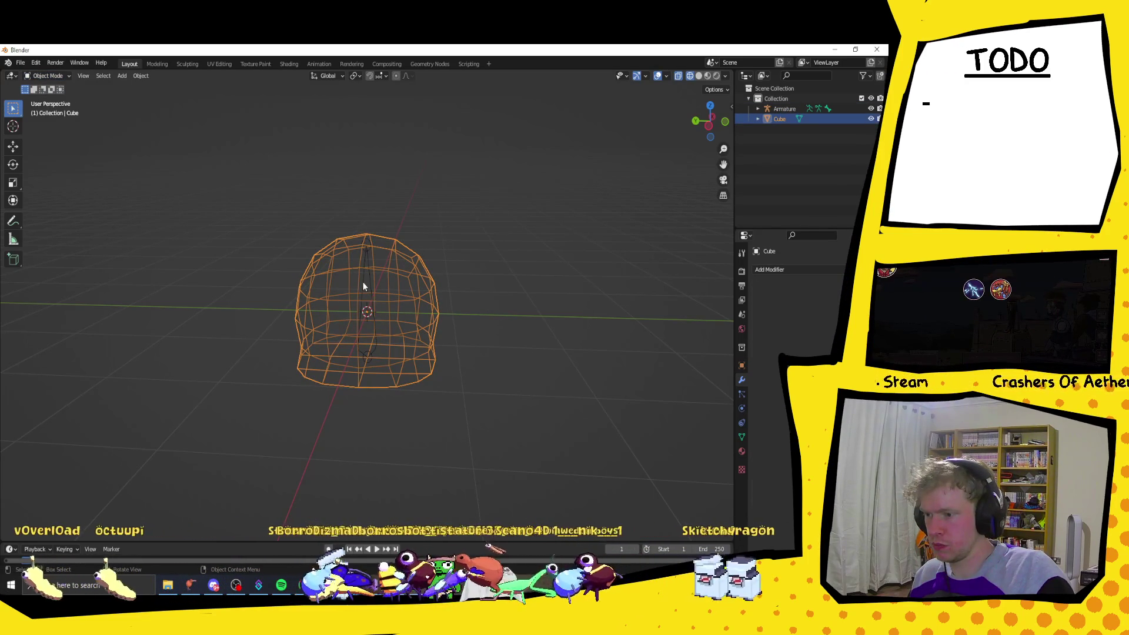
left_click(366, 284)
left_click(48, 75)
left_click(43, 104)
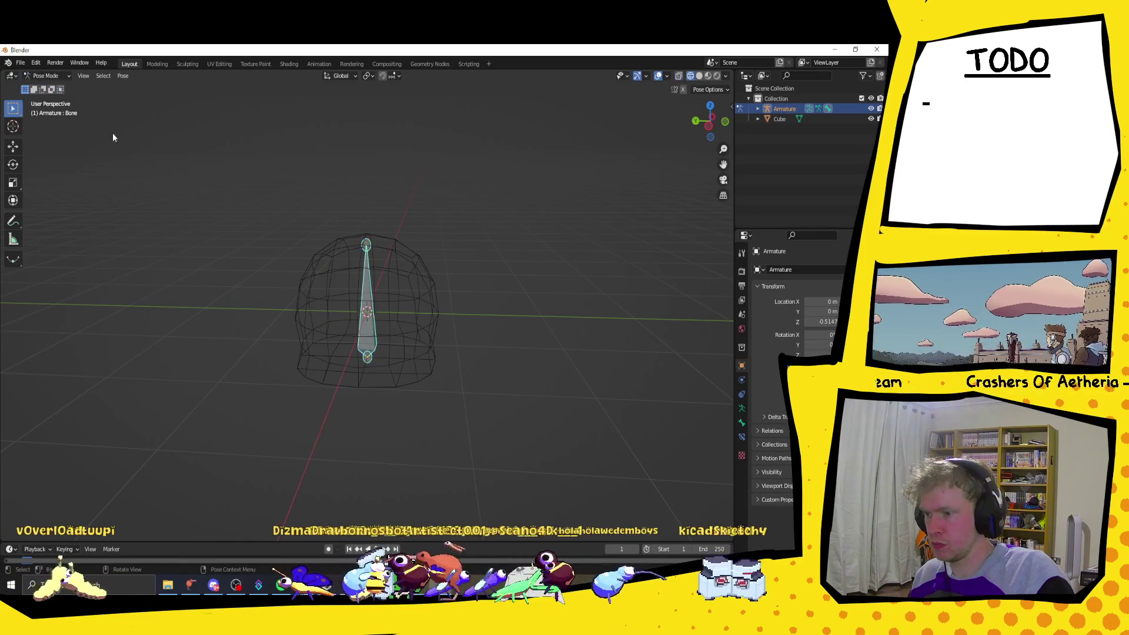
Step: Test-rotate the bone in Pose Mode, then undo so it stands upright
key("r")
right_click(397, 245)
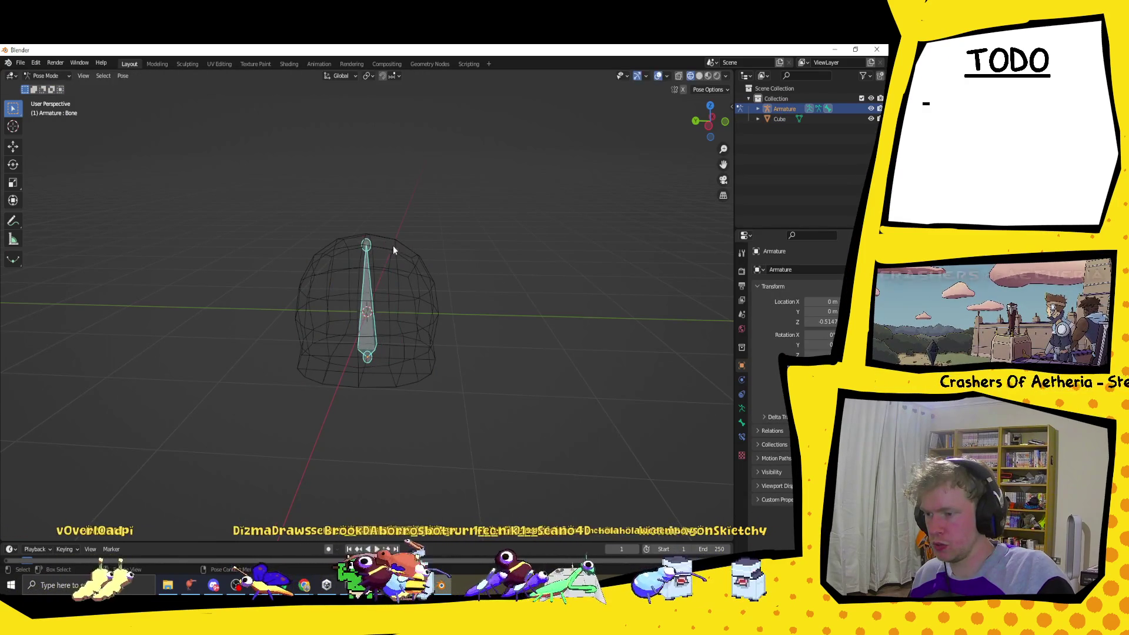
left_click(416, 254)
left_click(367, 244)
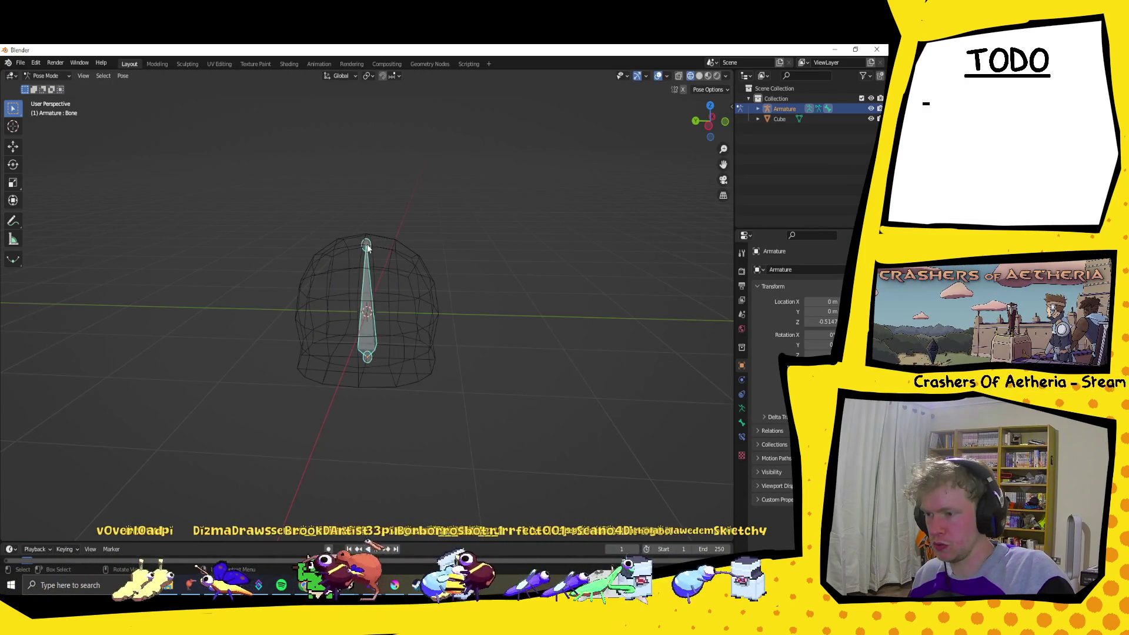
key("r")
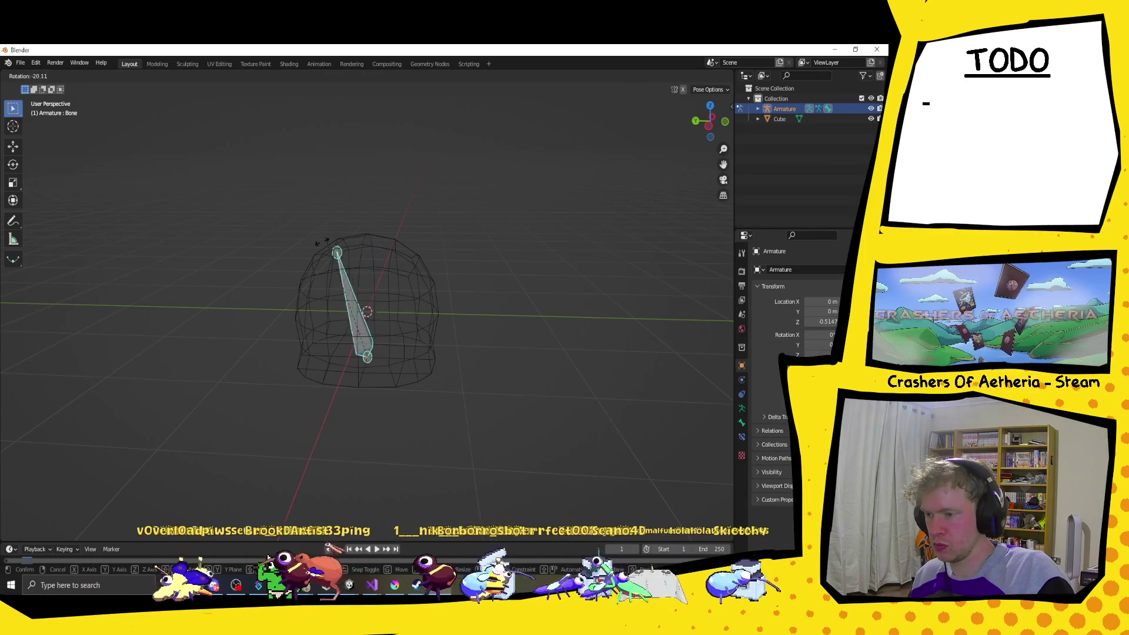
left_click(360, 261)
key("ctrl+z")
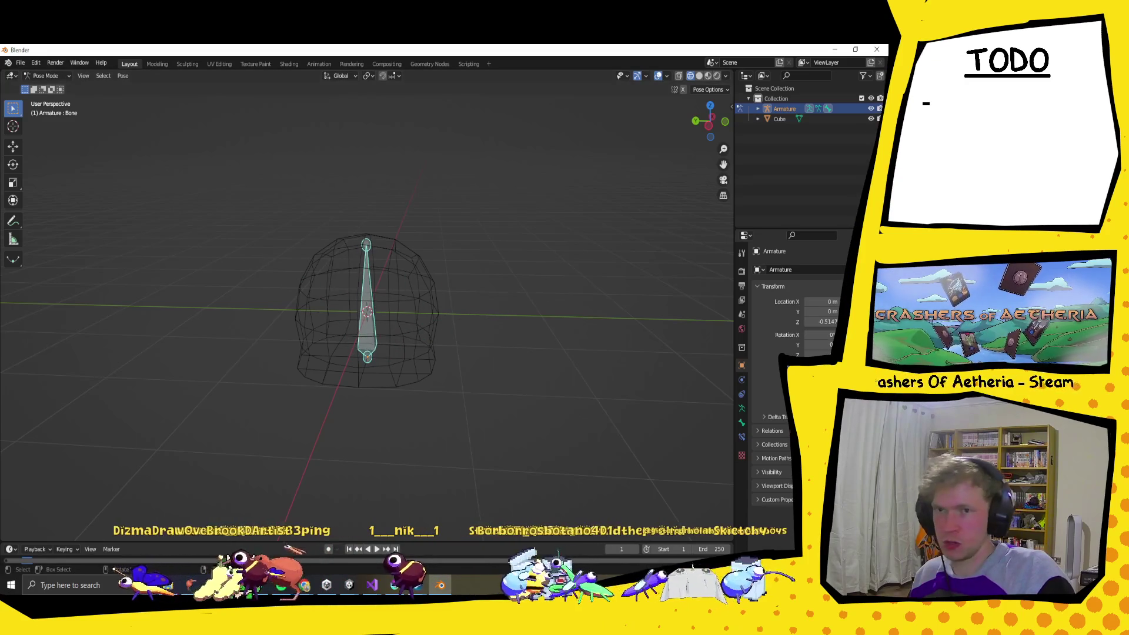
Step: Return to Object Mode, select both objects, and open the Object Context Menu
left_click(160, 305)
left_click(369, 318)
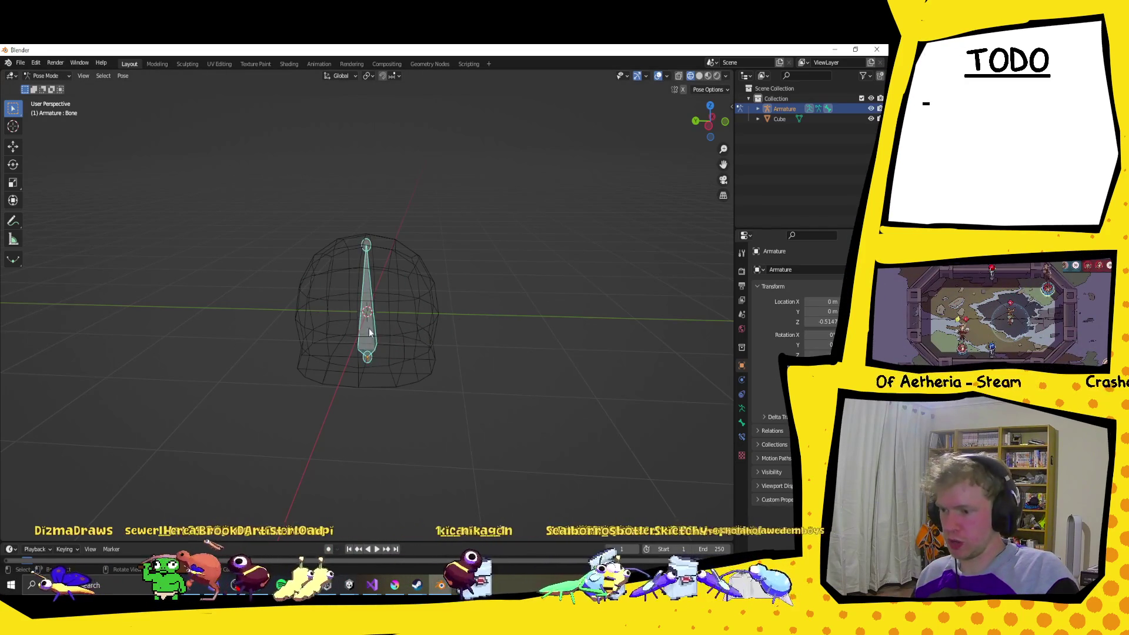
left_click(53, 75)
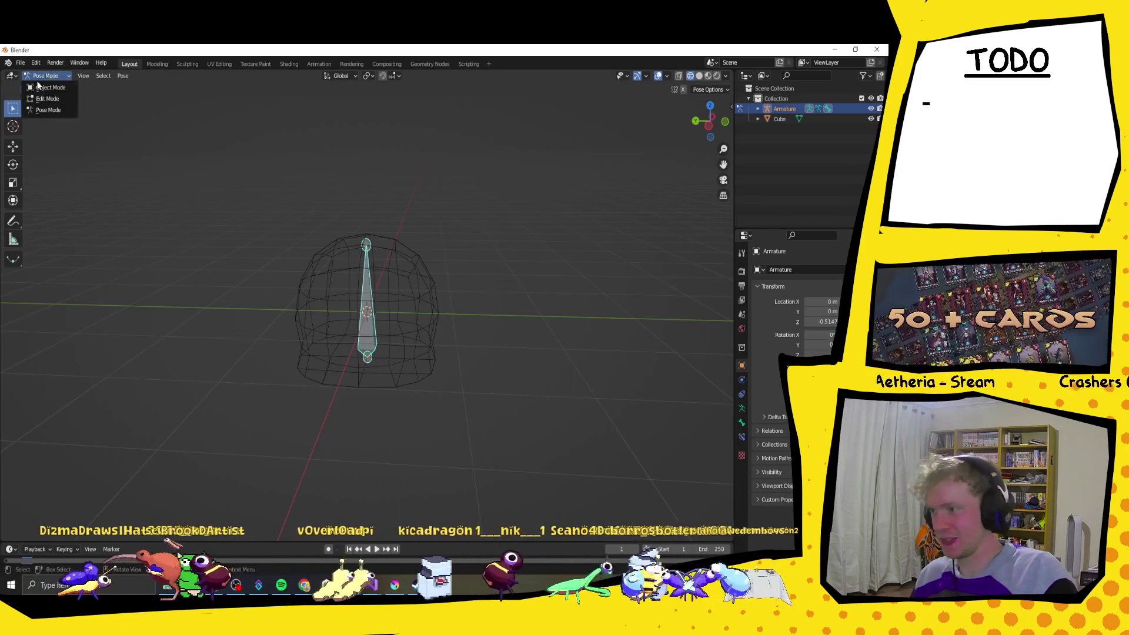
left_click(50, 87)
key("a")
right_click(398, 322)
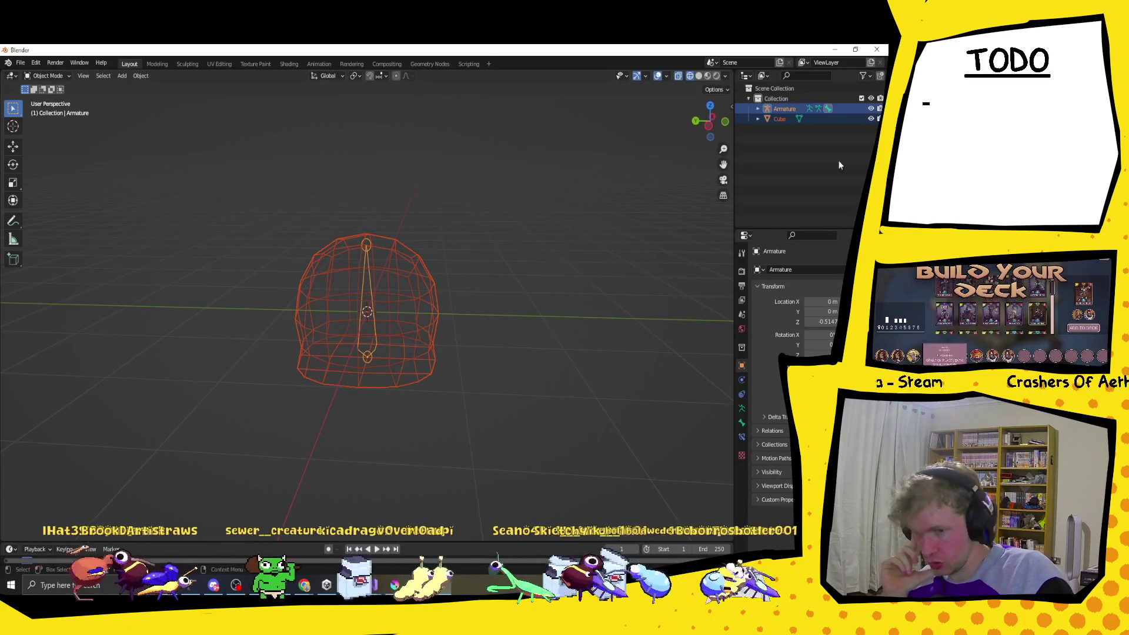
Step: Try parenting the helmet to the armature from the object menu, briefly entering Pose Mode
right_click(780, 108)
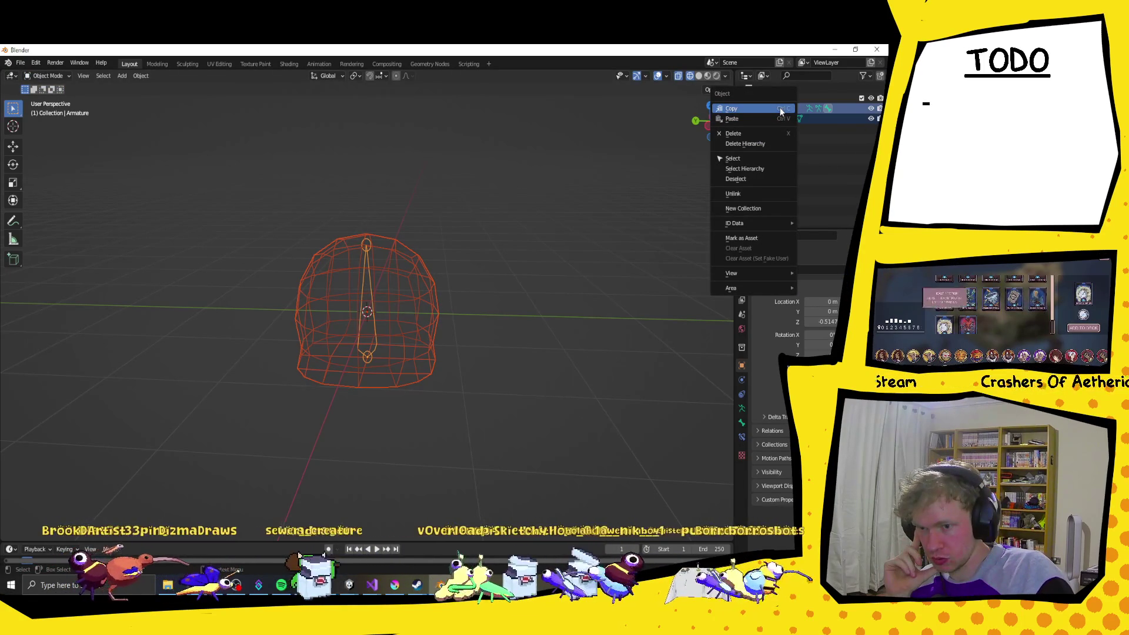
right_click(357, 296)
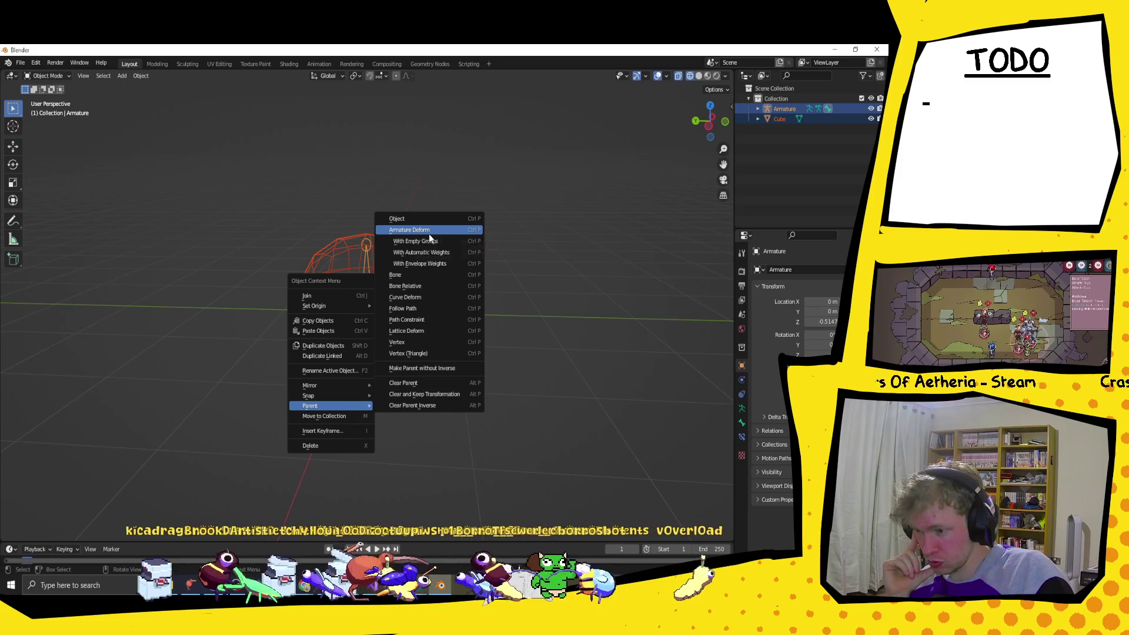
left_click(428, 233)
left_click(349, 230)
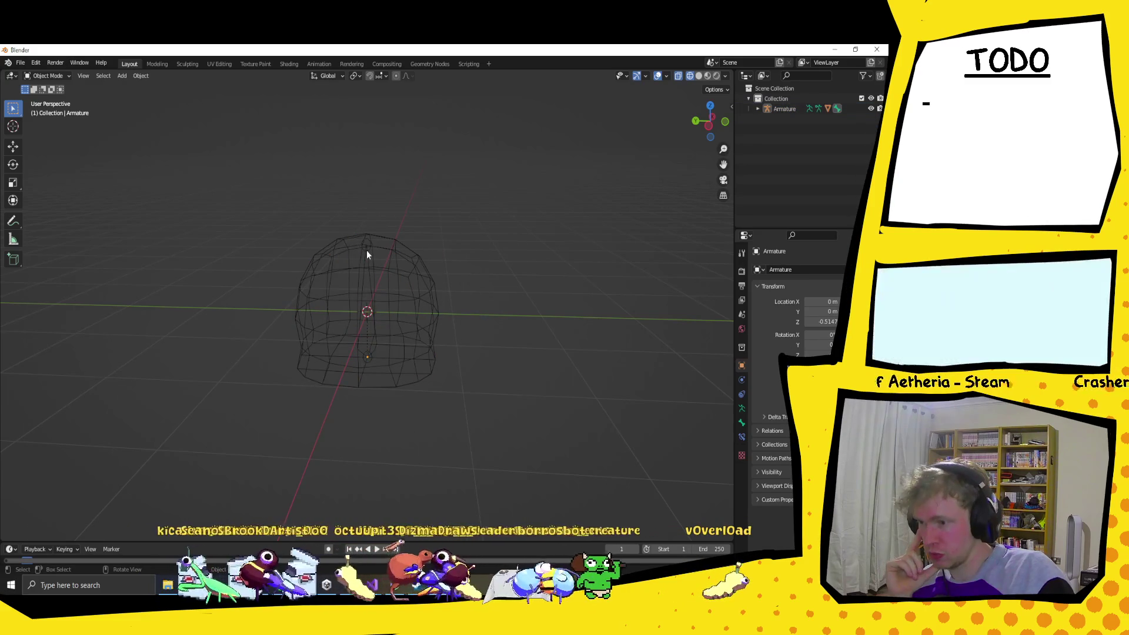
left_click(366, 253)
left_click(58, 75)
left_click(47, 109)
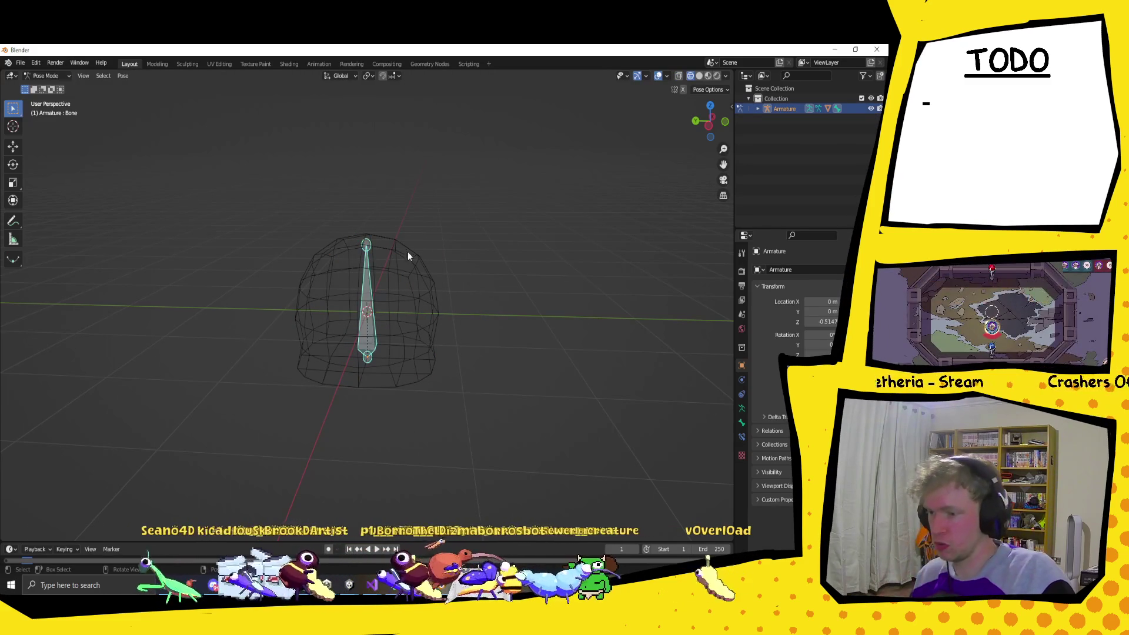
key("ctrl+Tab")
left_click(471, 310)
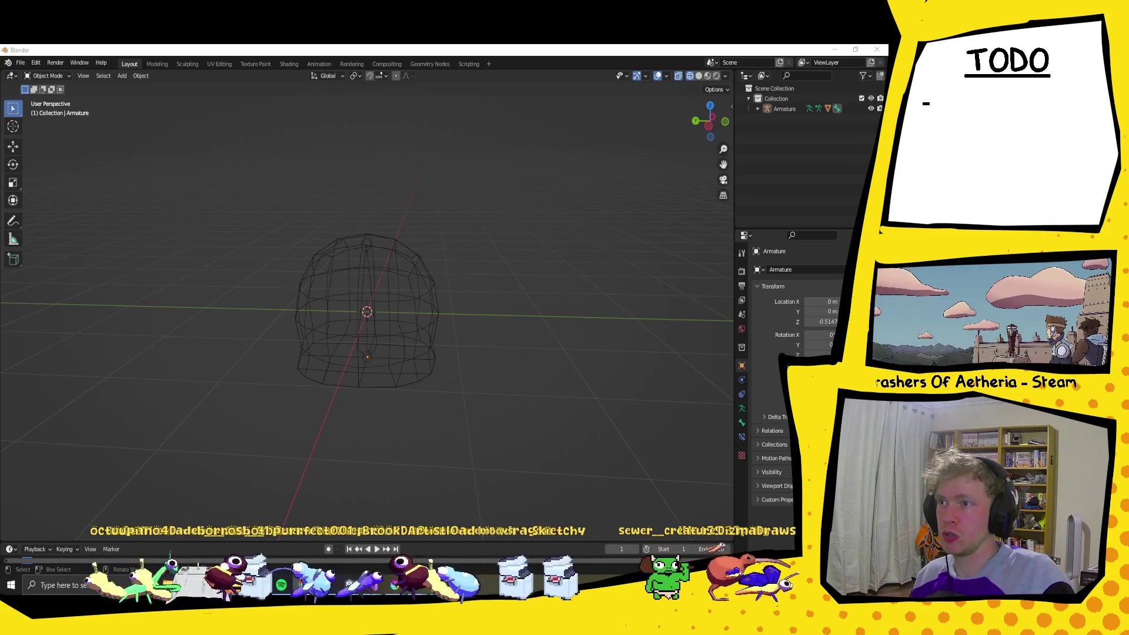
Step: Box-select both objects and bind with Ctrl+P, Armature Deform With Automatic Weights
left_click_drag(241, 192, 471, 422)
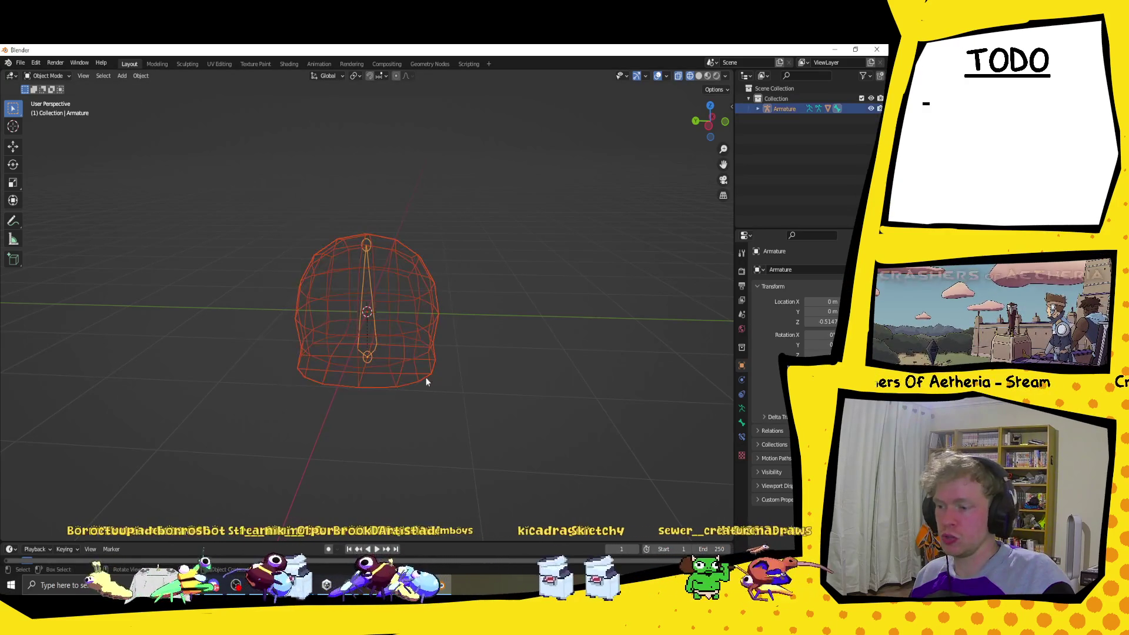
key("ctrl+p")
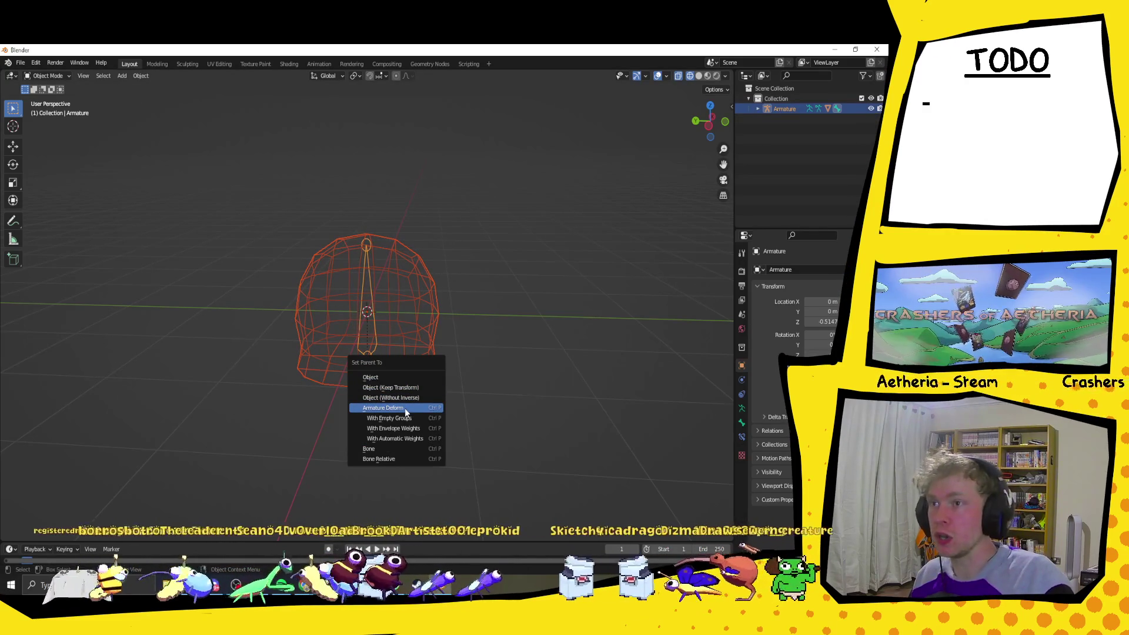
left_click(410, 438)
left_click(450, 260)
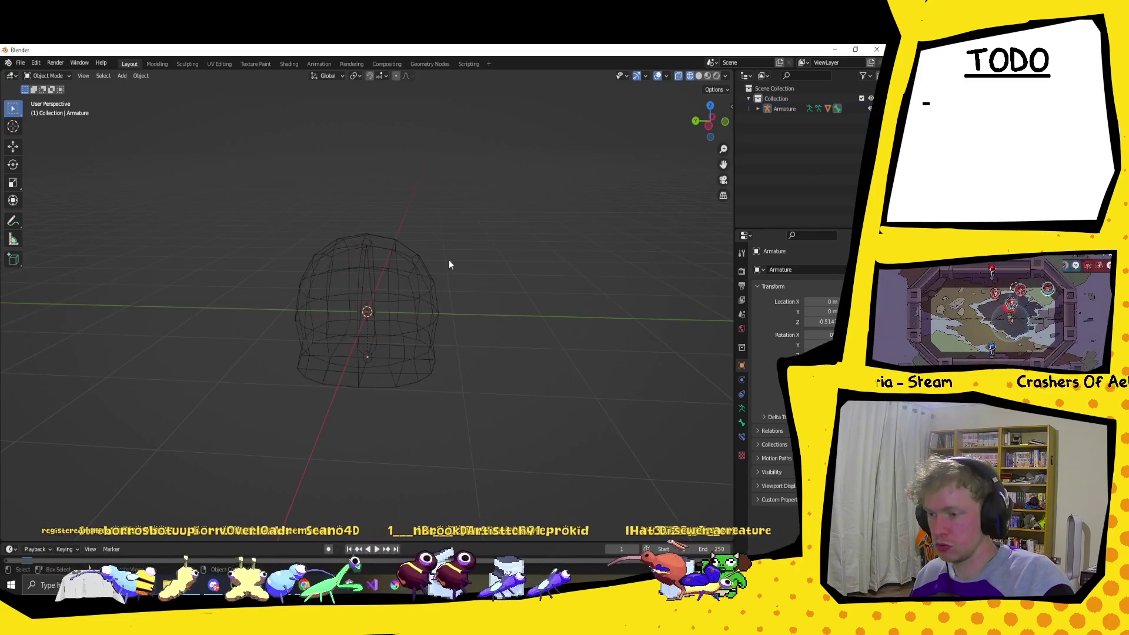
left_click(363, 280)
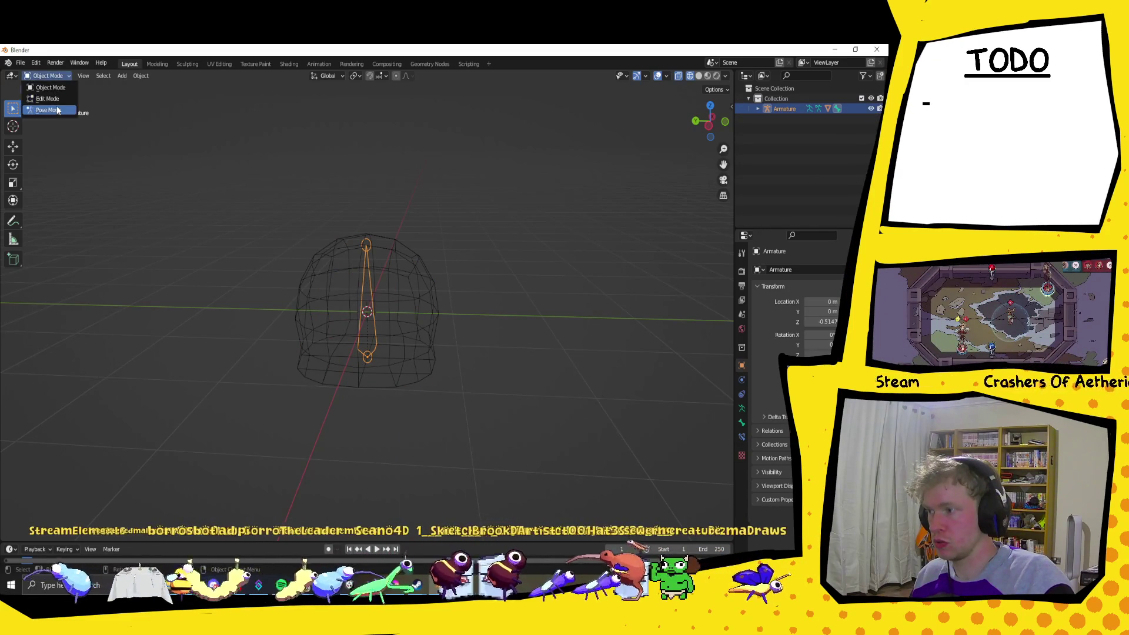
left_click(48, 110)
key("r")
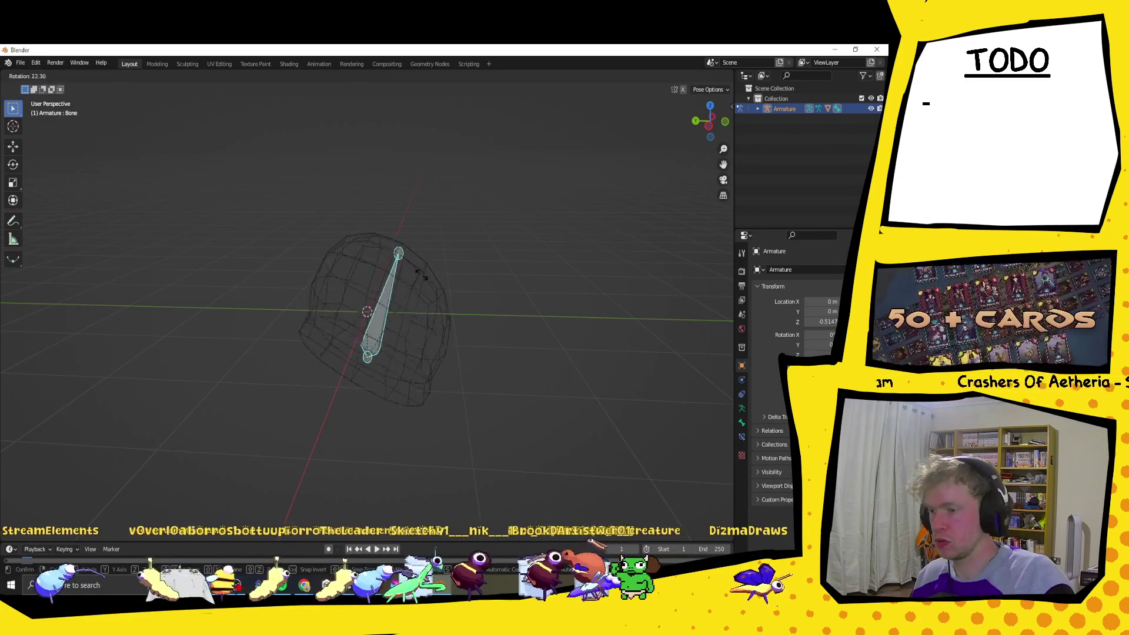
left_click(434, 256)
key("alt+r")
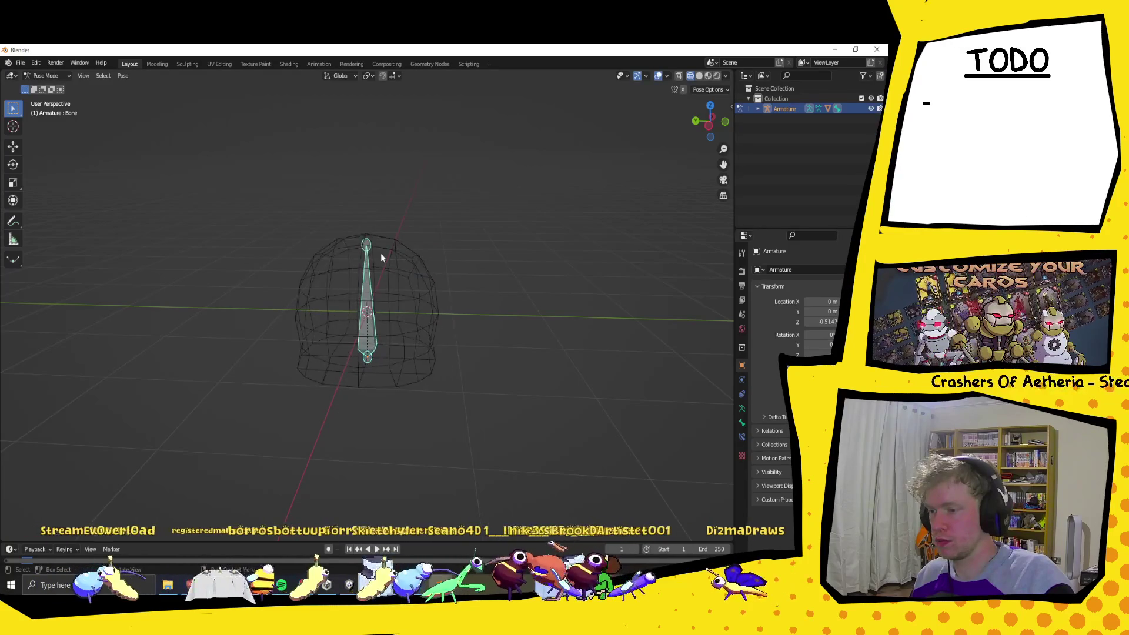
key("s")
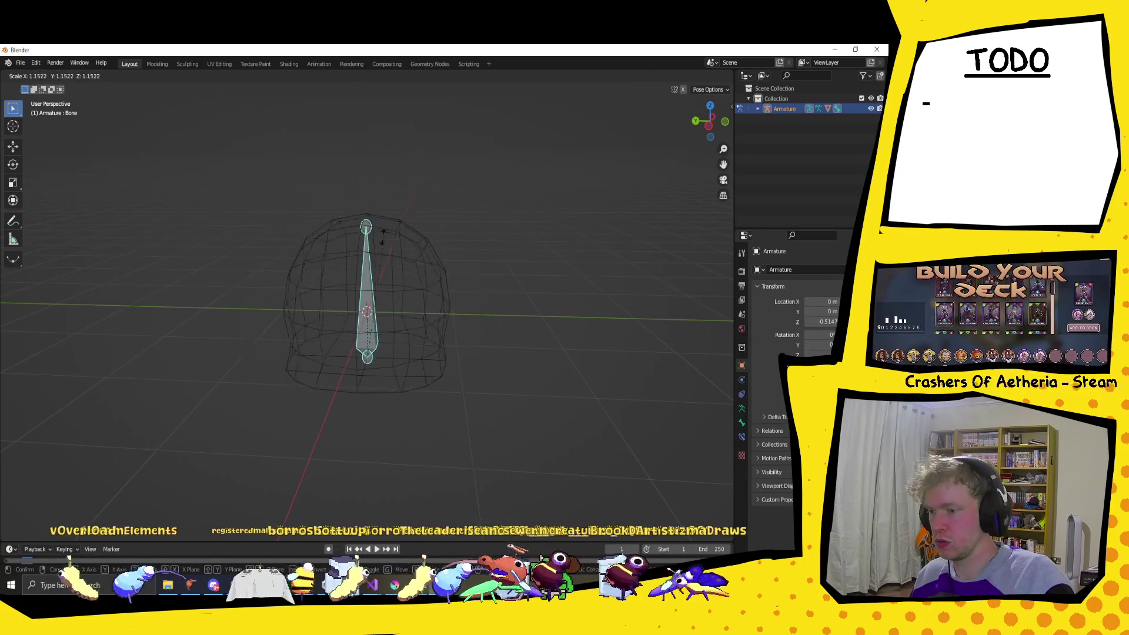
right_click(378, 245)
key("s")
key("z")
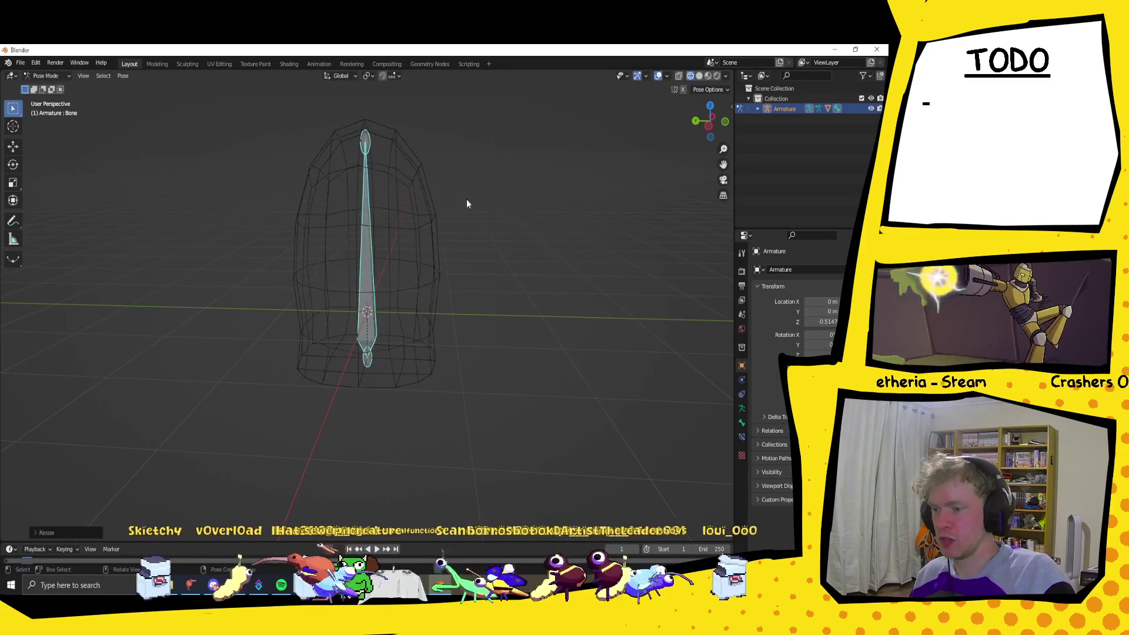
key("Escape")
key("ctrl+Tab")
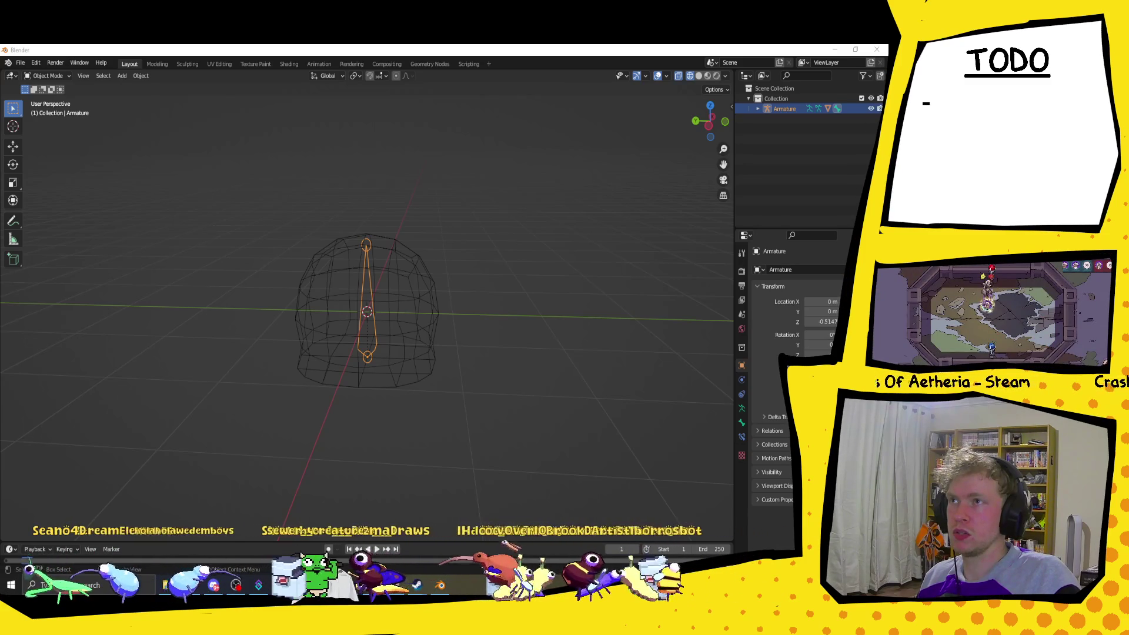
key("alt+Tab")
left_click_drag(304, 136, 282, 65)
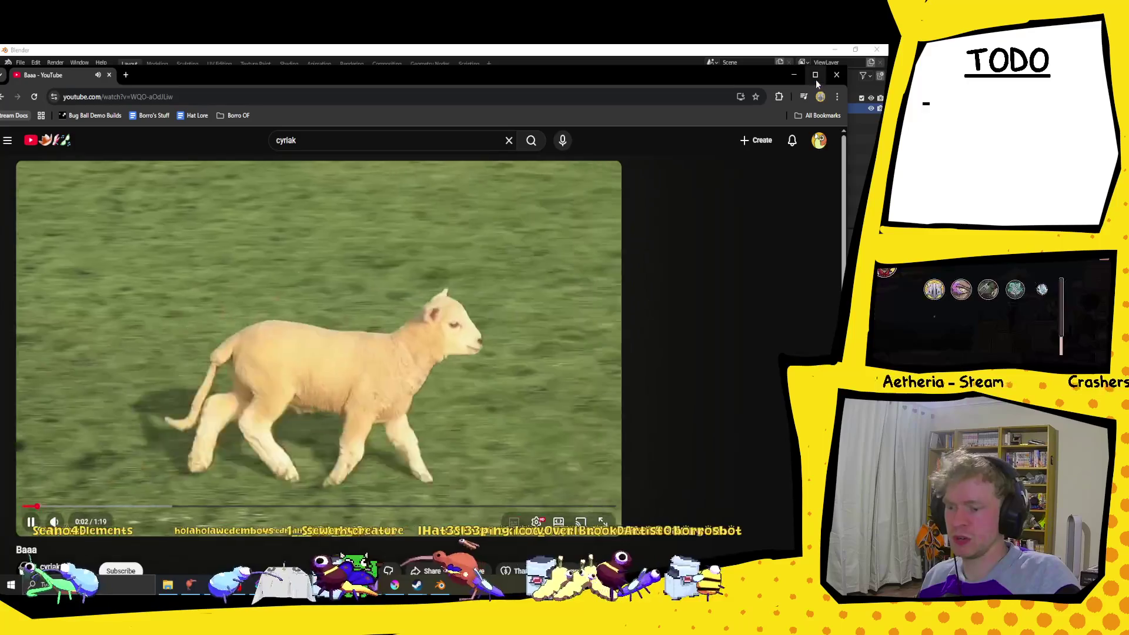
Step: Maximize Chrome, watch the Baaa video, and go back to the cyriak search results
left_click(816, 76)
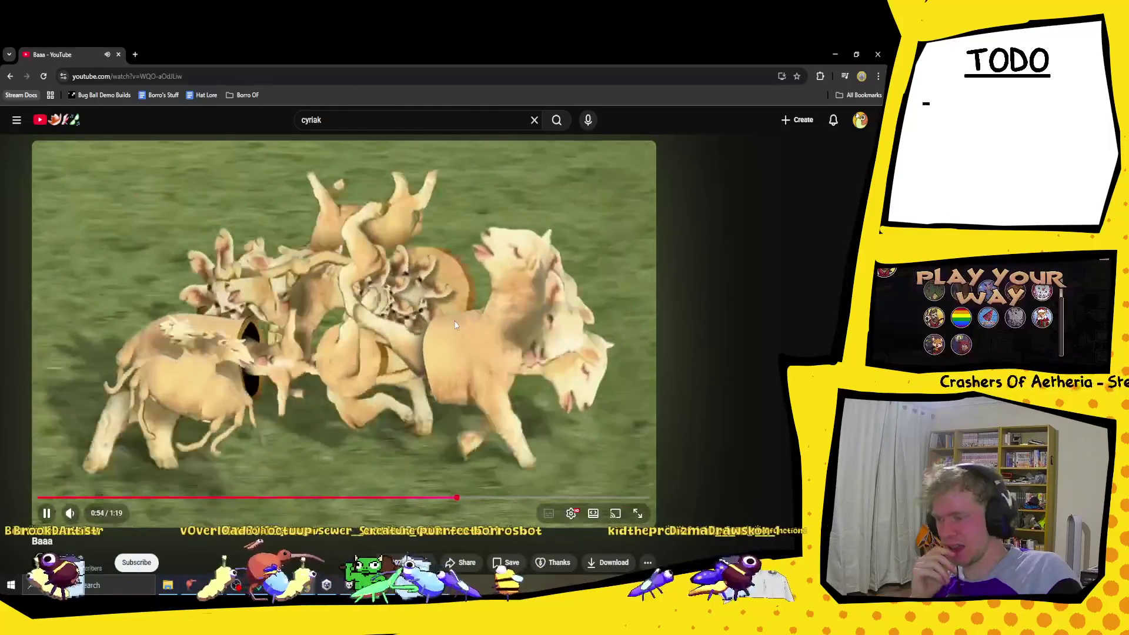
scroll(455, 325, "down", 2)
scroll(454, 325, "up", 2)
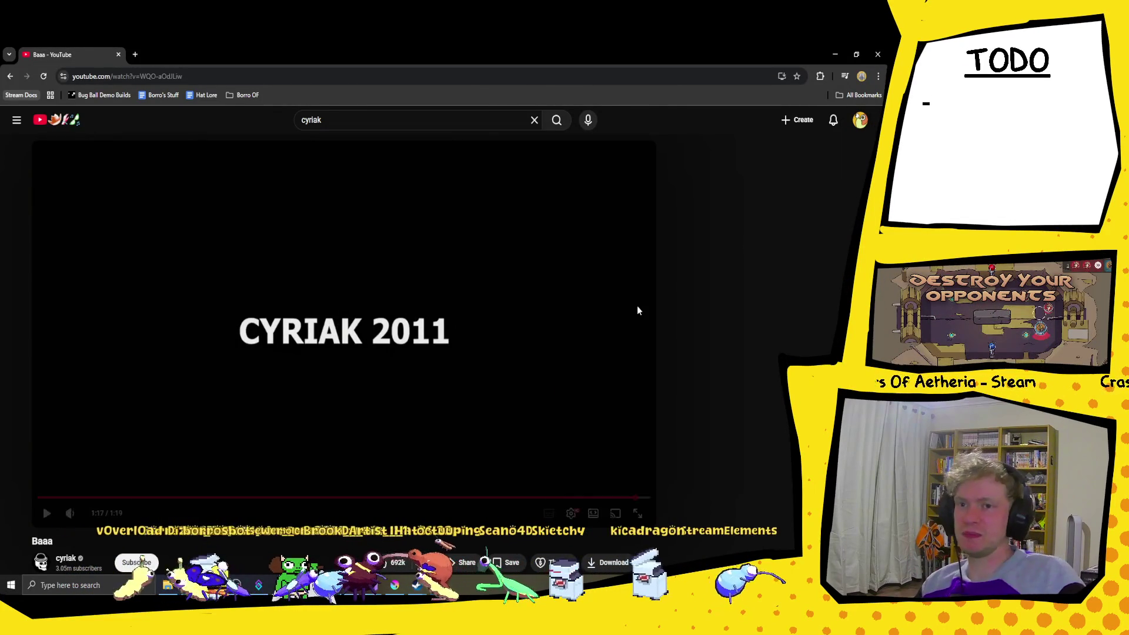
left_click(11, 83)
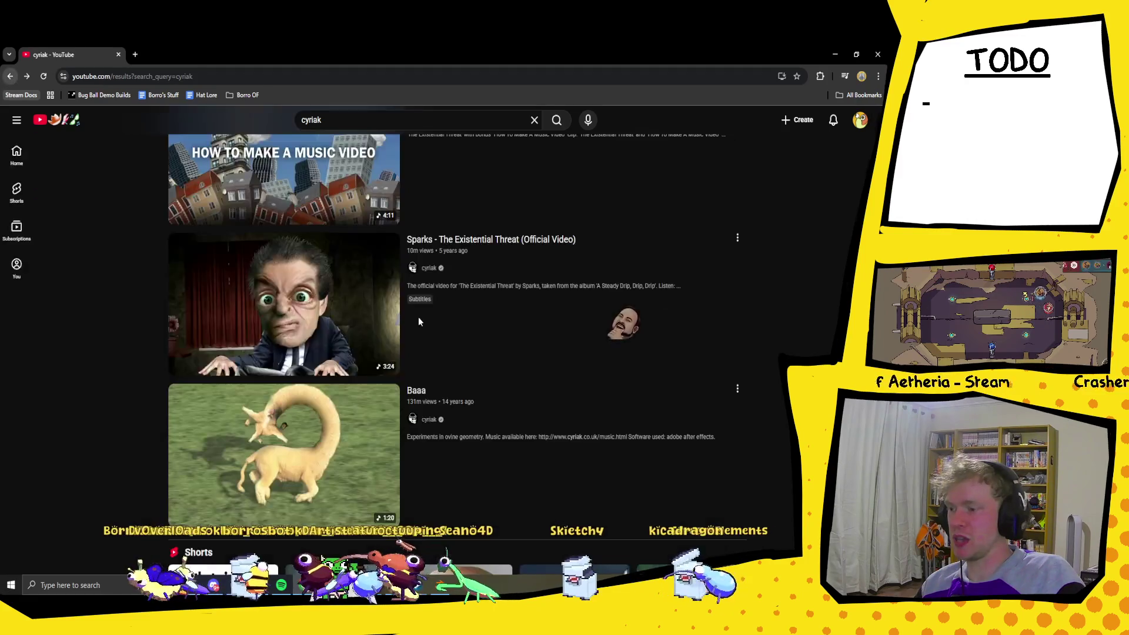
Step: Watch and pause the cows & cows & cows video, then start the HONK video
scroll(445, 372, "up", 15)
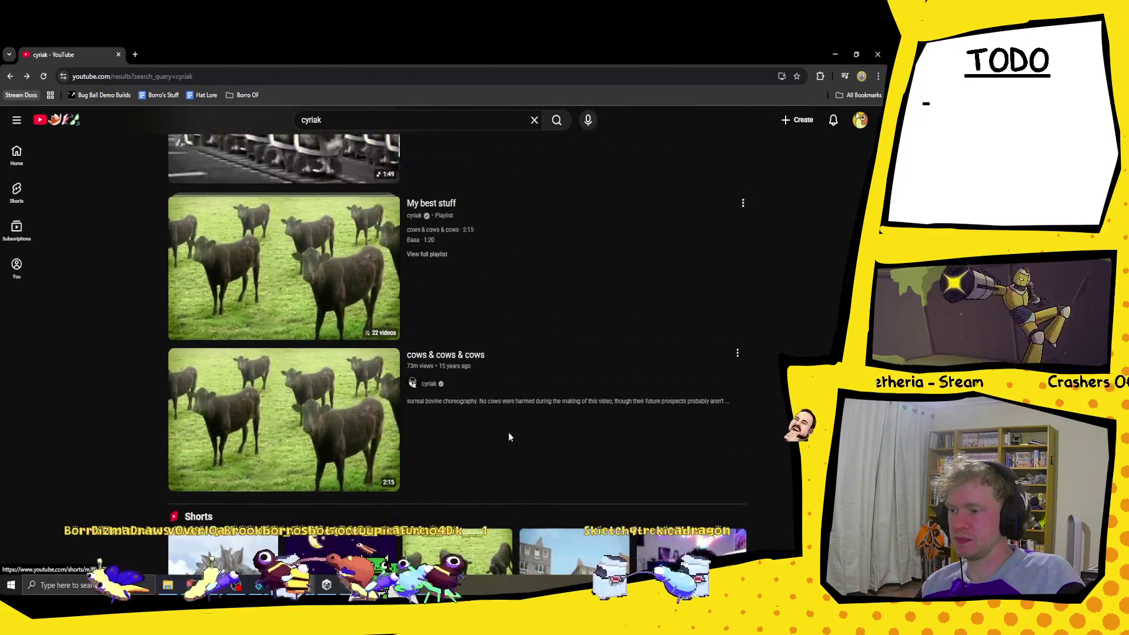
scroll(306, 465, "down", 1)
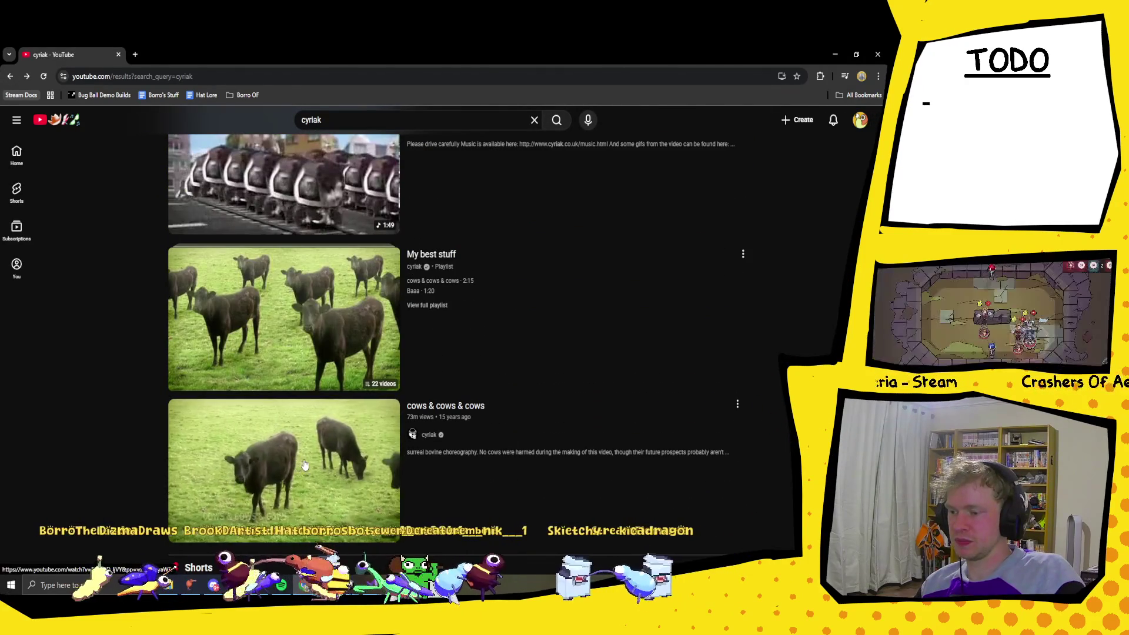
left_click(305, 464)
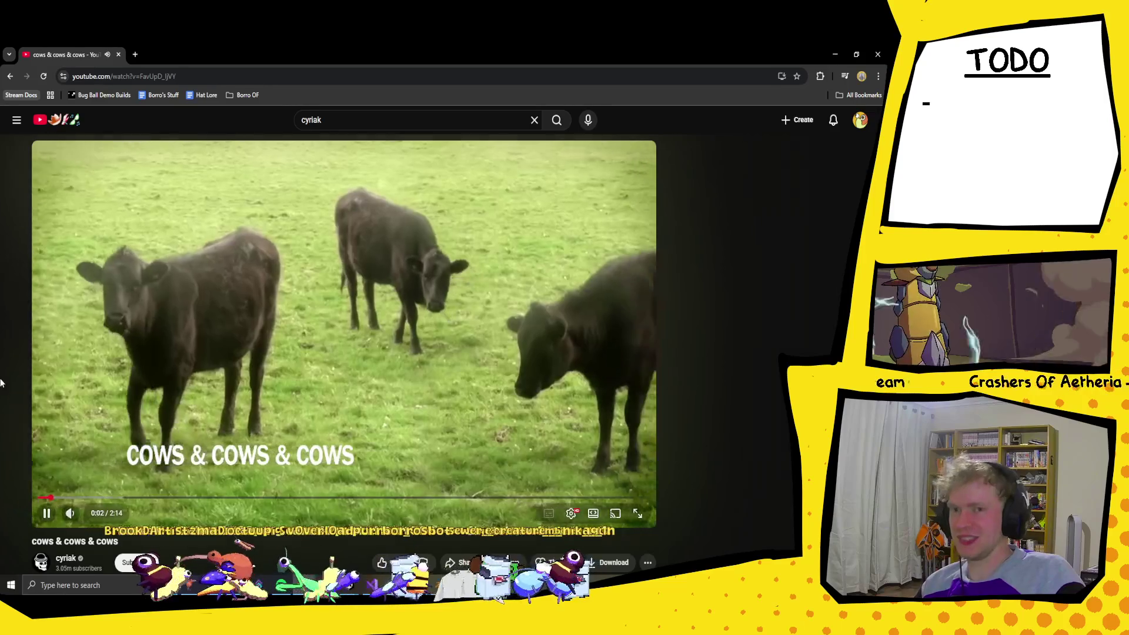
scroll(611, 220, "down", 2)
scroll(611, 221, "up", 2)
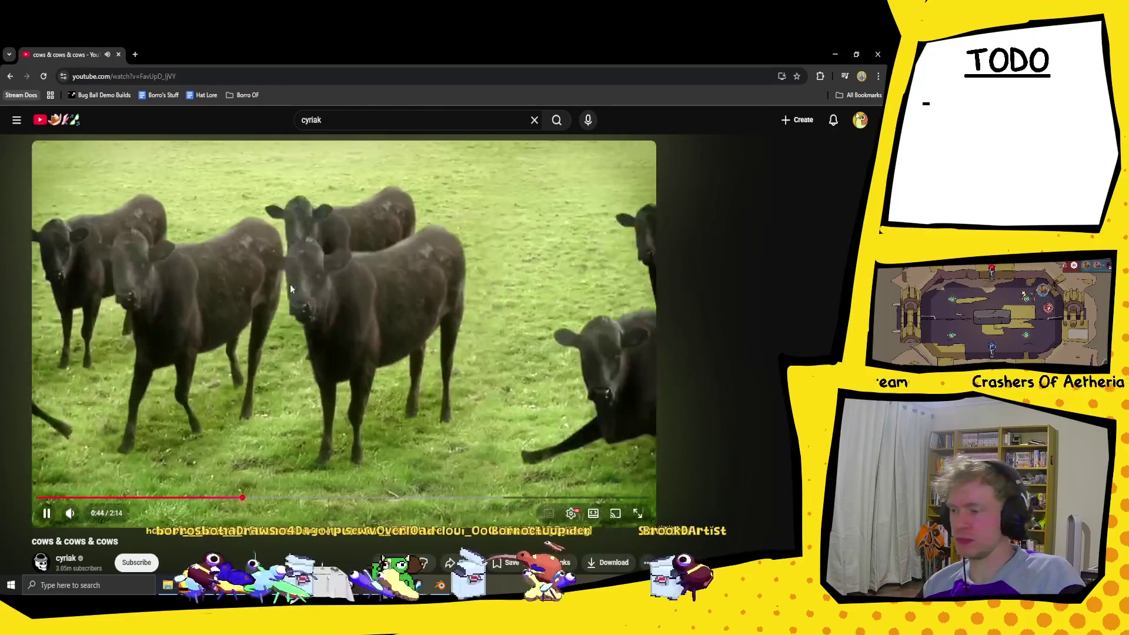
left_click(259, 291)
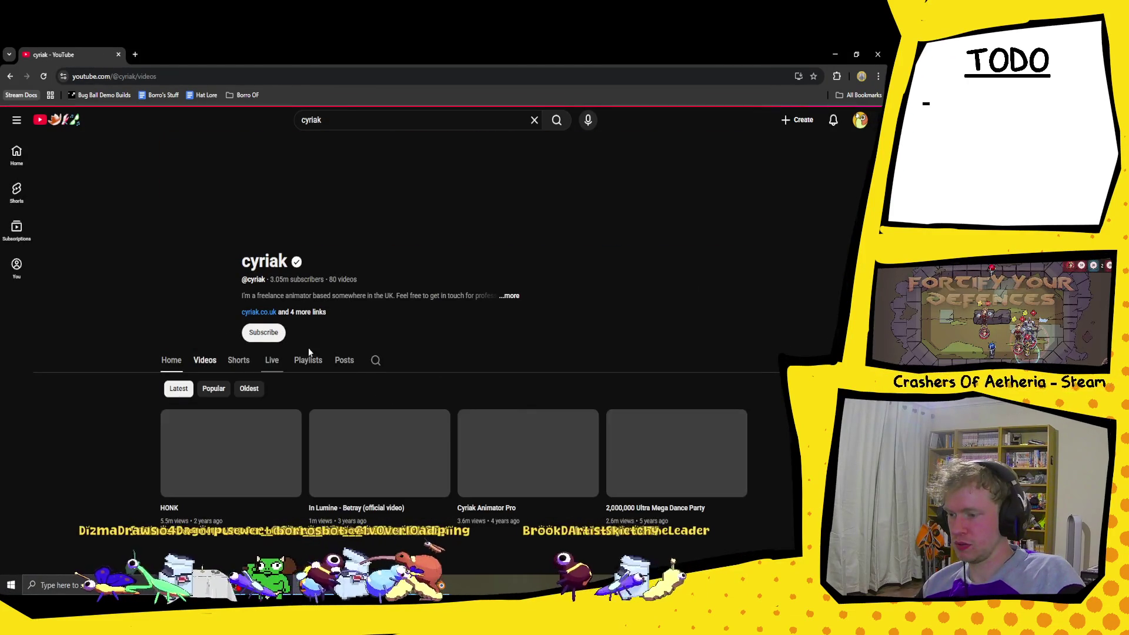
scroll(373, 302, "down", 1)
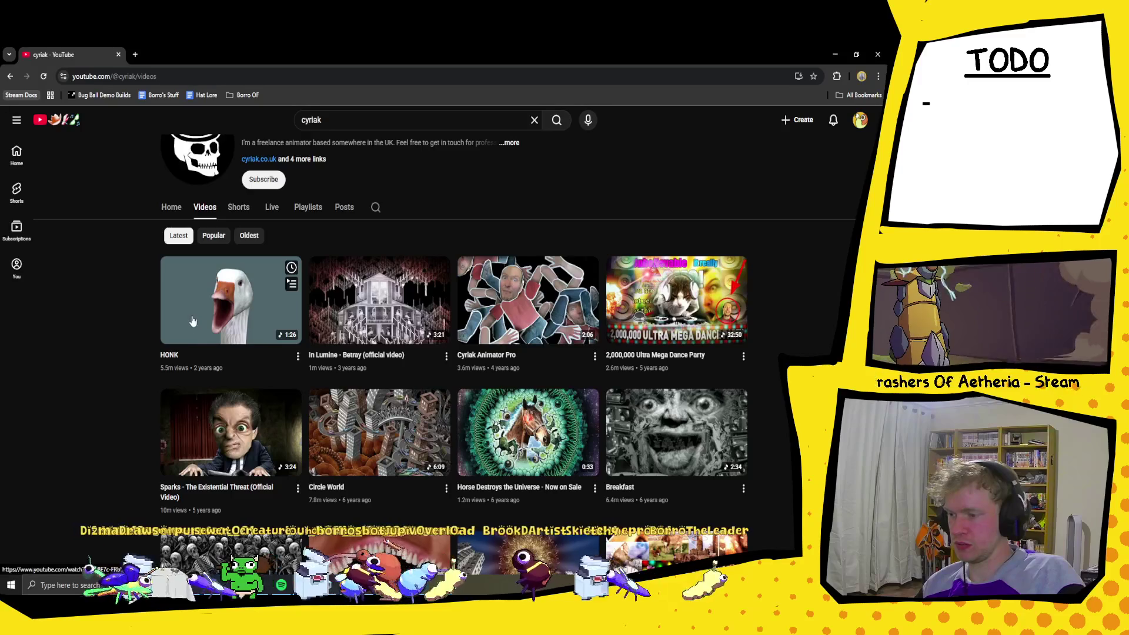
left_click(221, 343)
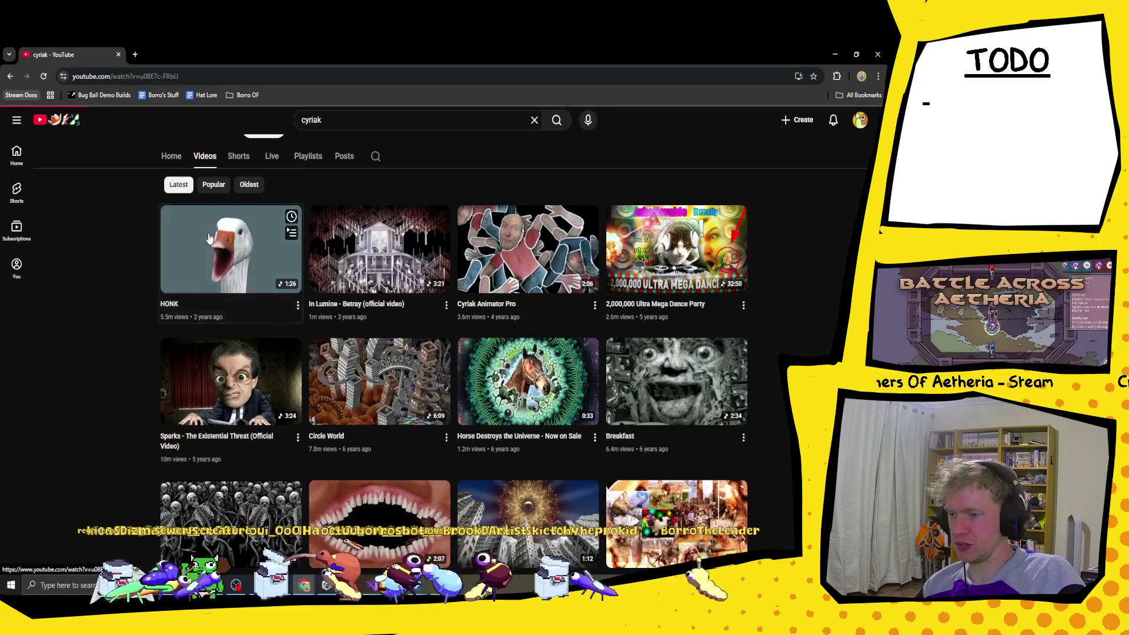
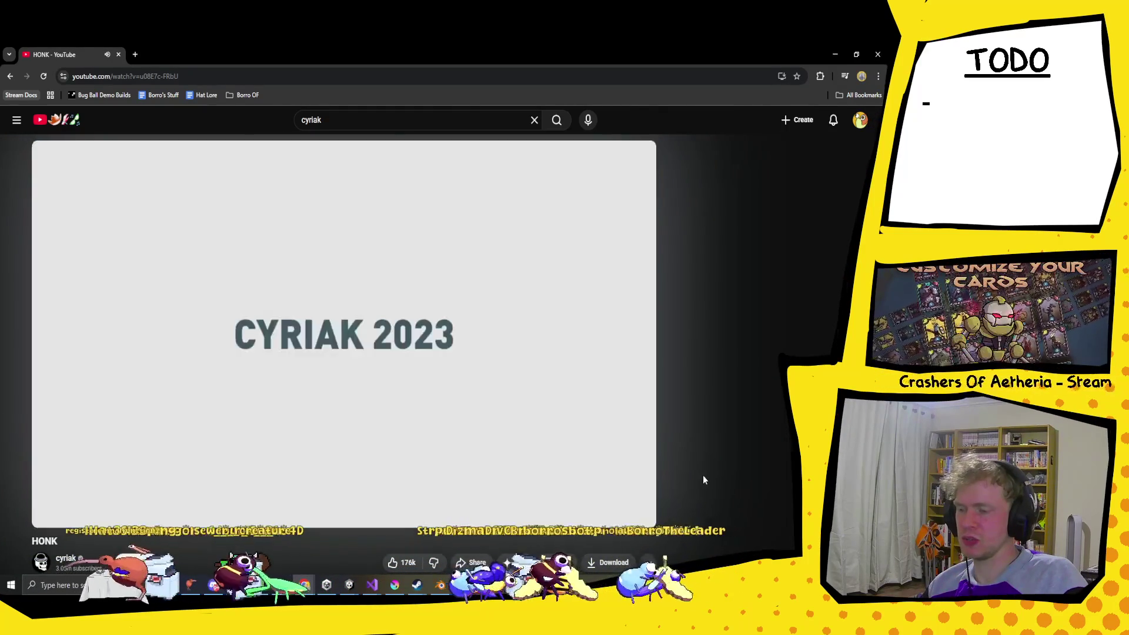
Step: Pause HONK at its end card and bring up the channel's Videos grid
left_click(156, 235)
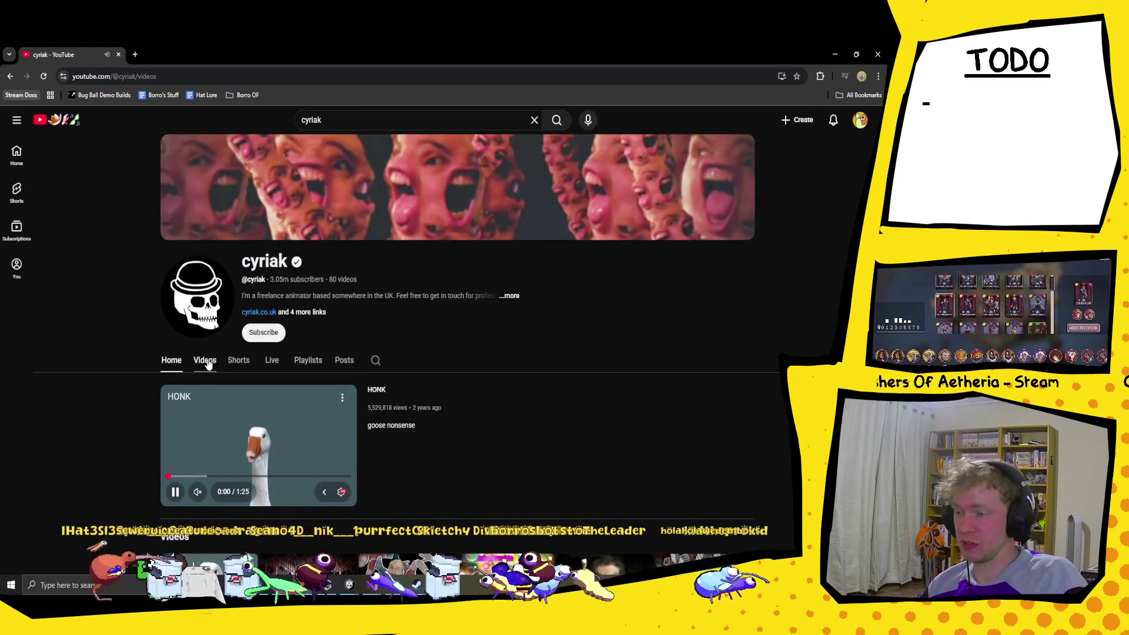
left_click(207, 365)
scroll(429, 367, "down", 4)
scroll(431, 368, "up", 2)
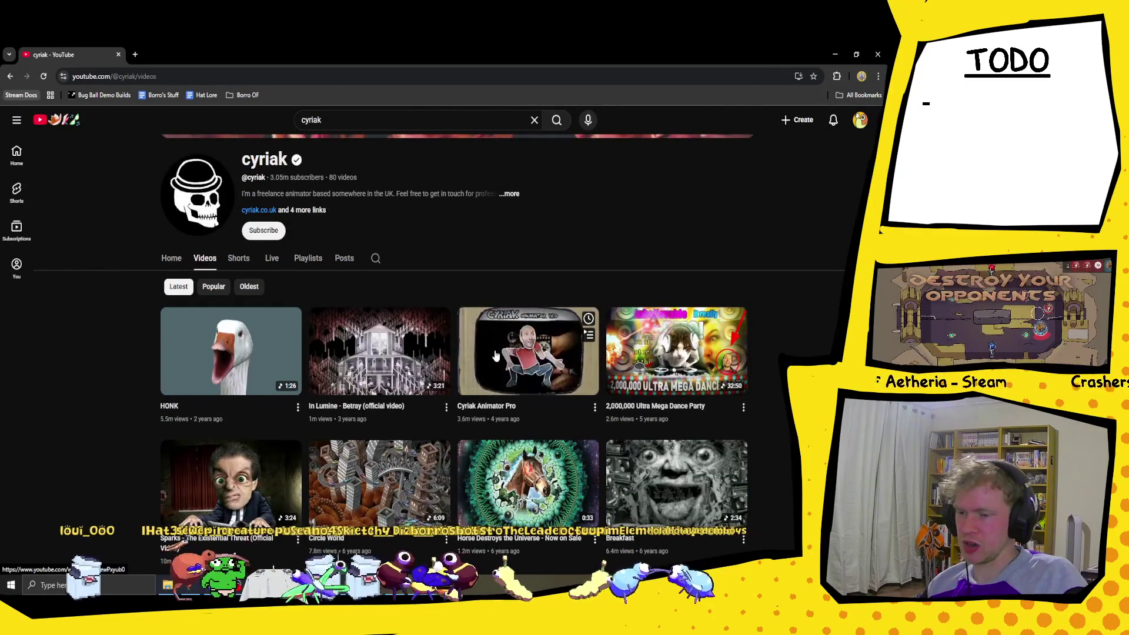
Step: Scroll through the video grid and open the Circle World video
scroll(497, 356, "down", 3)
scroll(495, 356, "down", 3)
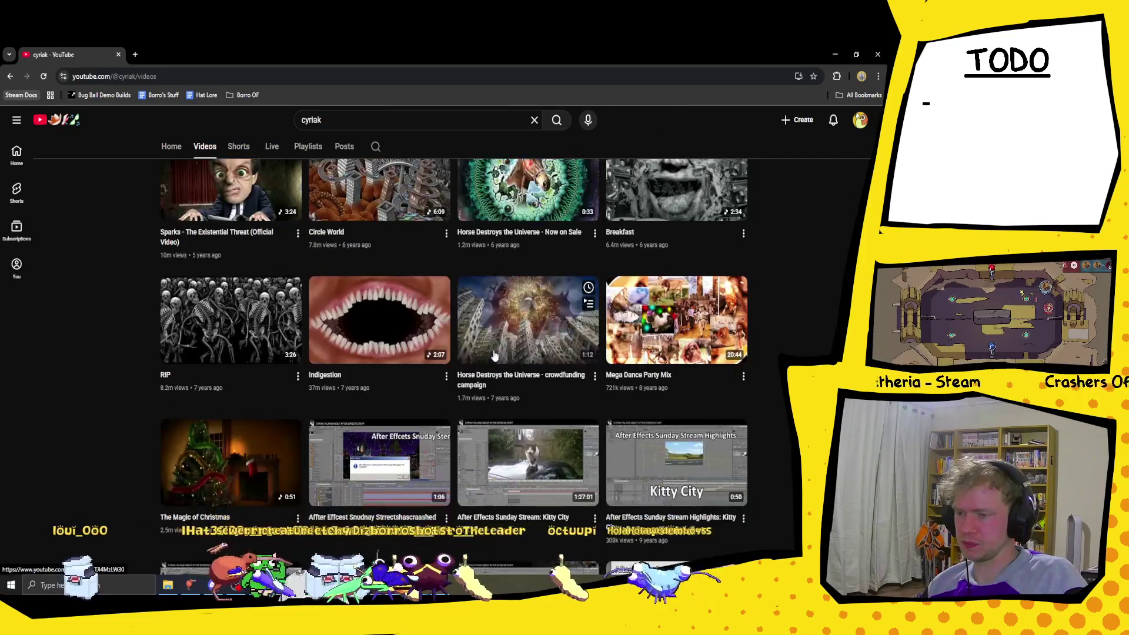
scroll(494, 356, "up", 2)
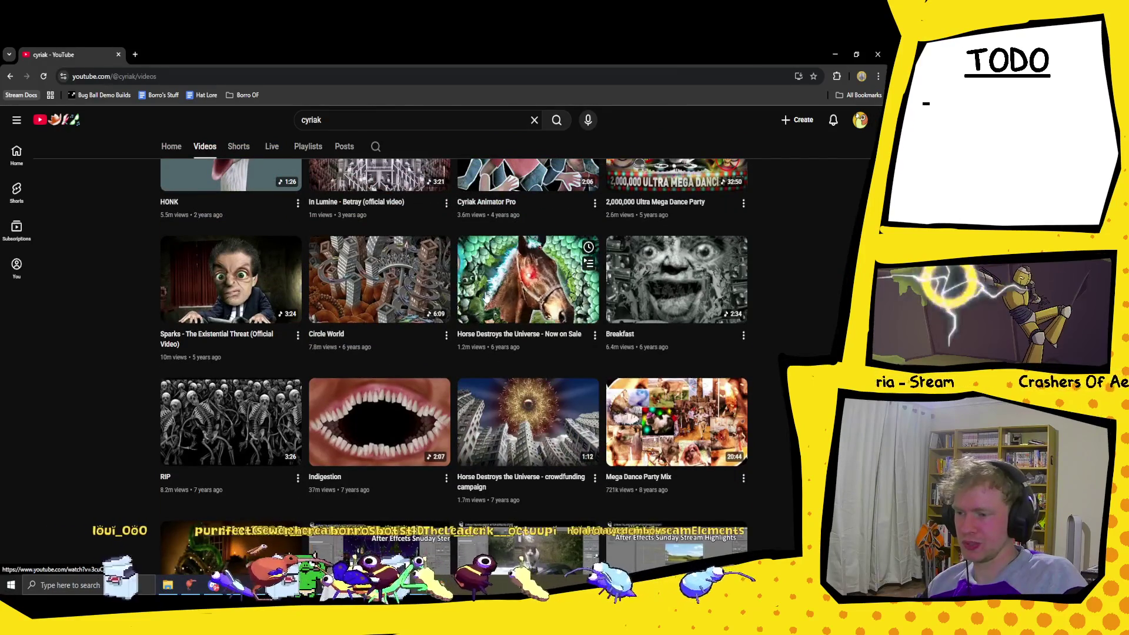
scroll(486, 299, "up", 1)
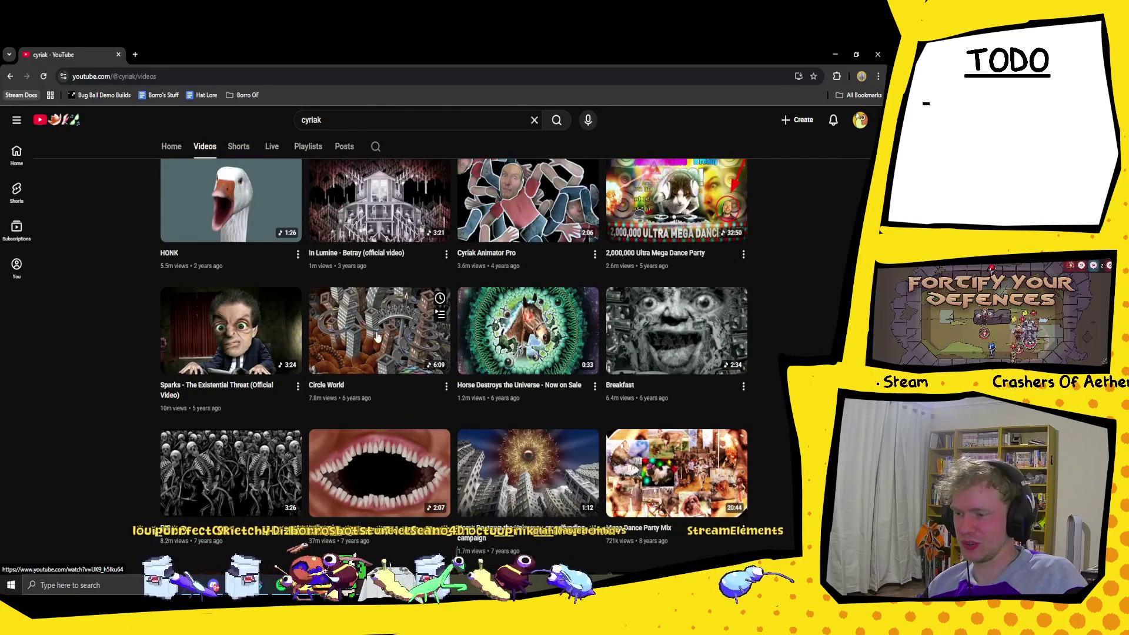
left_click(337, 344)
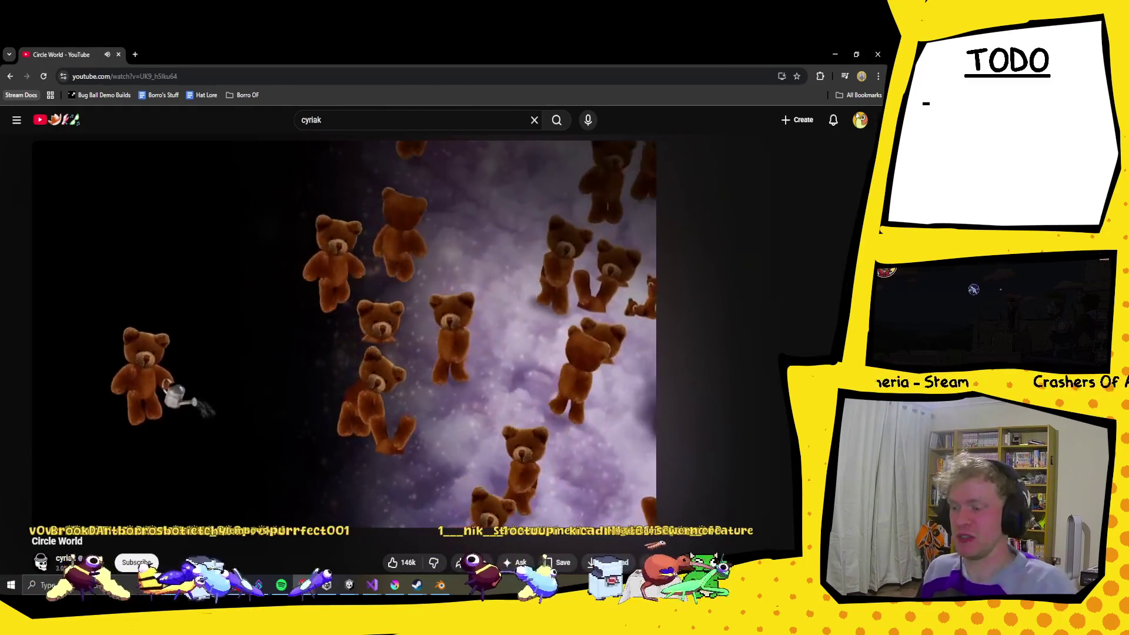
key("alt+Left")
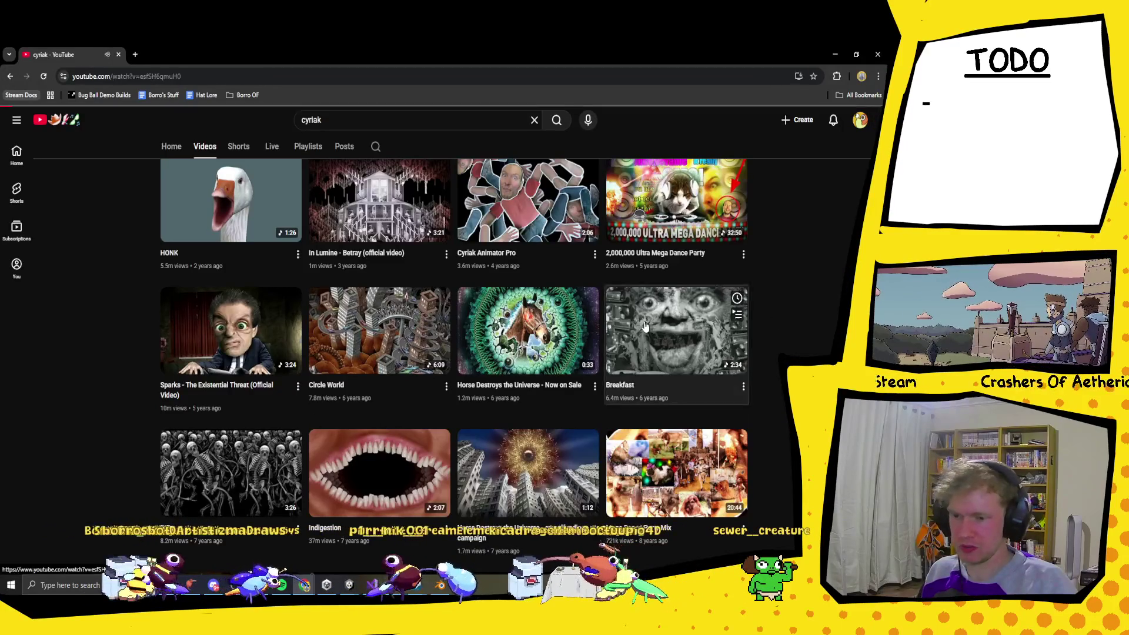
Step: Play Breakfast to its CYRIAK 2019 end card, pause it, and expand its full description
left_click(733, 332)
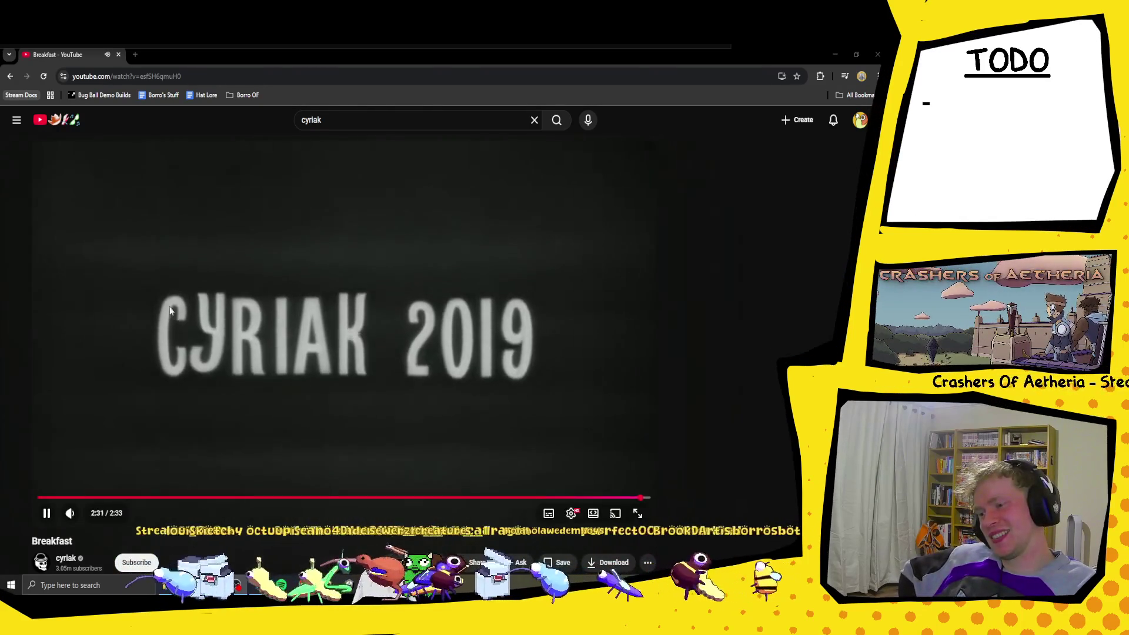
left_click(172, 309)
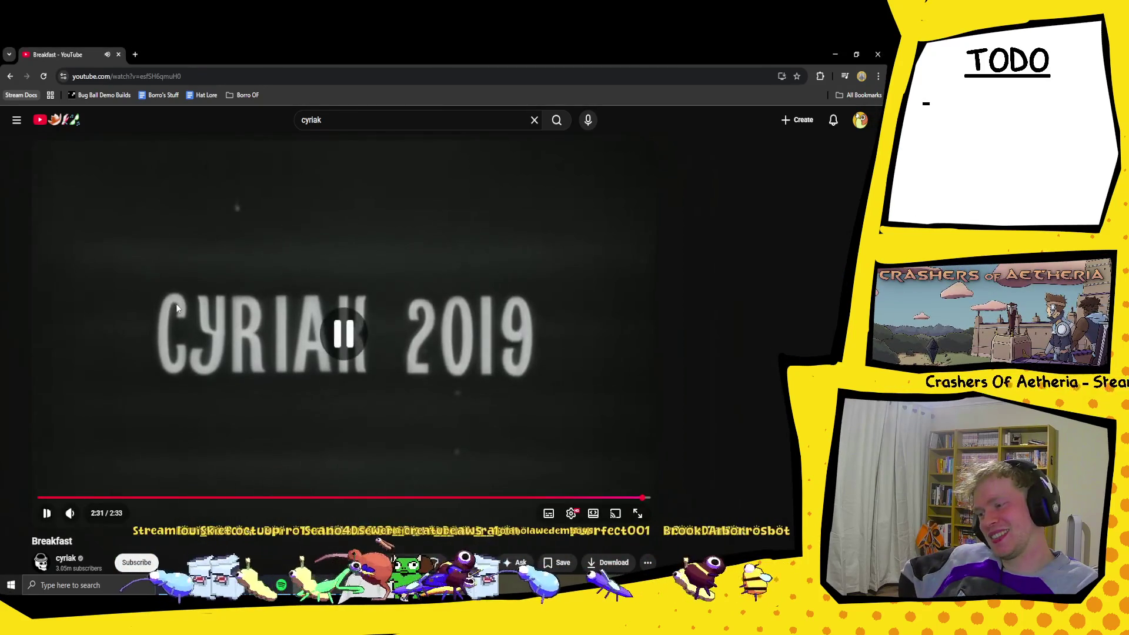
scroll(221, 386, "down", 3)
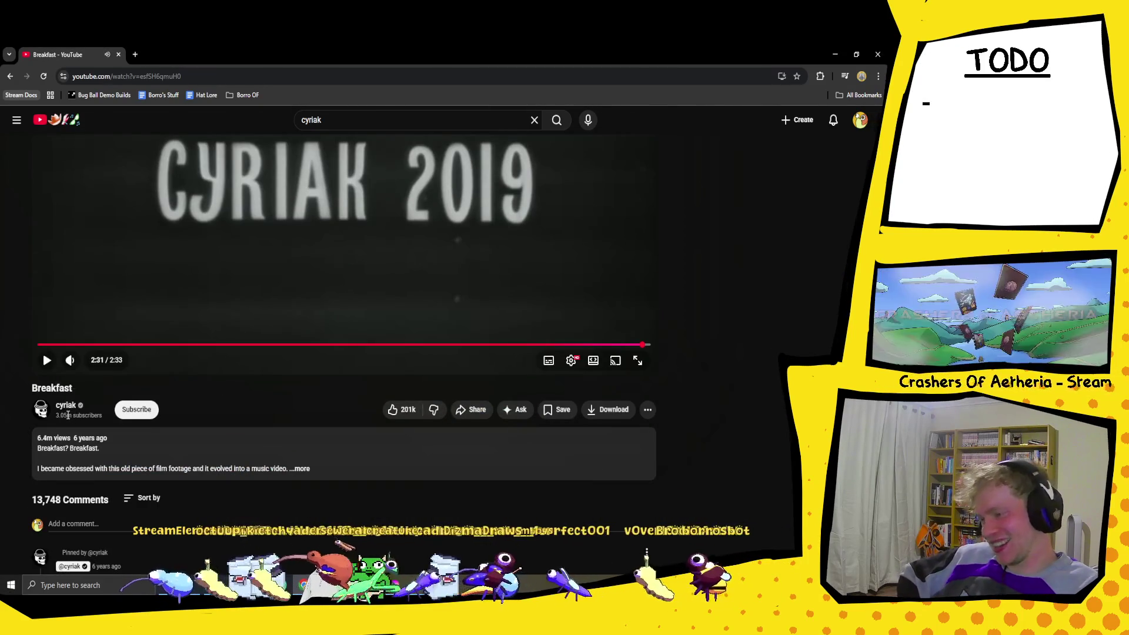
scroll(292, 378, "down", 2)
left_click(312, 368)
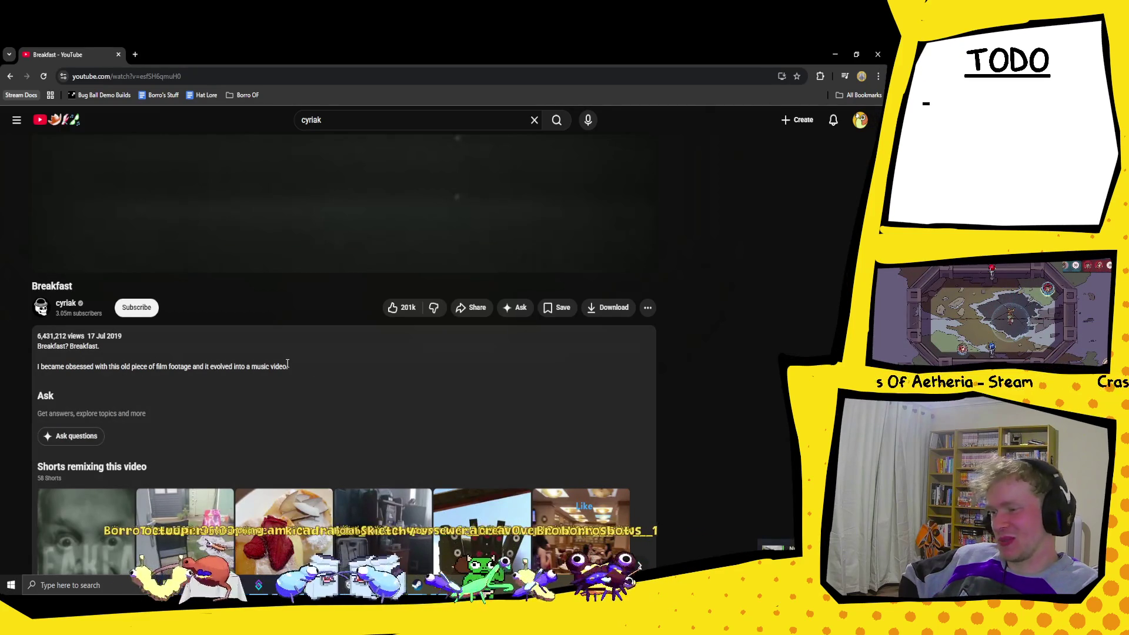
scroll(287, 365, "up", 3)
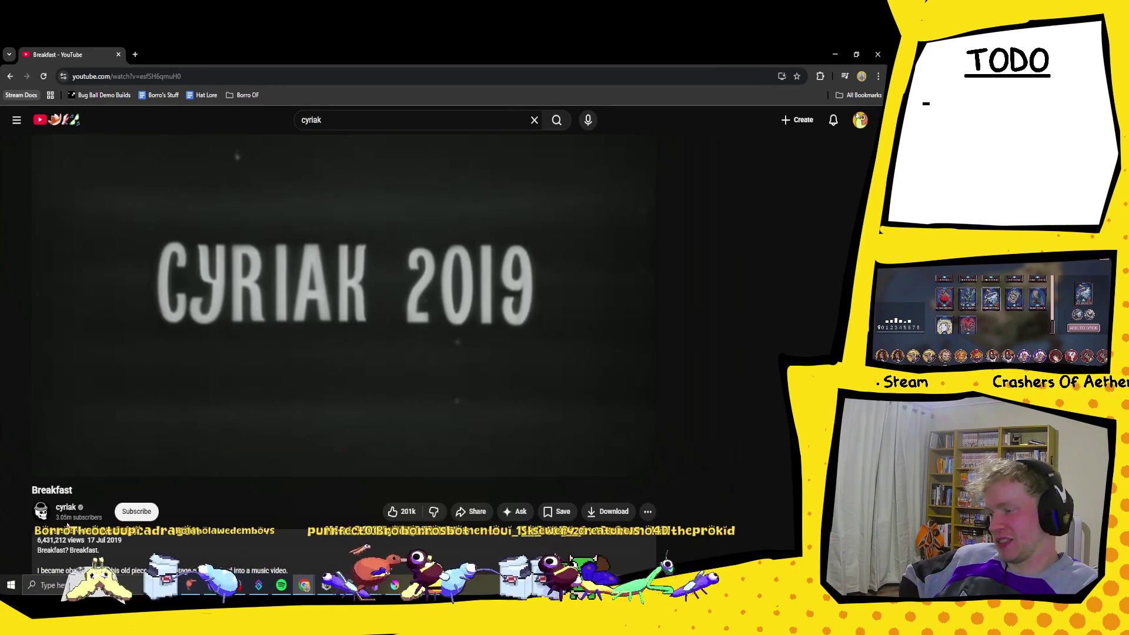
Step: Return to cyriak's channel and scroll down through its Videos grid
left_click(66, 508)
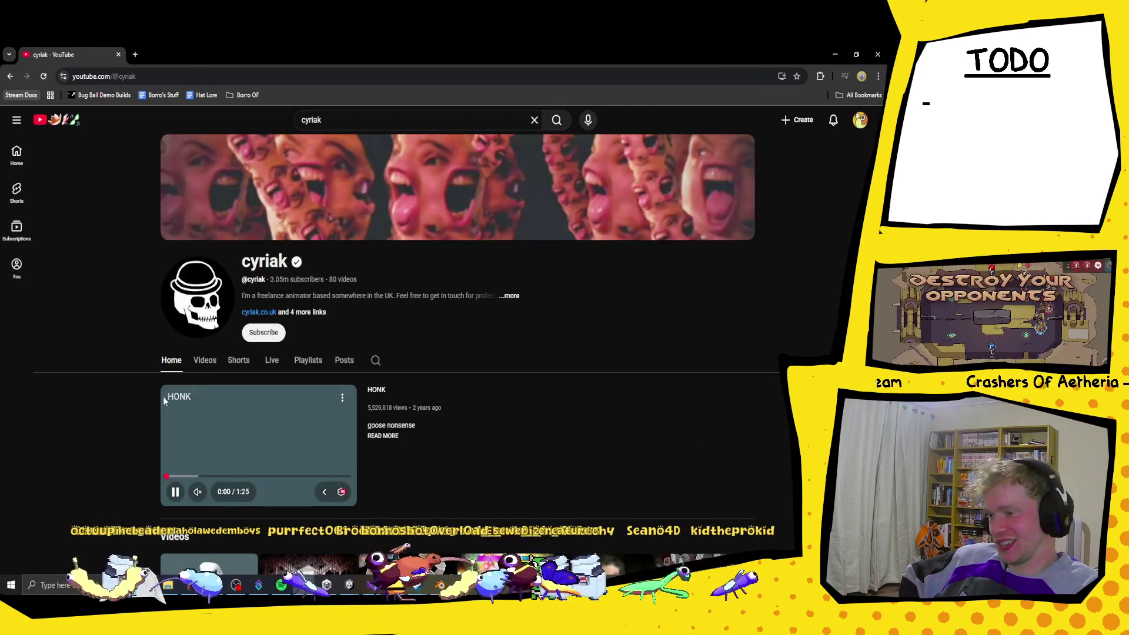
left_click(204, 360)
scroll(405, 378, "down", 3)
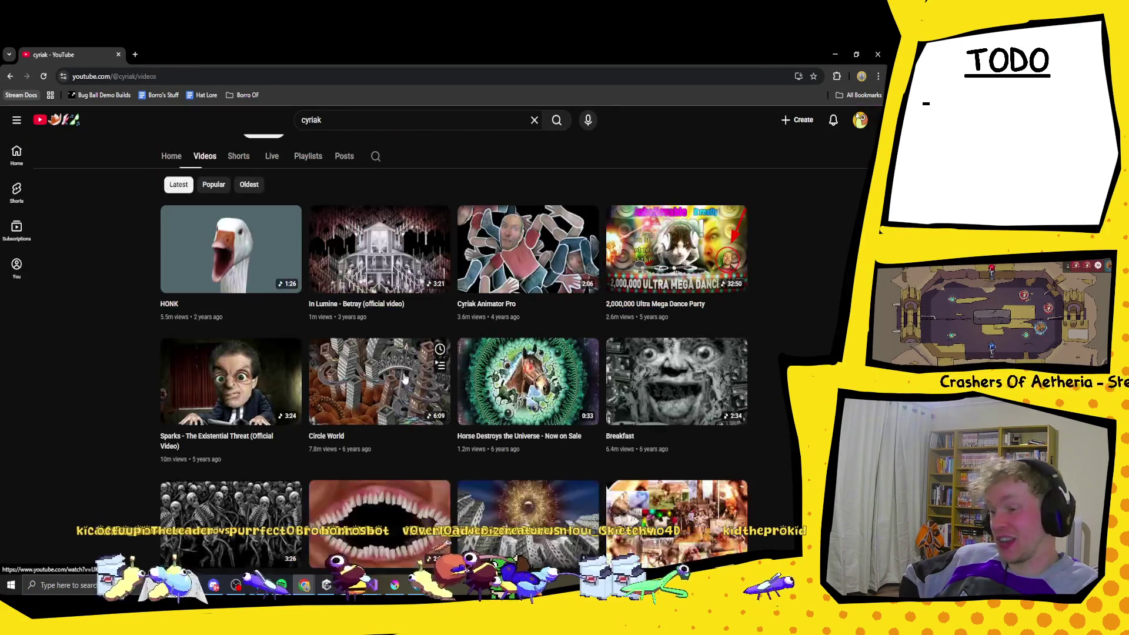
scroll(727, 387, "down", 3)
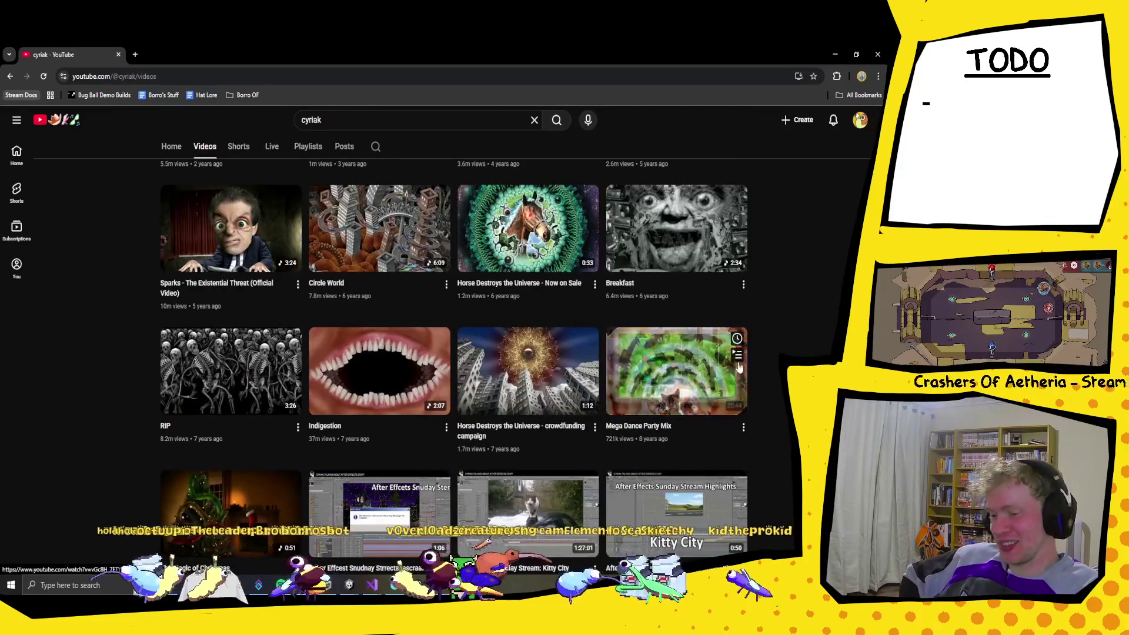
scroll(727, 386, "down", 3)
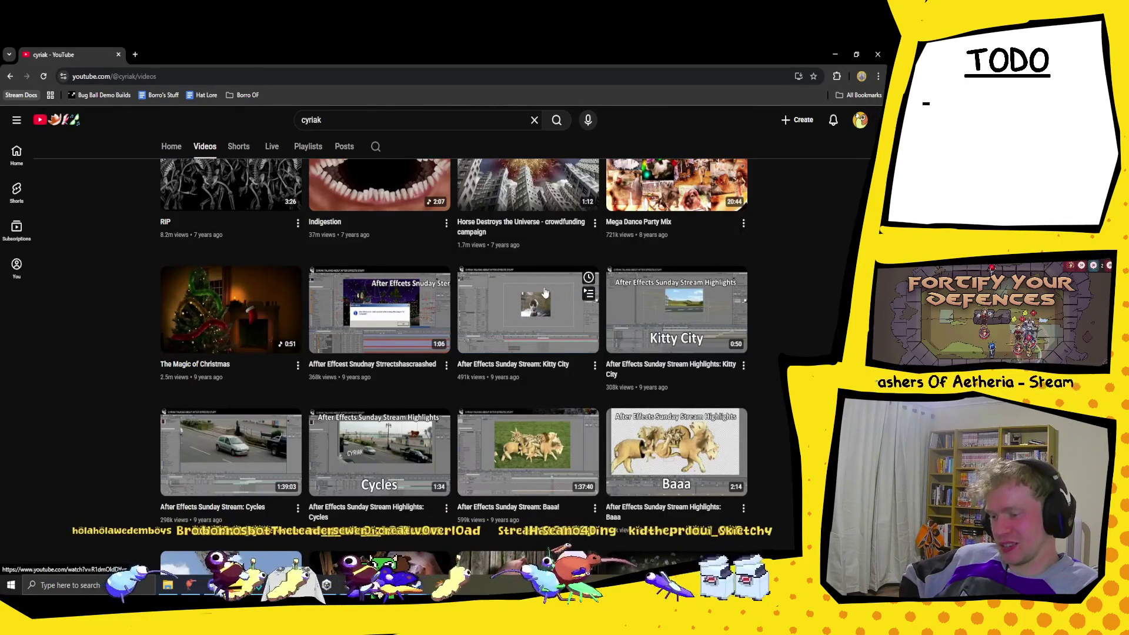
scroll(543, 289, "down", 2)
scroll(544, 288, "down", 1)
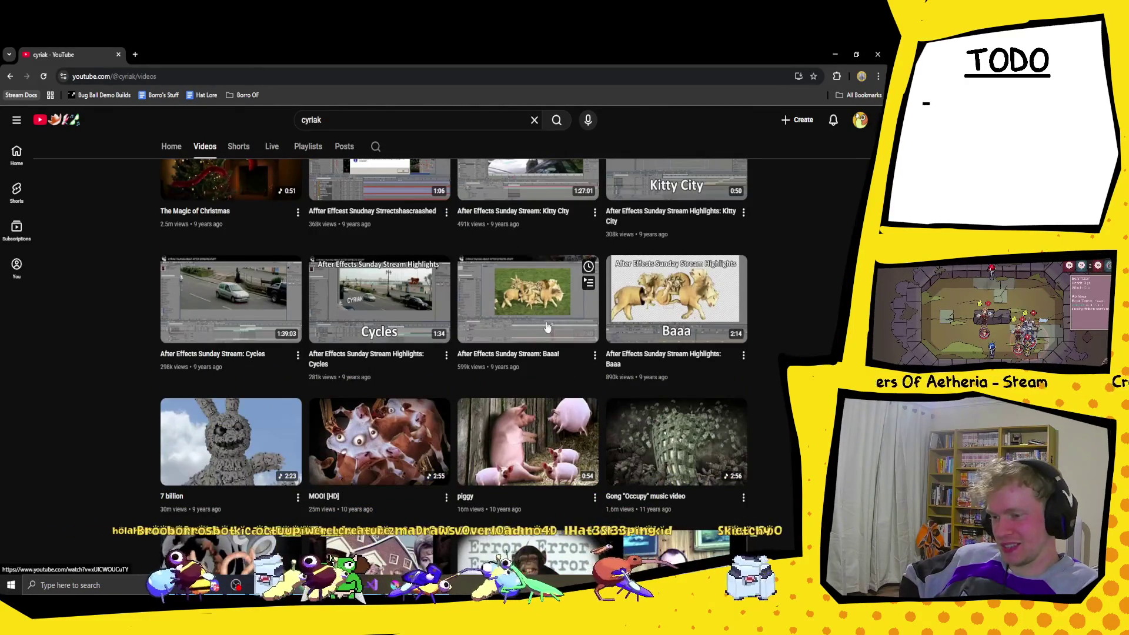
scroll(547, 327, "down", 2)
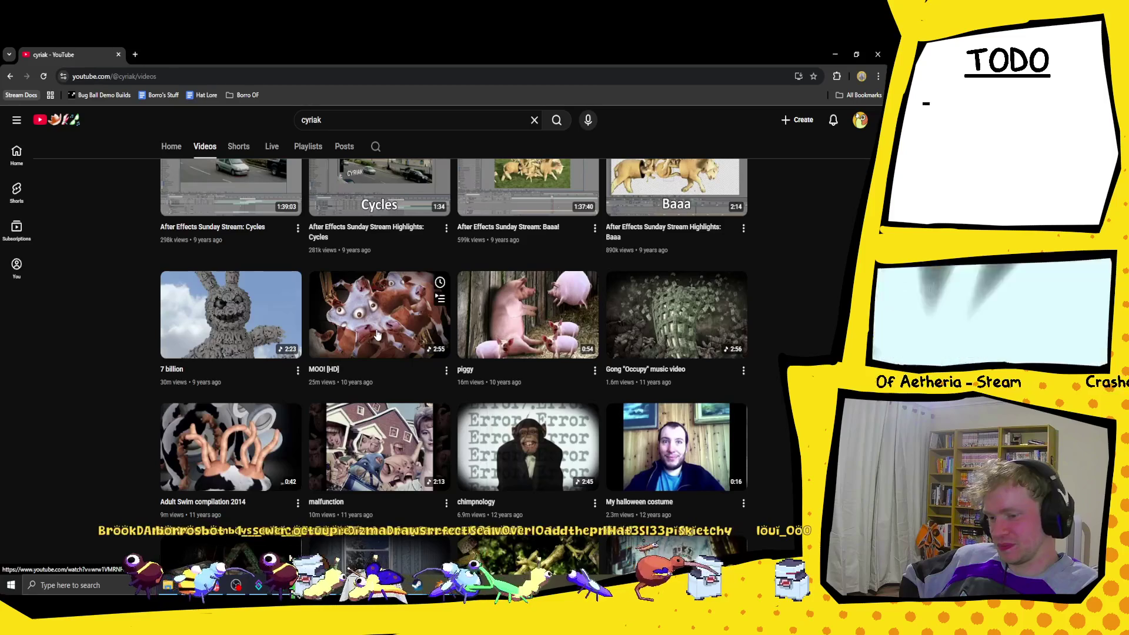
scroll(377, 334, "down", 6)
Step: Keep scrolling down to the oldest uploads, then Alt+Tab back to Blender
scroll(377, 334, "up", 3)
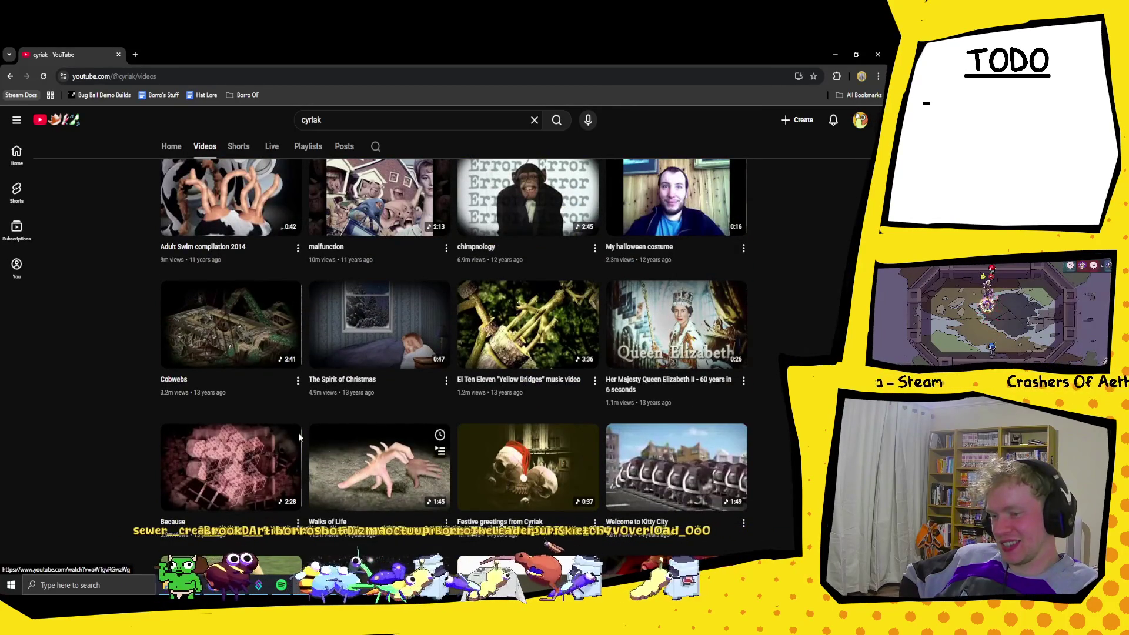
scroll(206, 371, "down", 4)
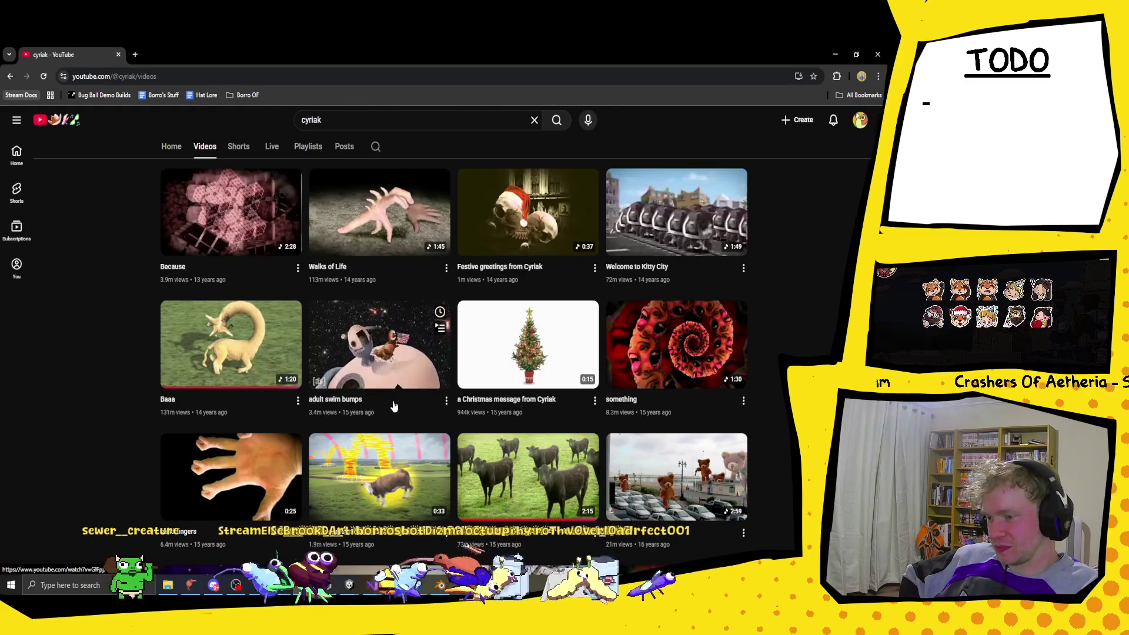
scroll(371, 376, "down", 3)
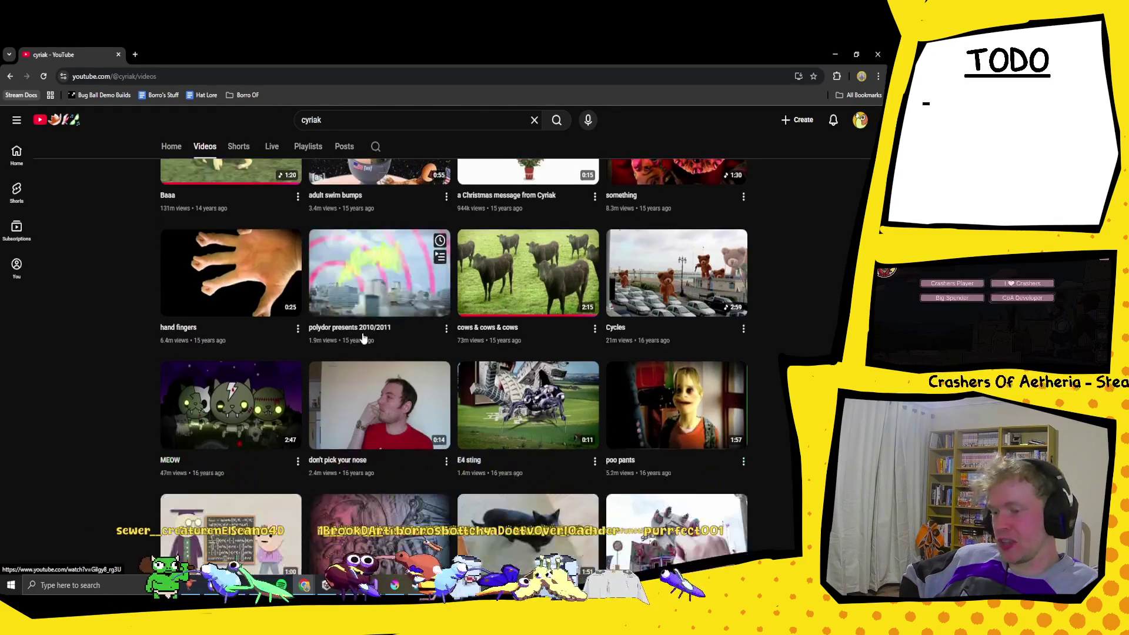
scroll(377, 337, "down", 2)
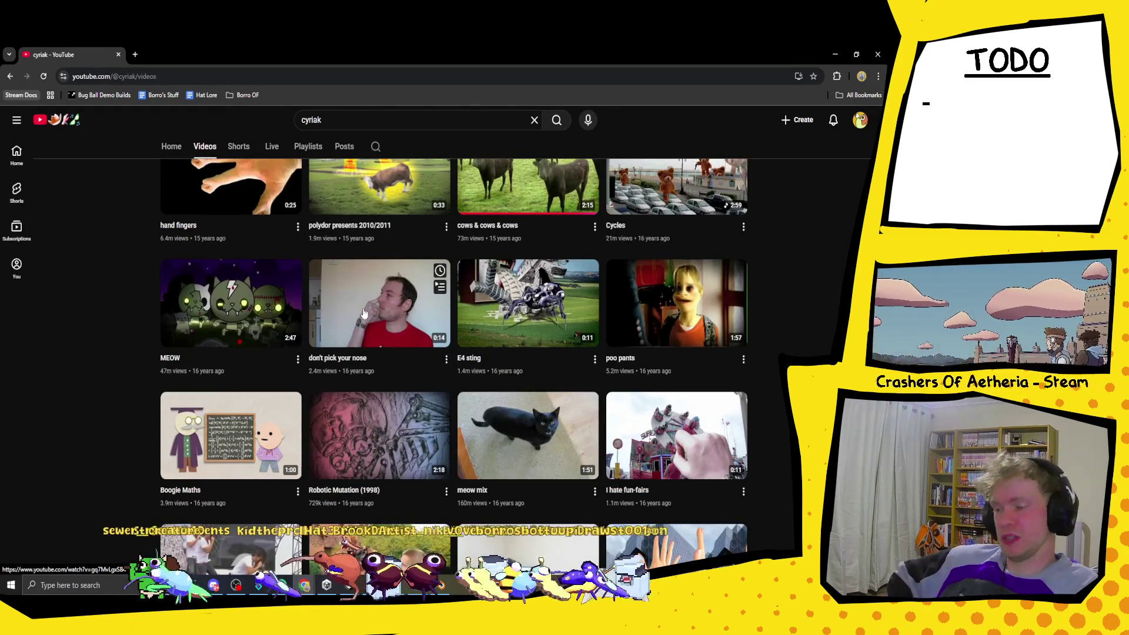
scroll(514, 316, "down", 2)
scroll(514, 315, "down", 3)
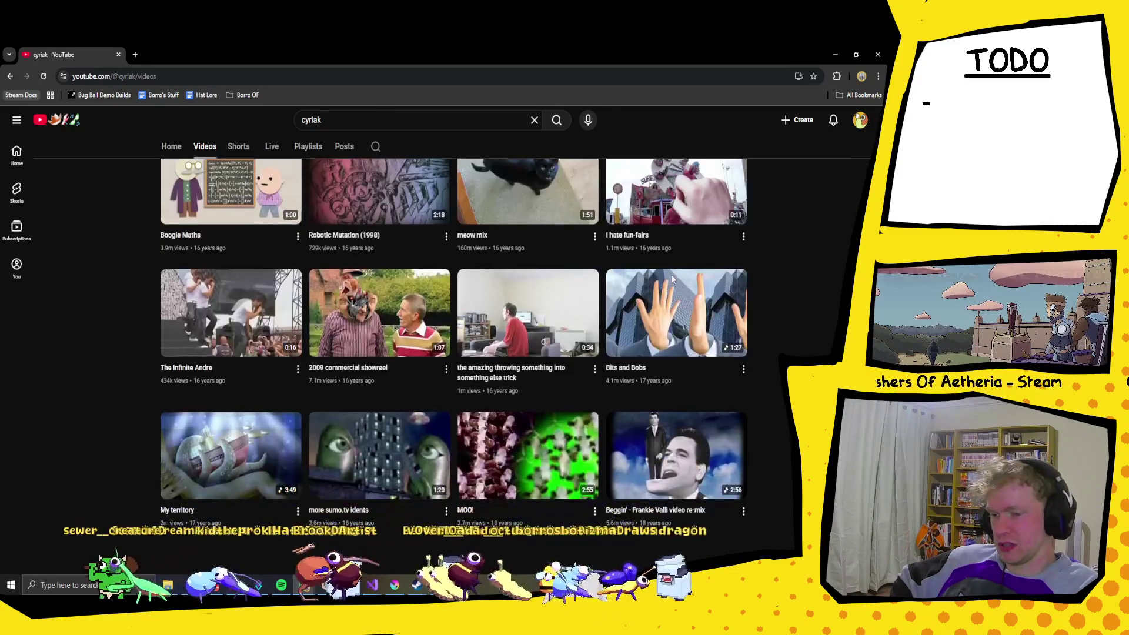
scroll(672, 281, "down", 6)
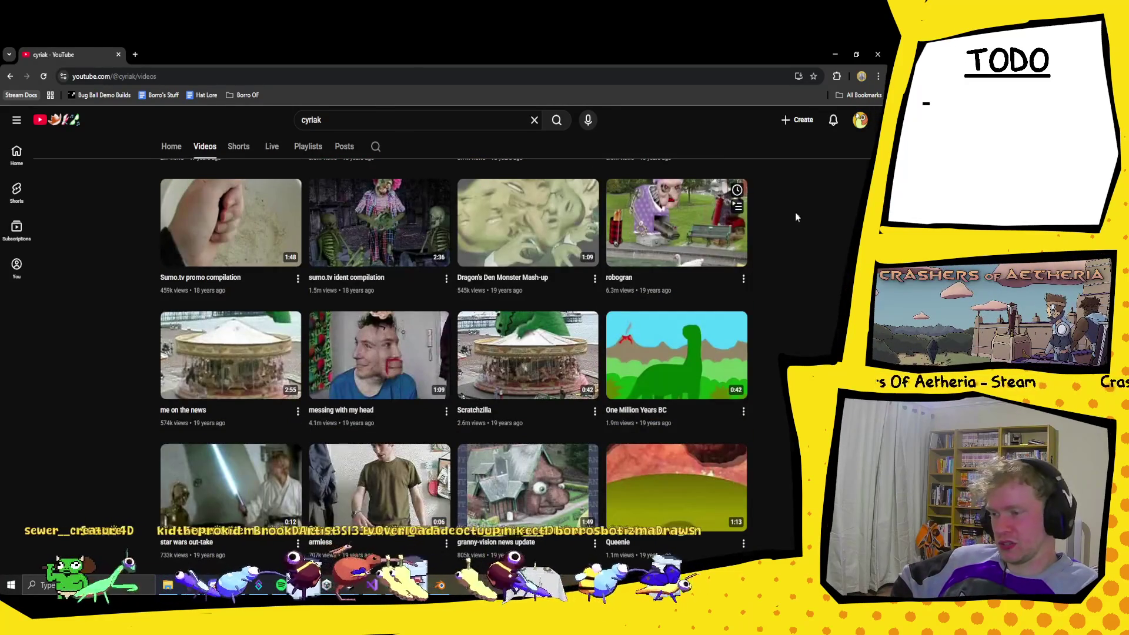
key("alt+Tab")
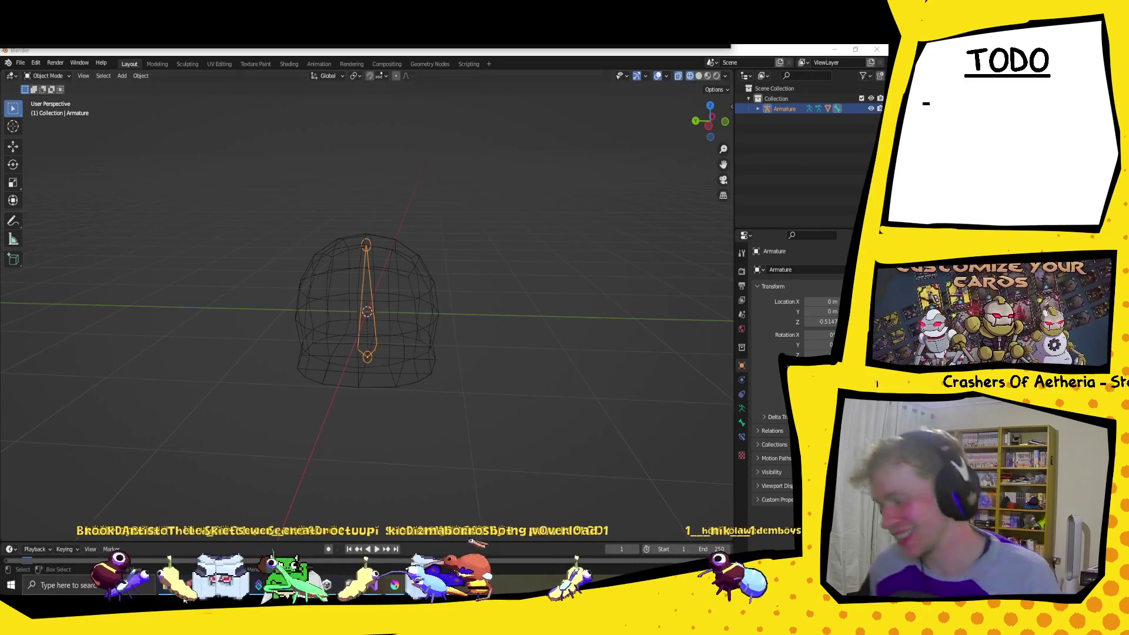
Step: Zoom and orbit the viewport to inspect the bone standing inside the wireframe dome
mouse_move(305, 585)
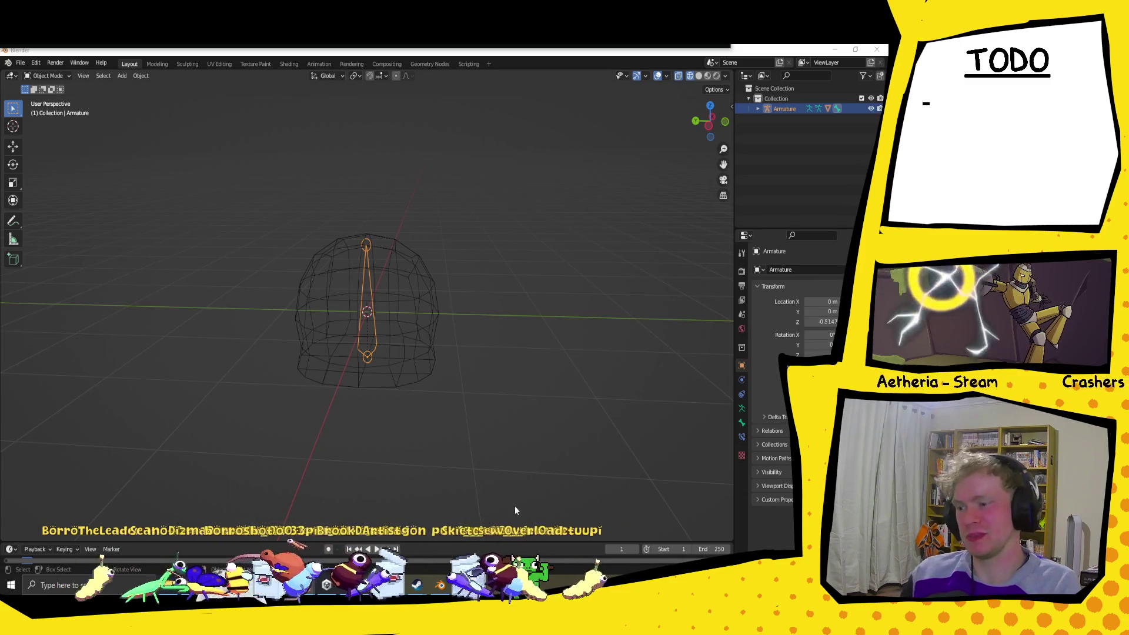
scroll(394, 262, "up", 1)
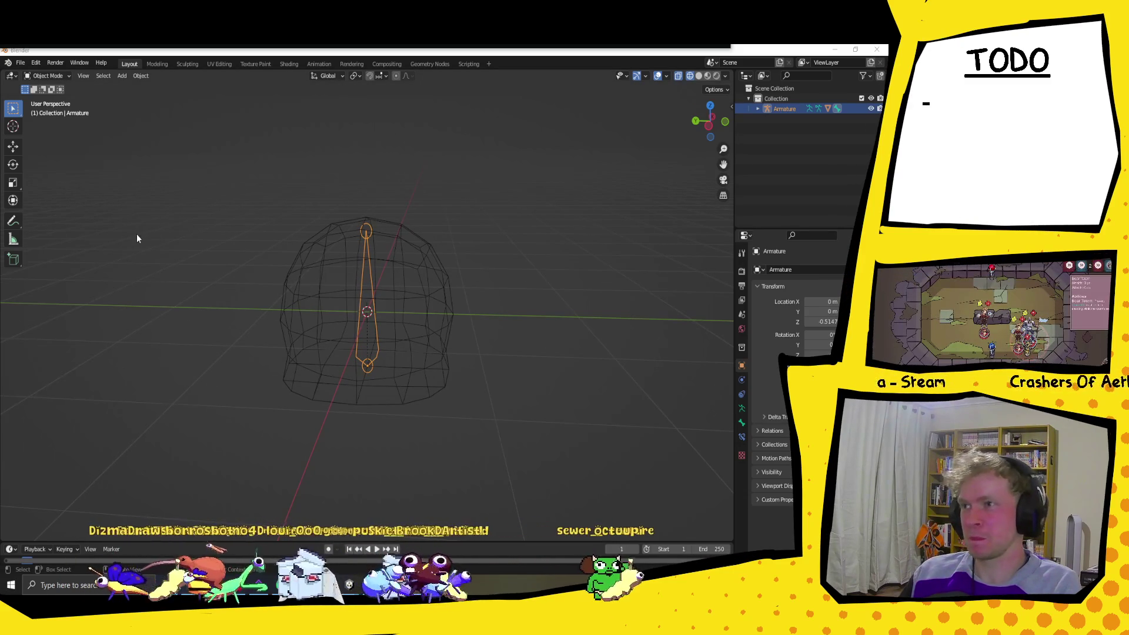
mouse_move(139, 238)
left_mouse_down()
mouse_move(397, 360)
mouse_move(482, 363)
mouse_move(267, 355)
mouse_move(444, 365)
left_mouse_up()
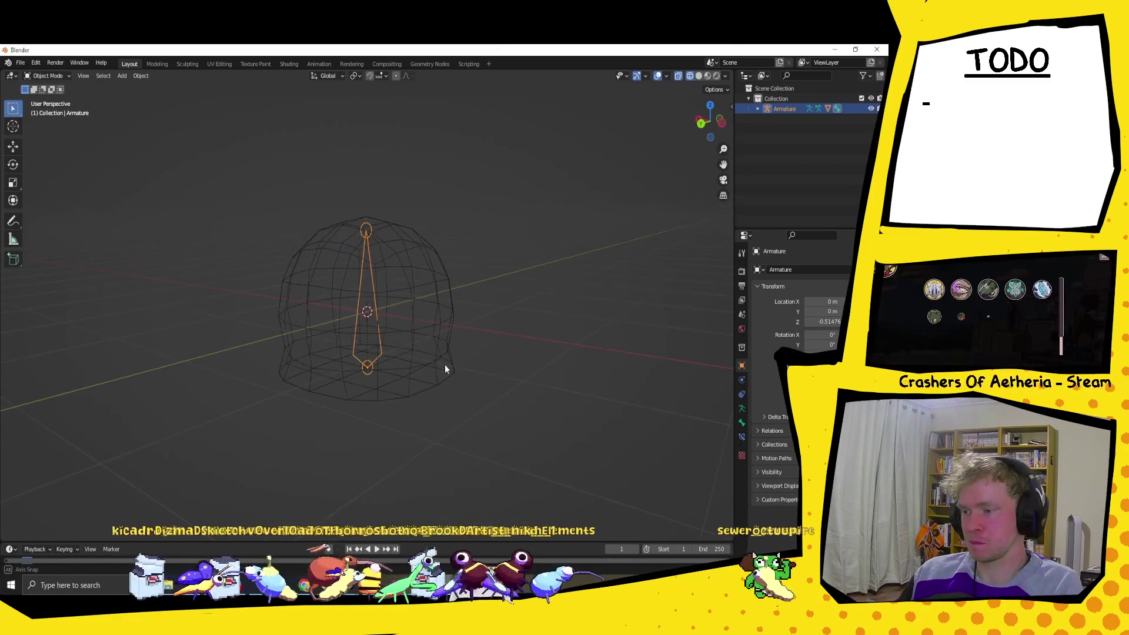
Step: Delete the armature's only bone in Edit Mode, then show the dome with Solid shading
left_click(47, 75)
left_click(47, 95)
left_click_drag(442, 249, 385, 259)
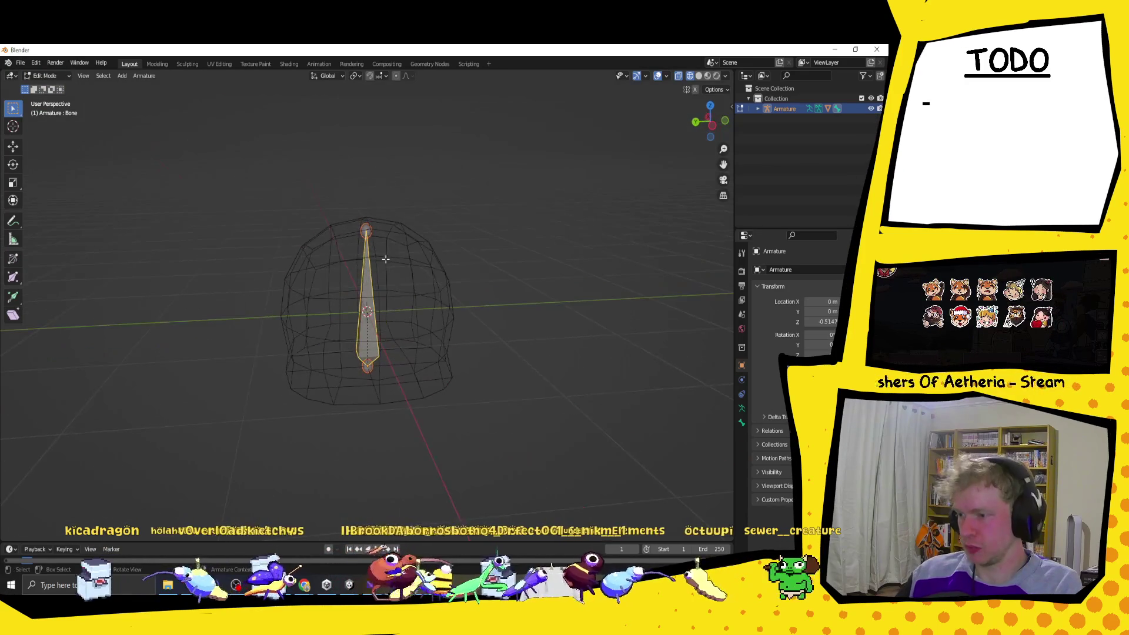
key("x")
left_click(369, 271)
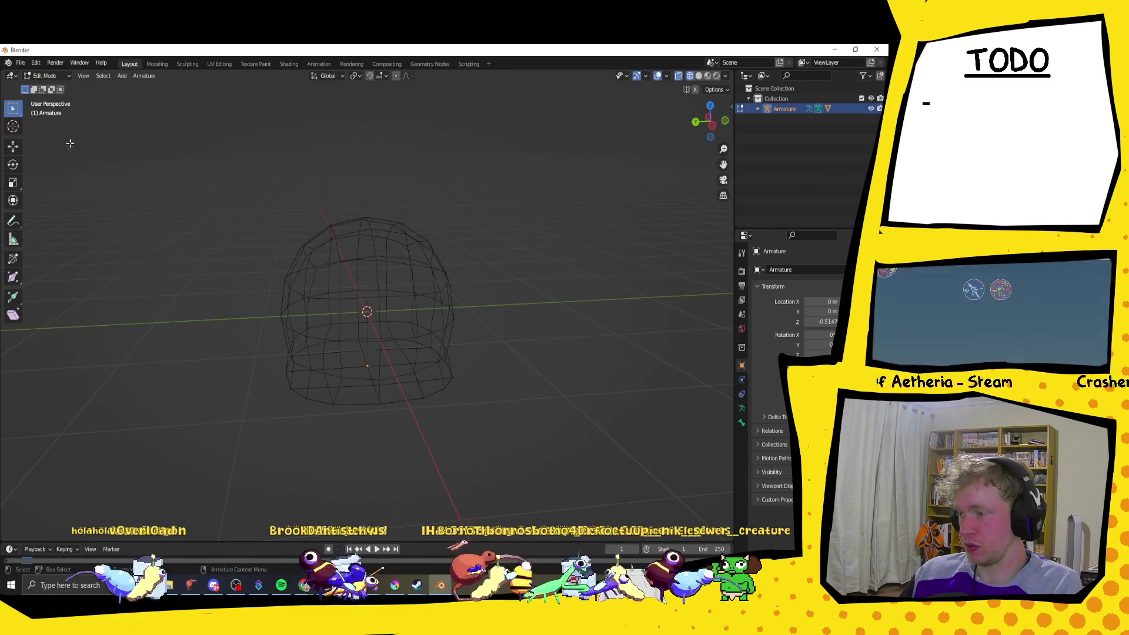
mouse_move(447, 294)
left_mouse_down()
mouse_move(519, 308)
mouse_move(452, 310)
left_mouse_up()
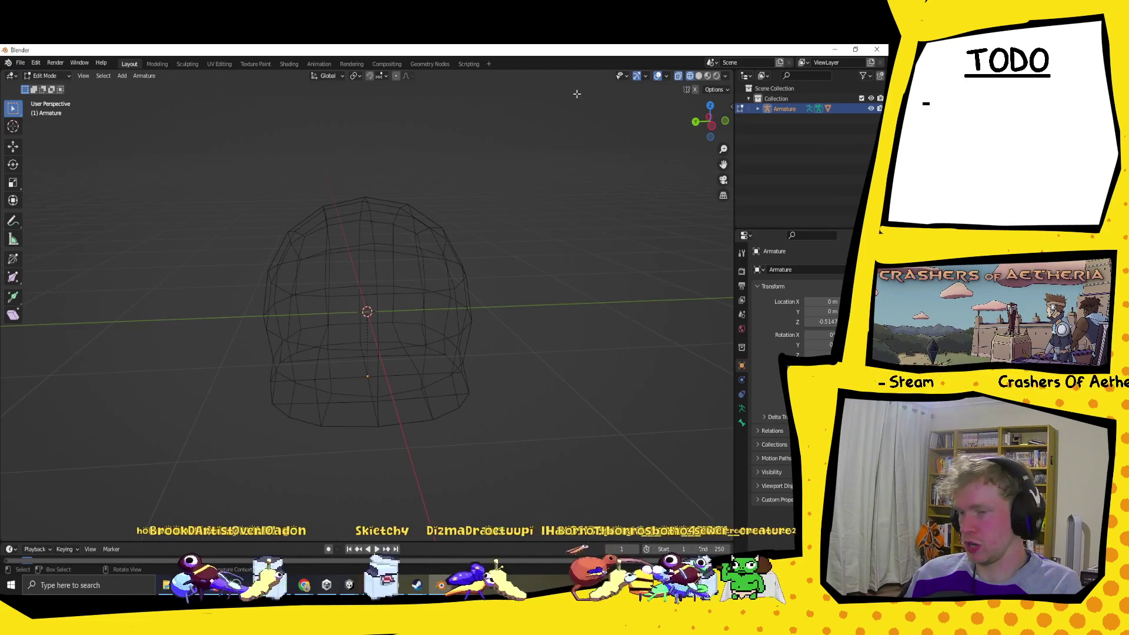
left_click(699, 76)
left_click_drag(493, 309, 476, 289)
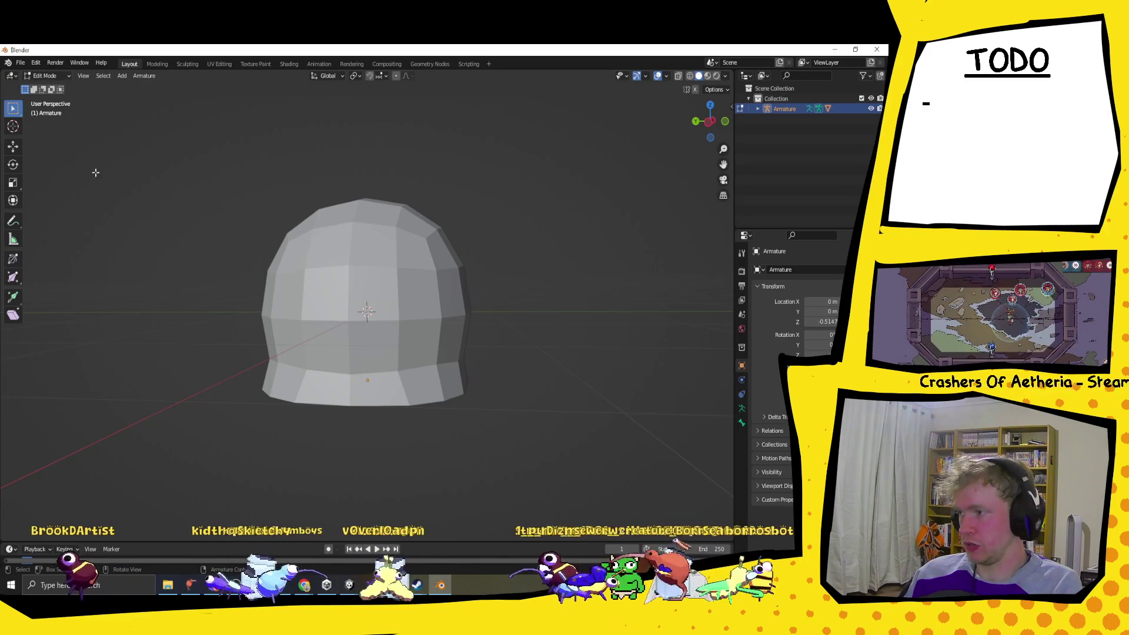
Step: Put the armature back in Object Mode, then select the dome mesh and enter Edit Mode
left_click(69, 76)
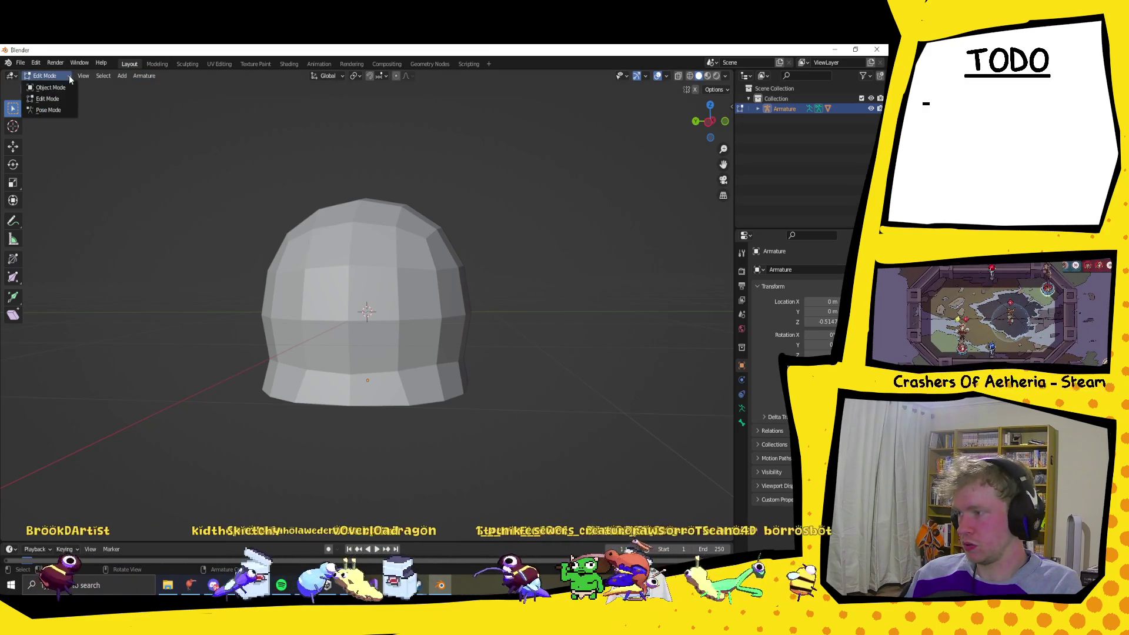
left_click(53, 99)
left_click(49, 75)
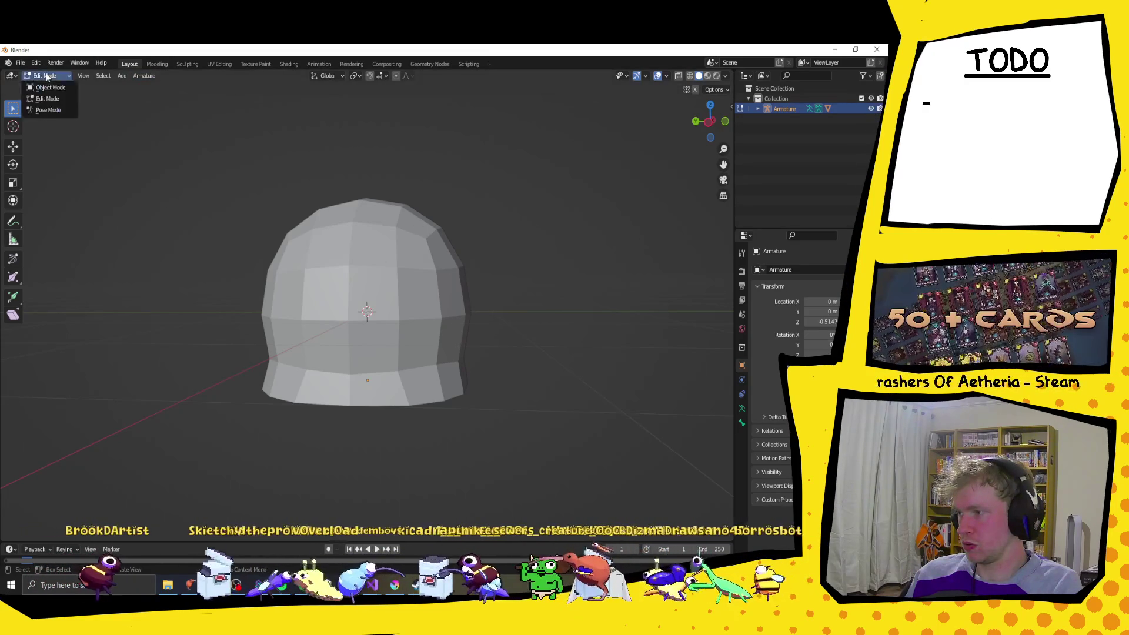
left_click(51, 87)
left_click(263, 270)
left_click(48, 75)
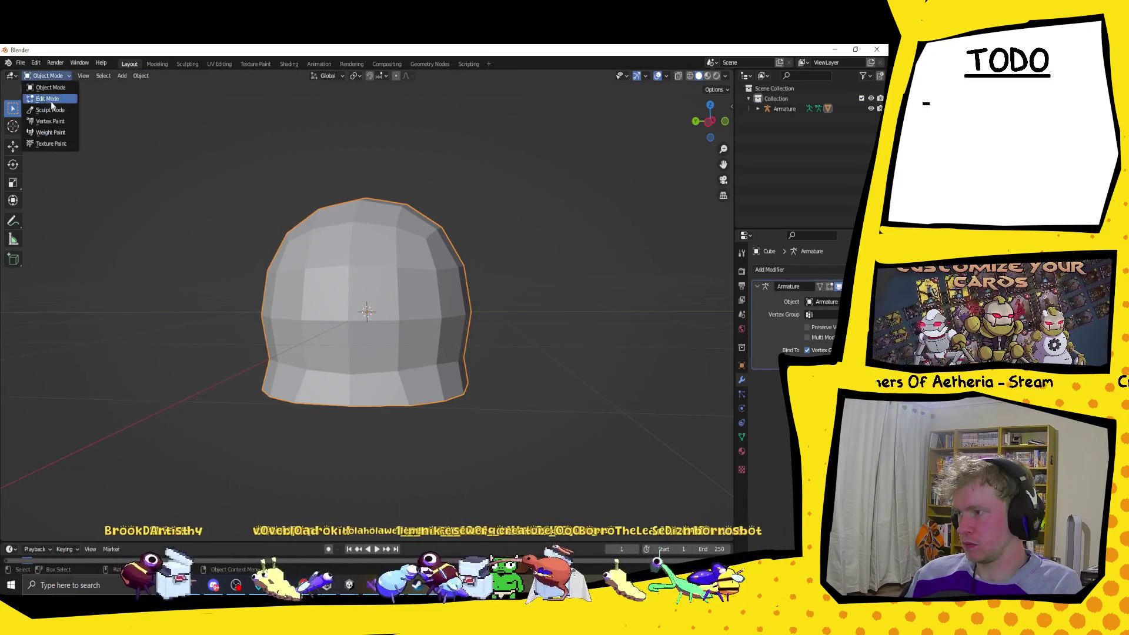
left_click(50, 100)
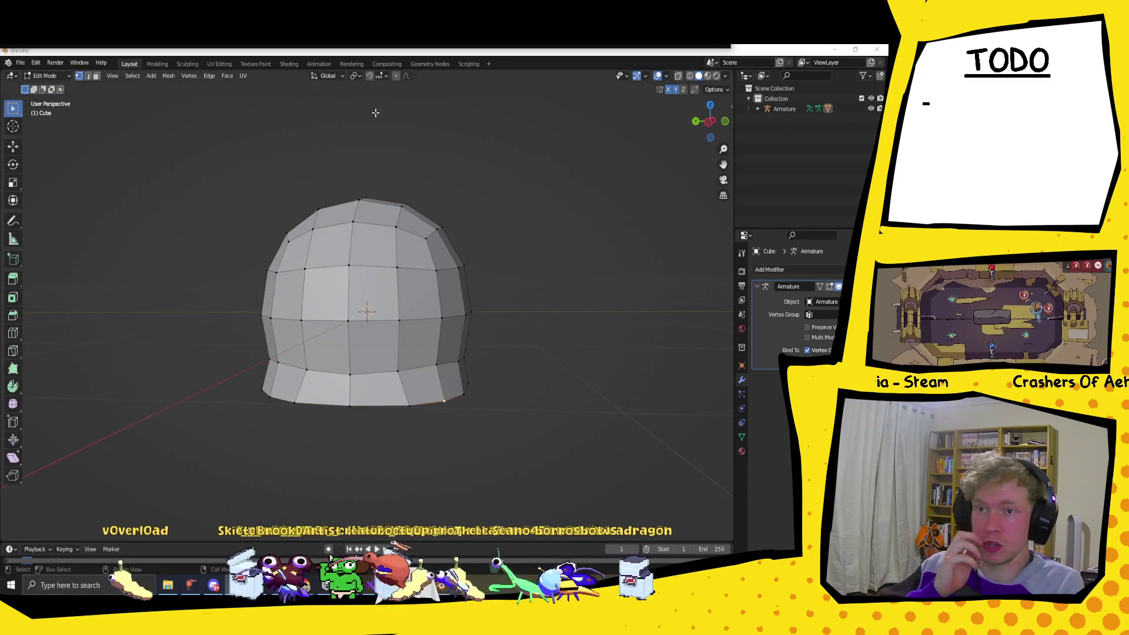
Step: Add a horizontal loop cut around the middle of the dome
mouse_move(279, 246)
left_mouse_down()
mouse_move(415, 272)
mouse_move(413, 285)
mouse_move(504, 282)
mouse_move(422, 288)
mouse_move(280, 234)
left_mouse_up()
mouse_move(424, 289)
left_mouse_down()
mouse_move(247, 259)
mouse_move(117, 212)
left_mouse_up()
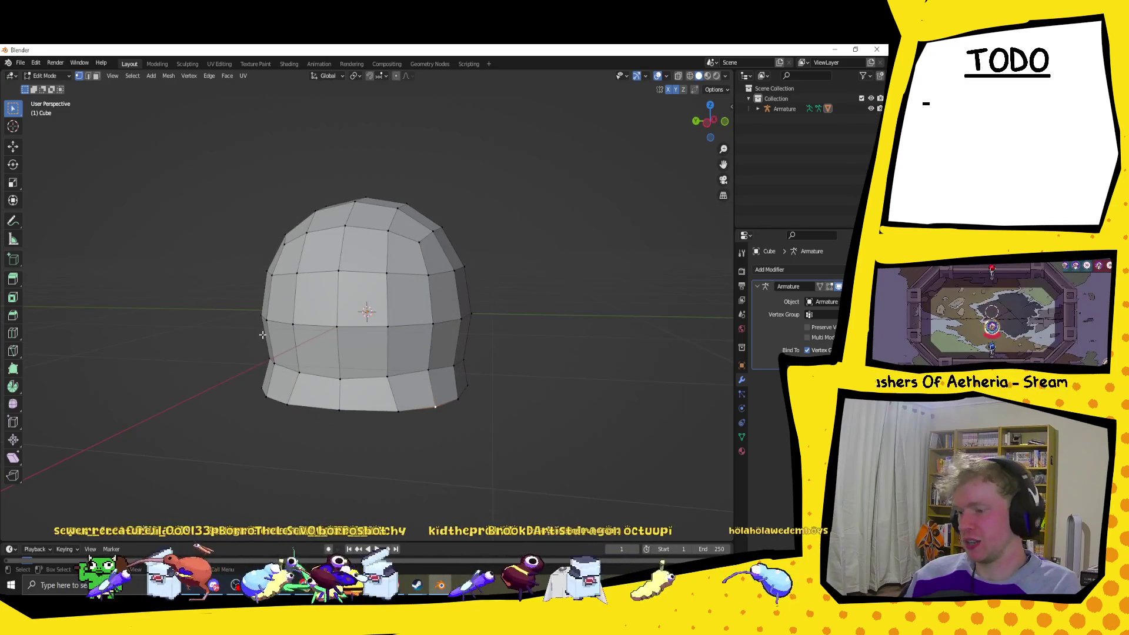
left_click(13, 333)
left_click_drag(353, 351, 353, 352)
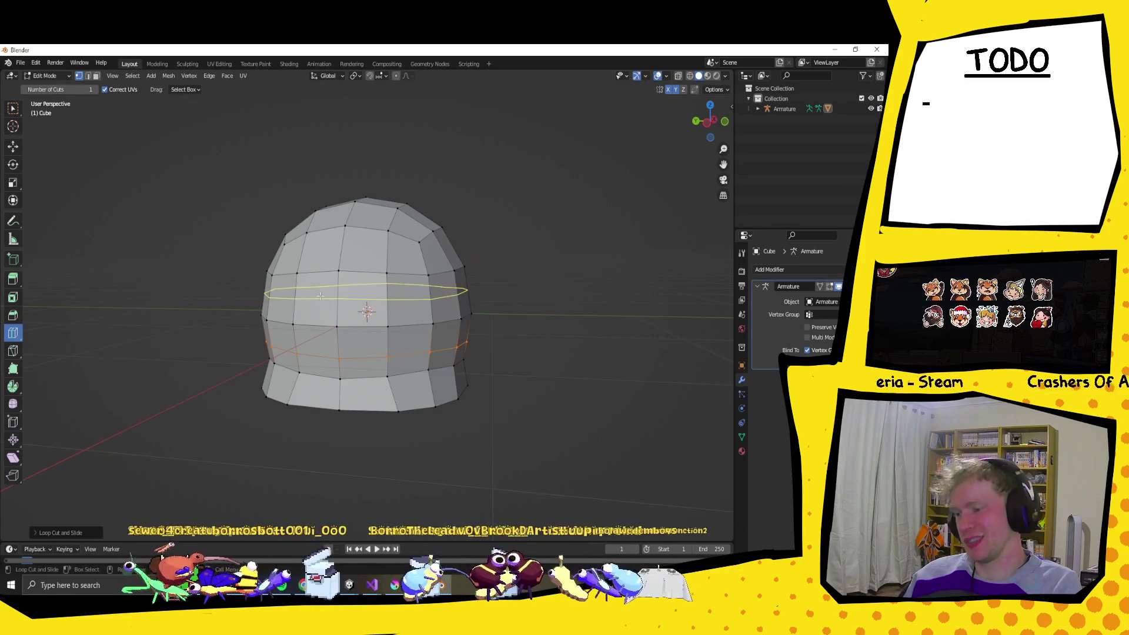
left_click(321, 296)
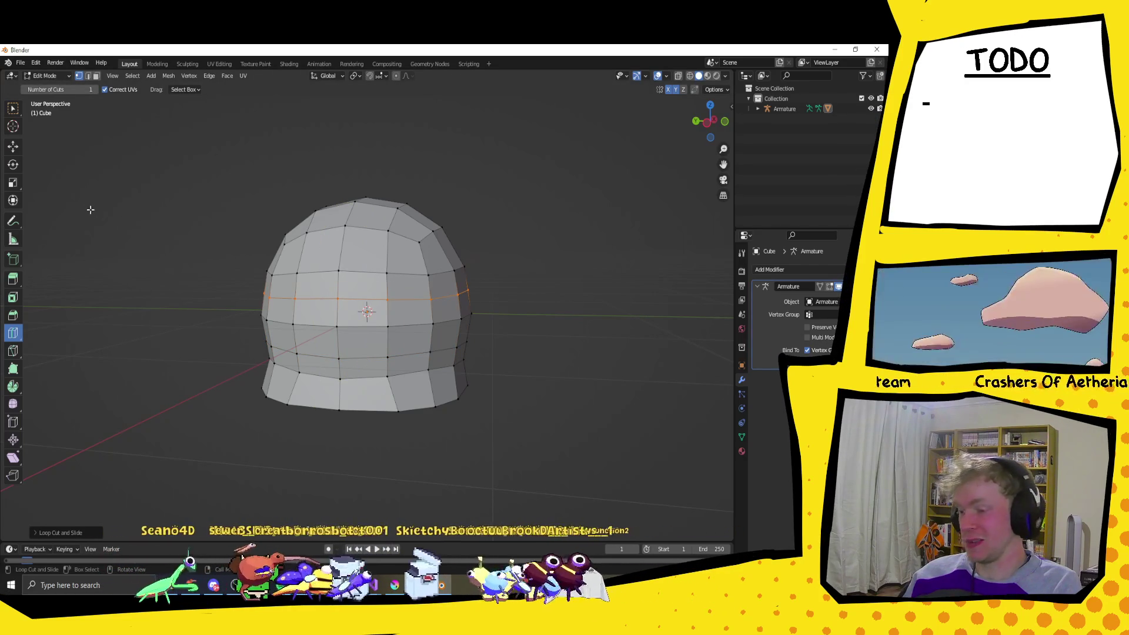
mouse_move(176, 277)
left_mouse_down()
mouse_move(286, 311)
mouse_move(340, 299)
left_mouse_up()
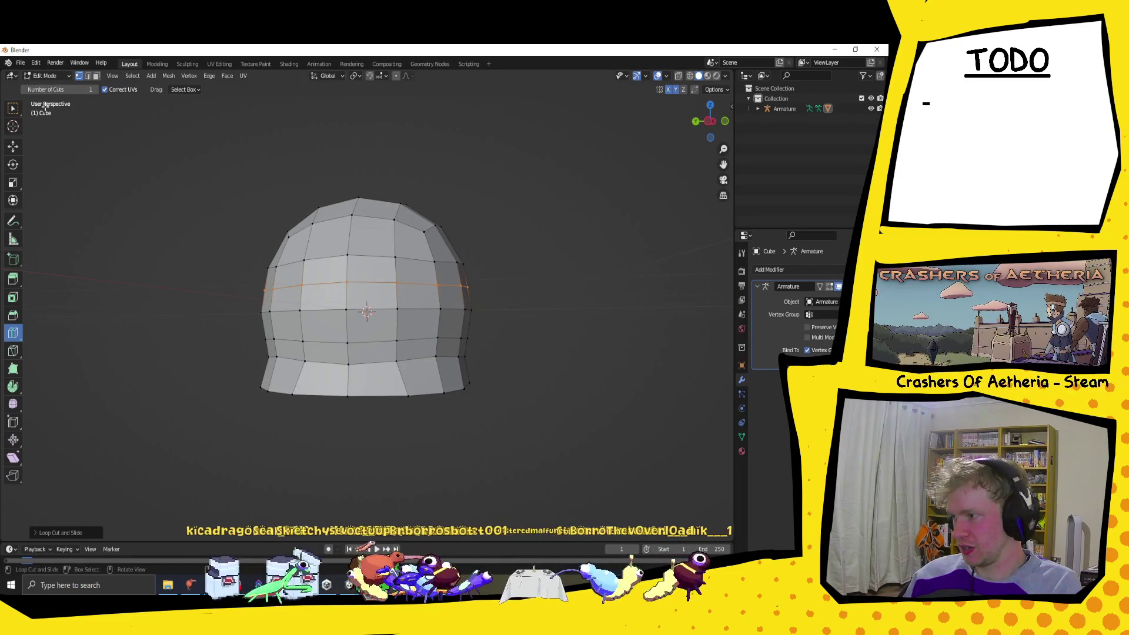
Step: Switch to edge select with the Select Box tool and pick an edge on the dome
left_click(87, 75)
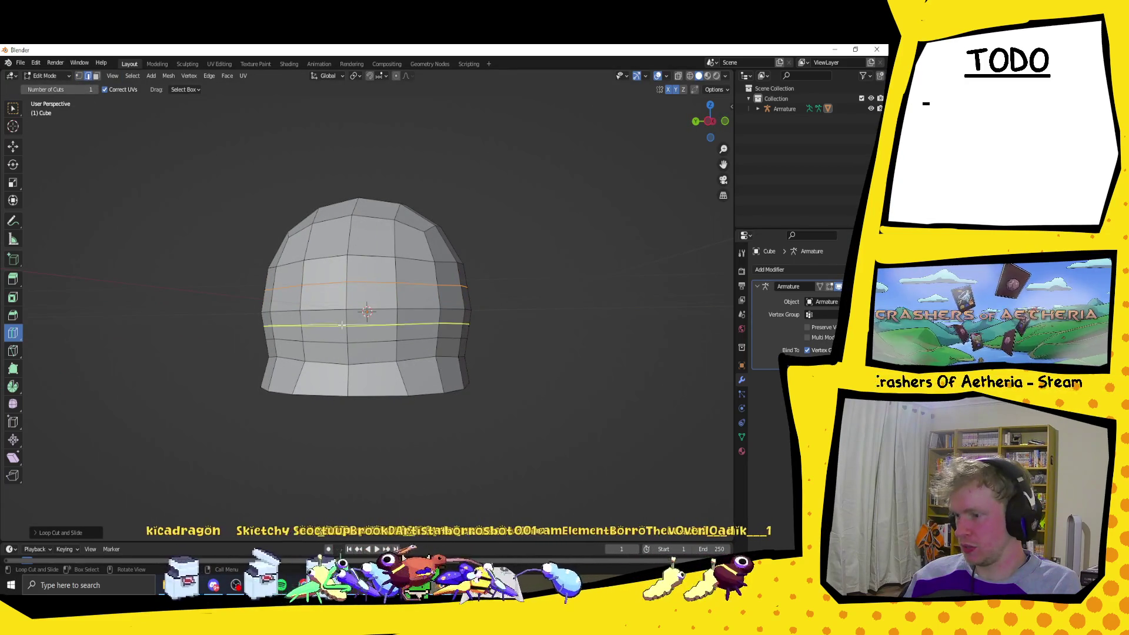
left_click(13, 108)
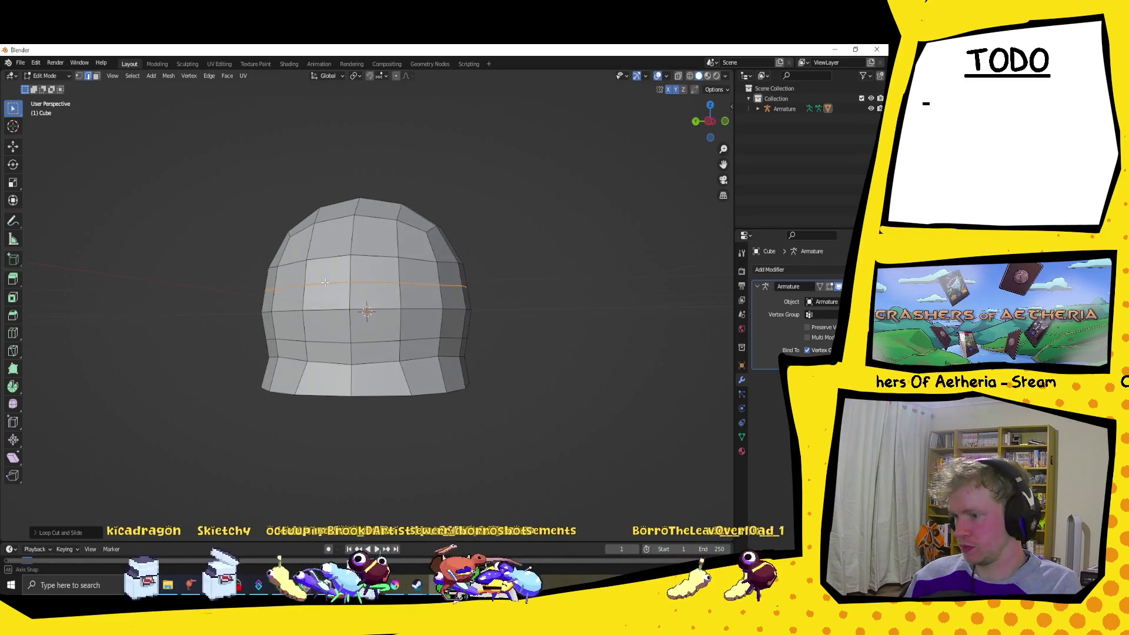
left_click(285, 303)
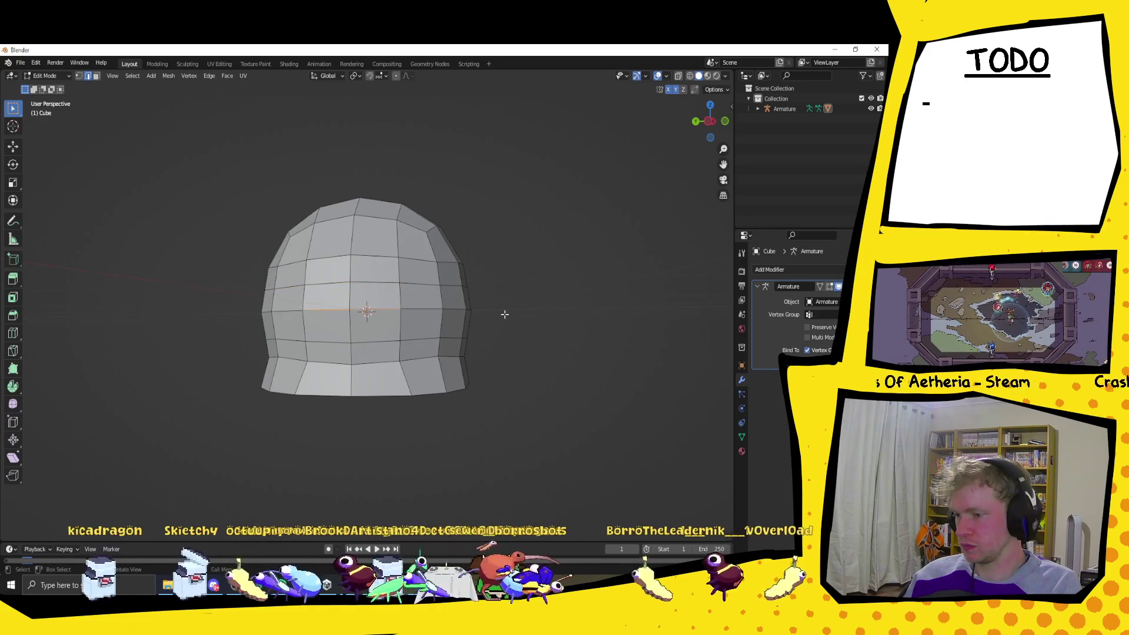
left_click_drag(504, 313, 479, 319)
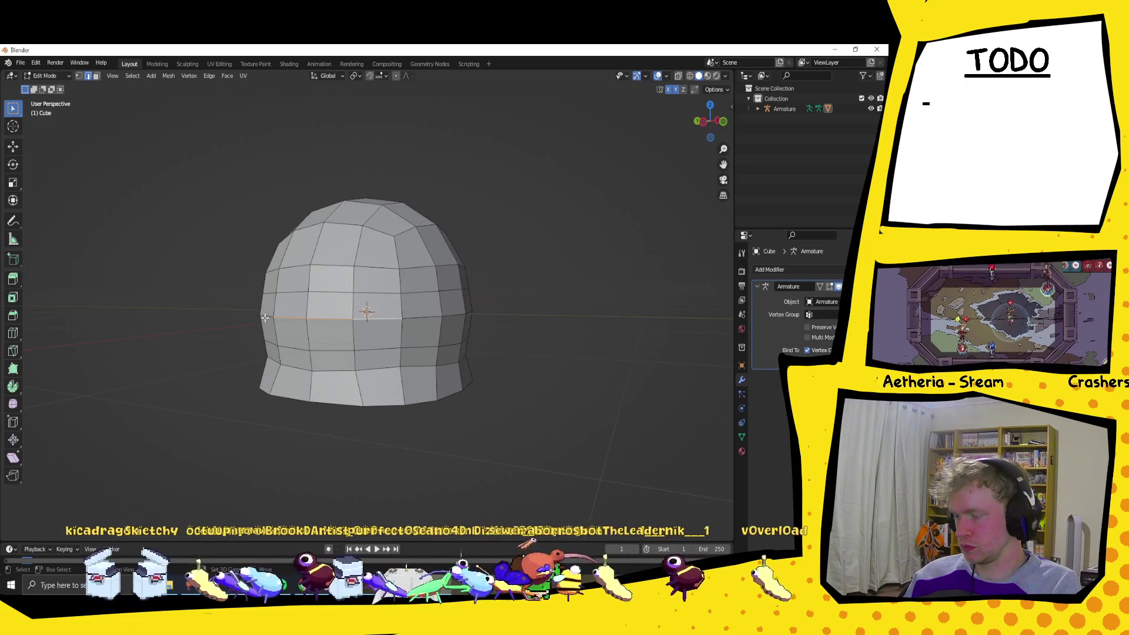
left_click_drag(557, 296, 448, 316)
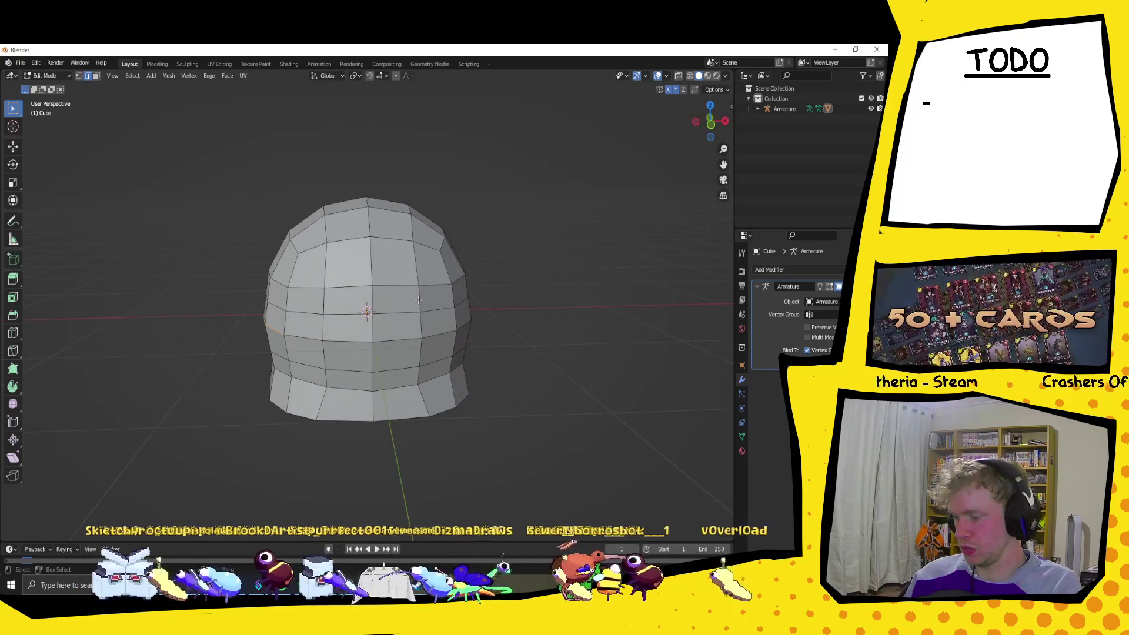
Step: Cancel a first move of the selected edge loop, then shift it along X
key("g")
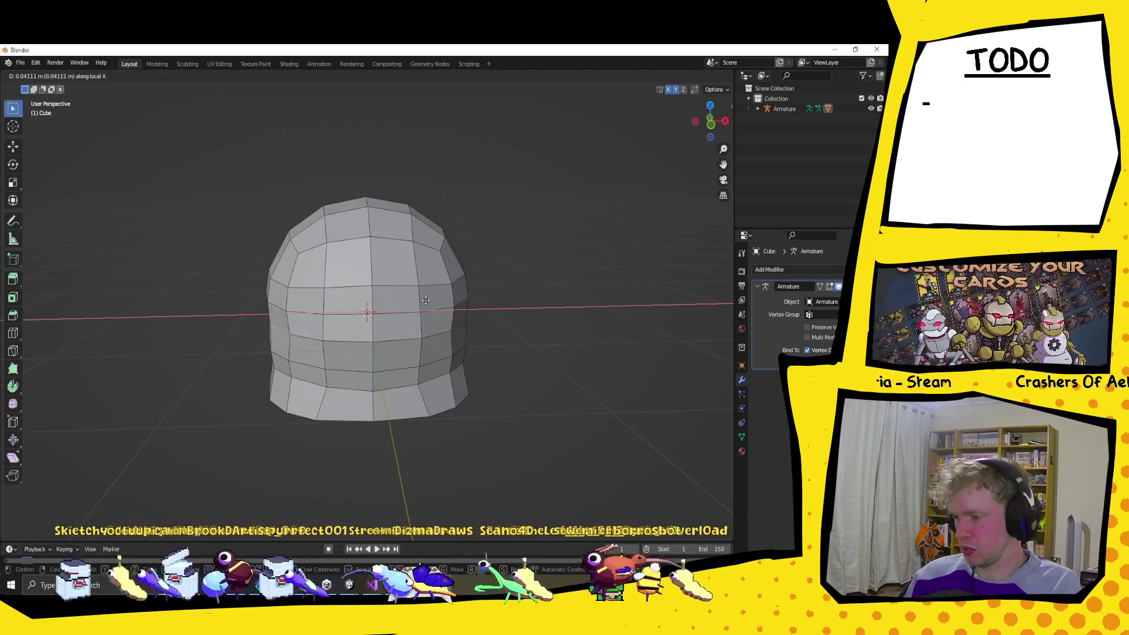
key("Escape")
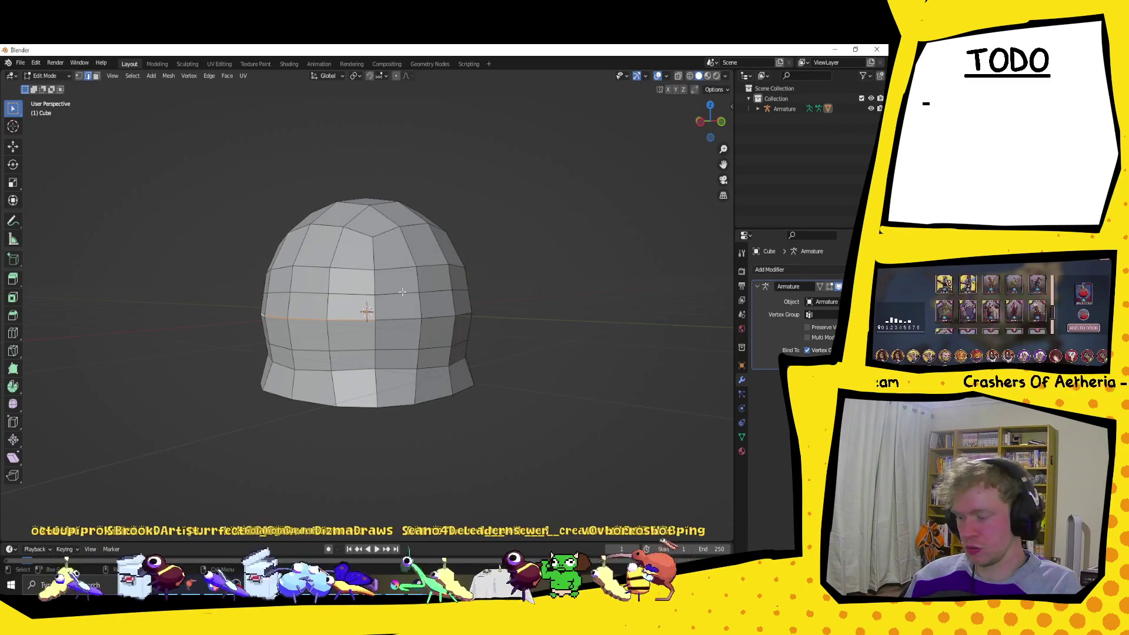
key("g")
key("x")
key("x")
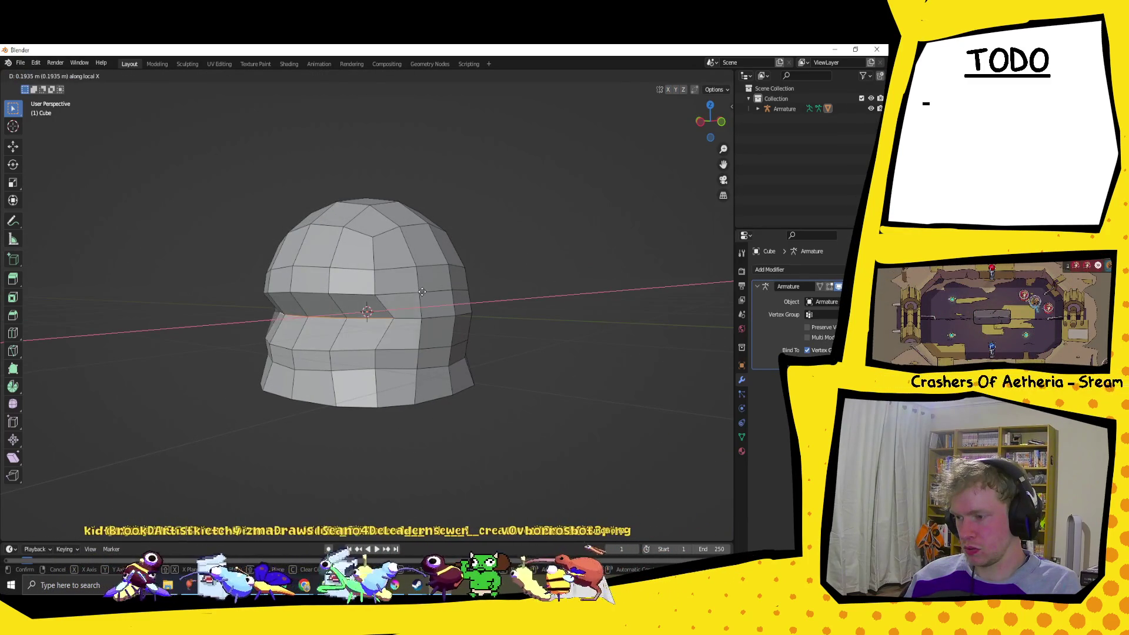
left_click(302, 352)
left_click_drag(302, 351, 411, 353)
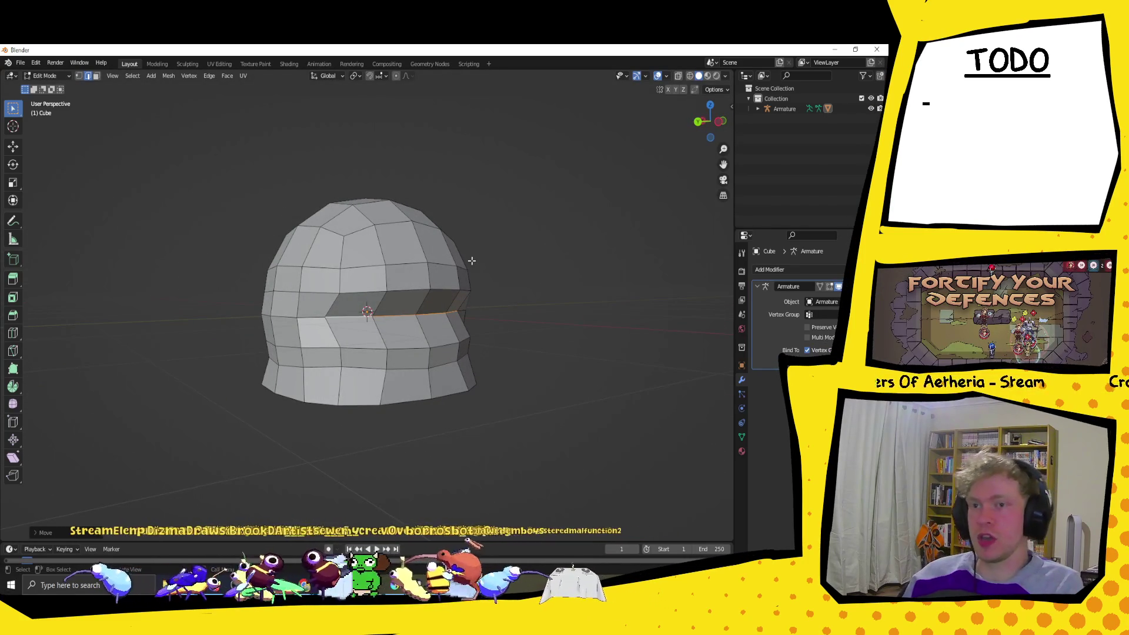
left_click_drag(481, 266, 348, 313)
scroll(347, 312, "up", 1)
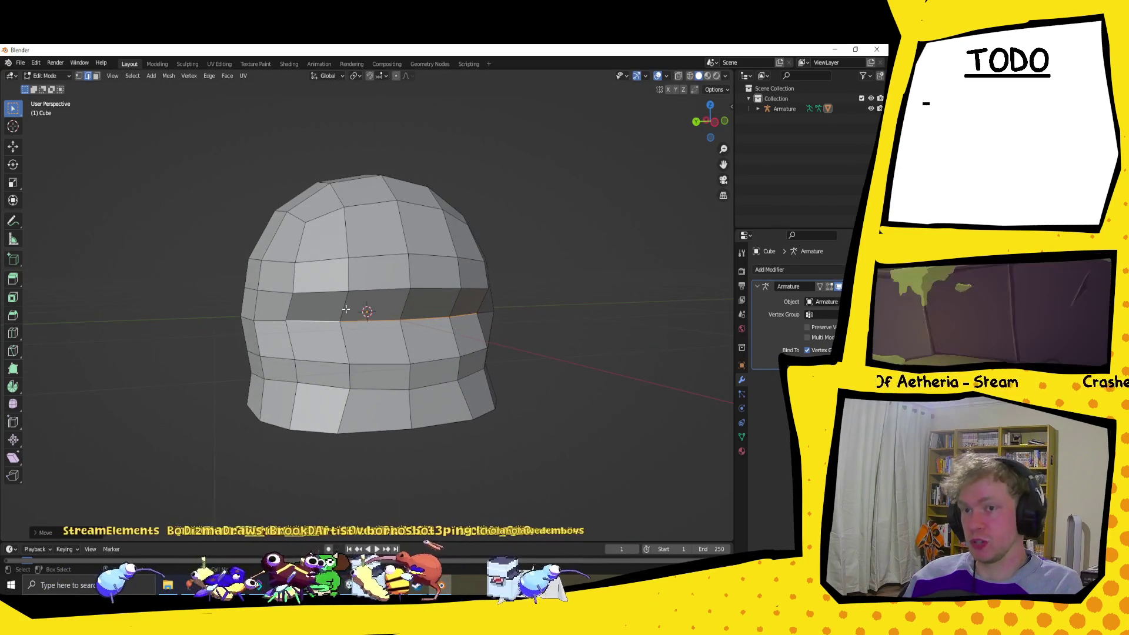
left_click_drag(420, 295, 396, 316)
Step: Select the edge run on the lower band and move that loop higher
left_click(396, 315)
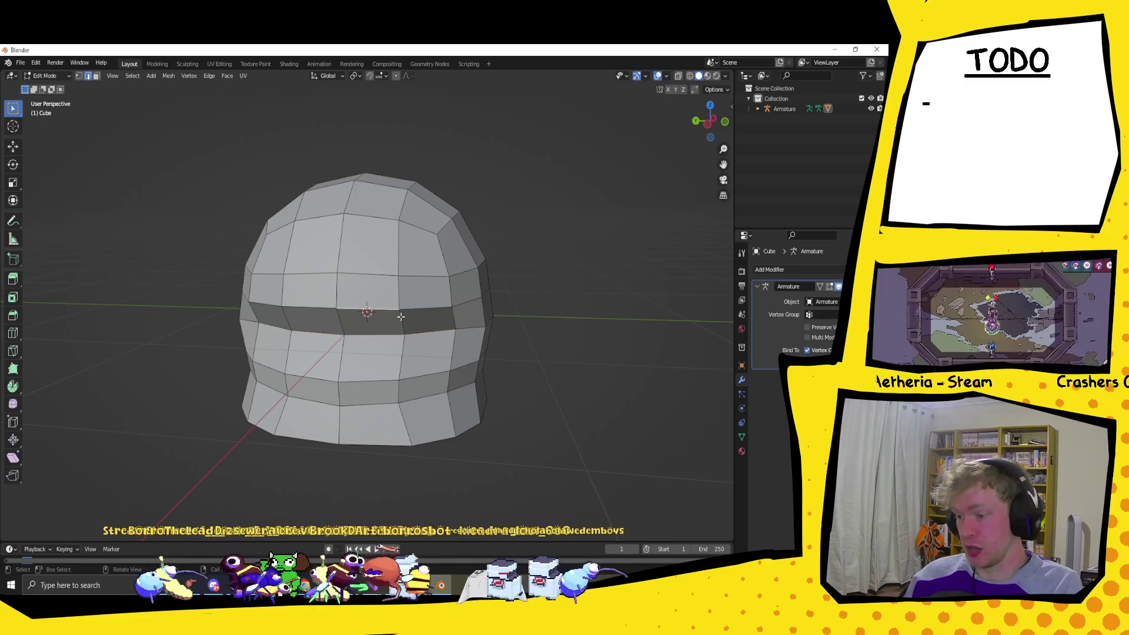
left_click_drag(400, 375, 401, 351)
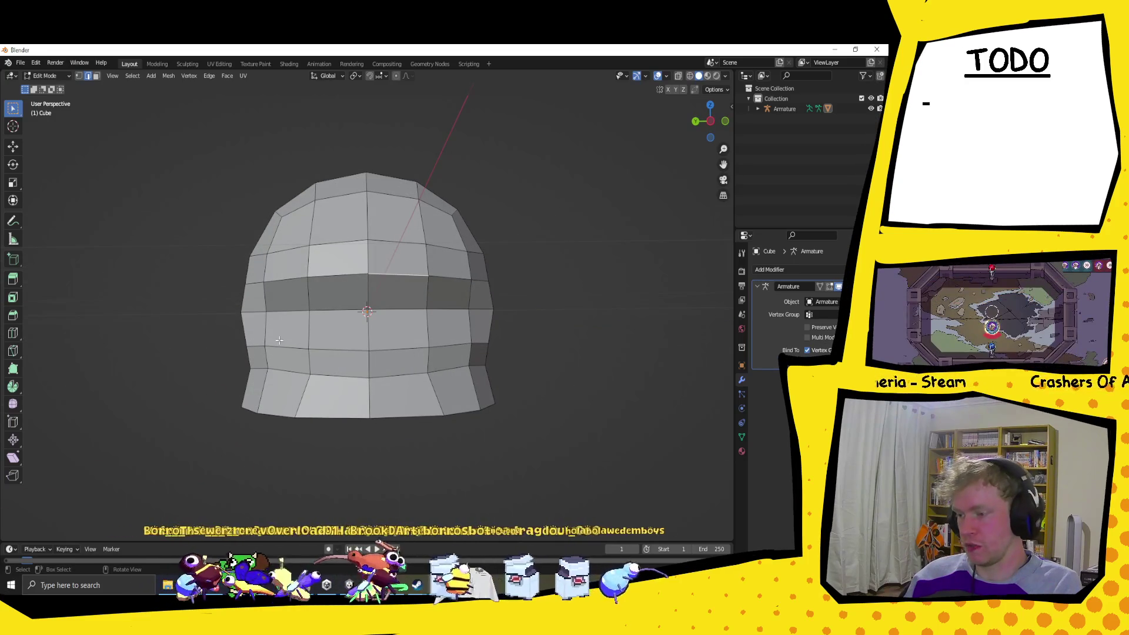
left_click(457, 355, "alt")
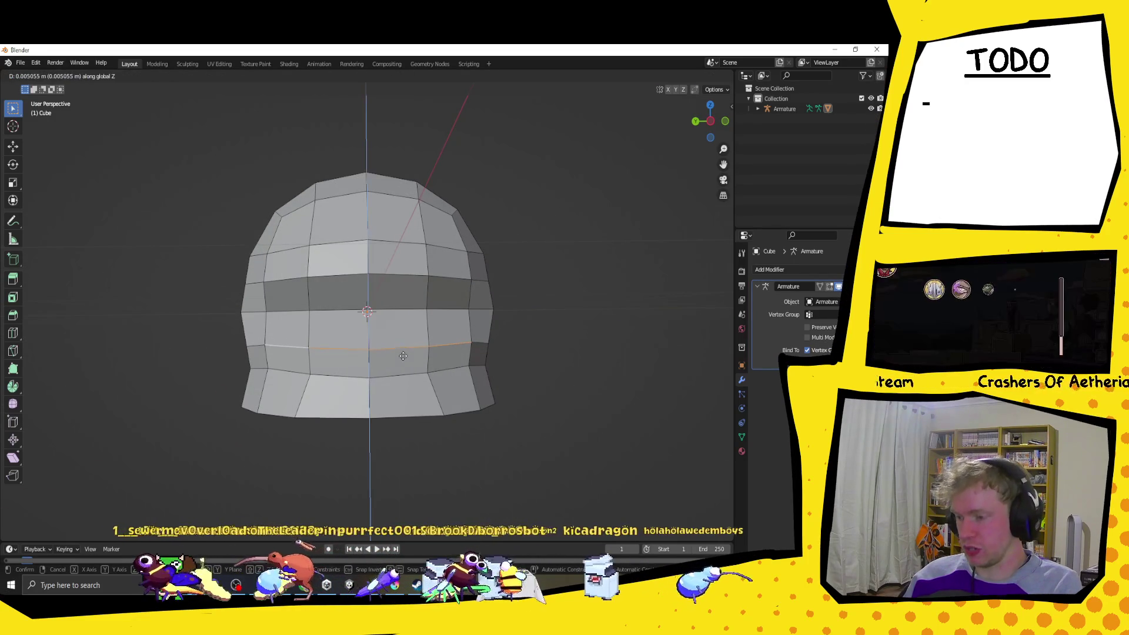
left_click(505, 346)
scroll(505, 346, "up", 1)
left_click_drag(505, 347, 374, 363)
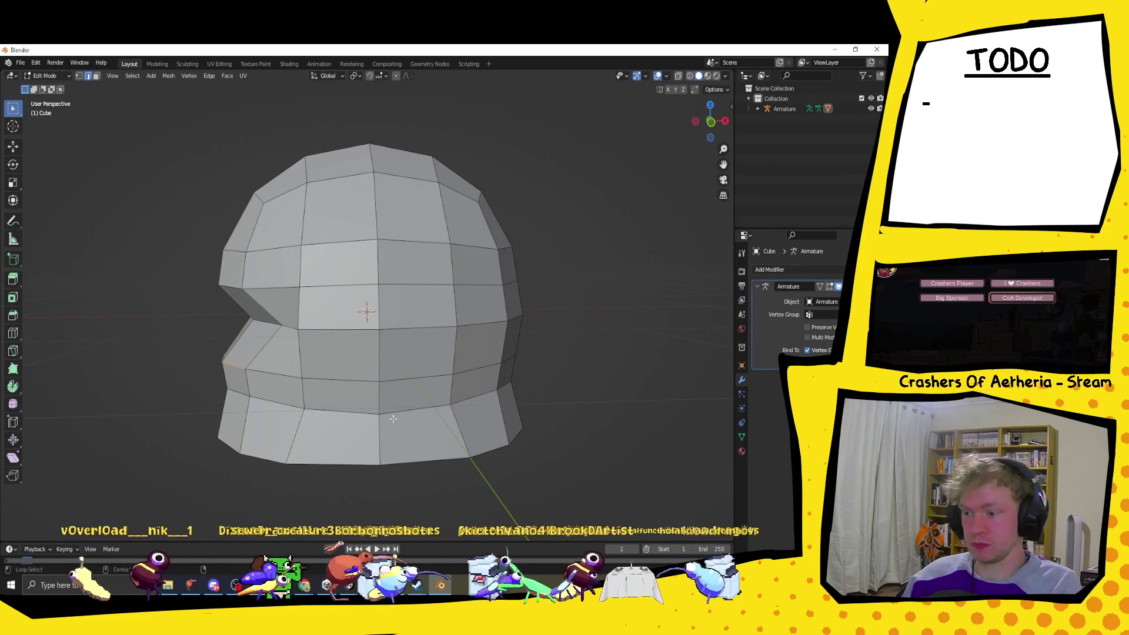
Step: Raise the horizontal loop around the head along Z and rescale it
left_click(365, 382, "alt")
key("g")
key("x")
key("z")
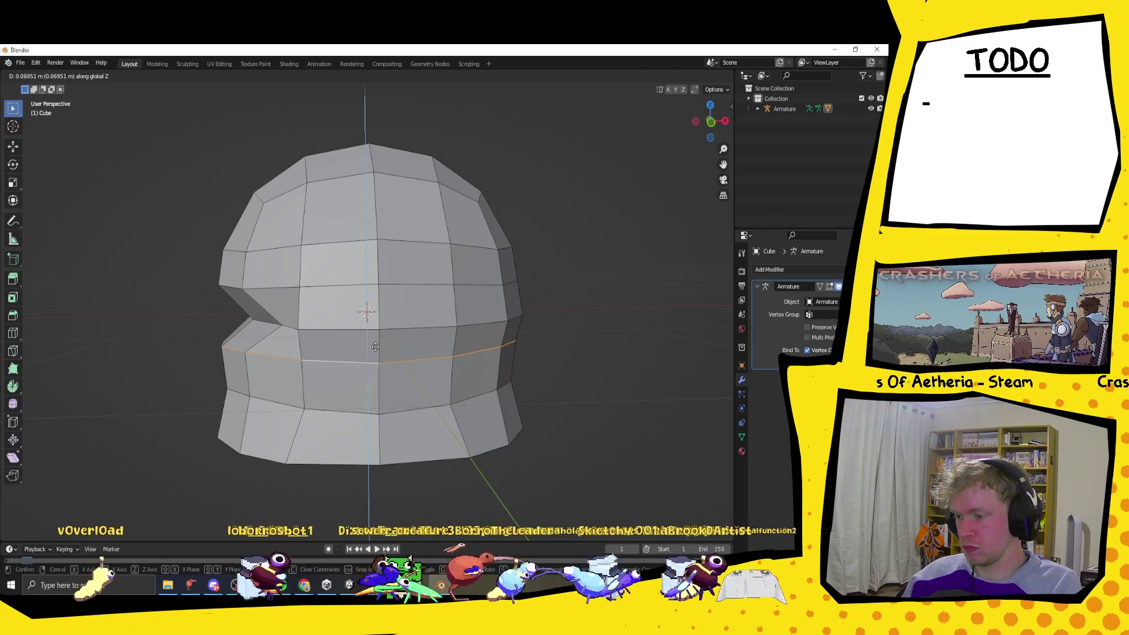
left_click(441, 365)
key("s")
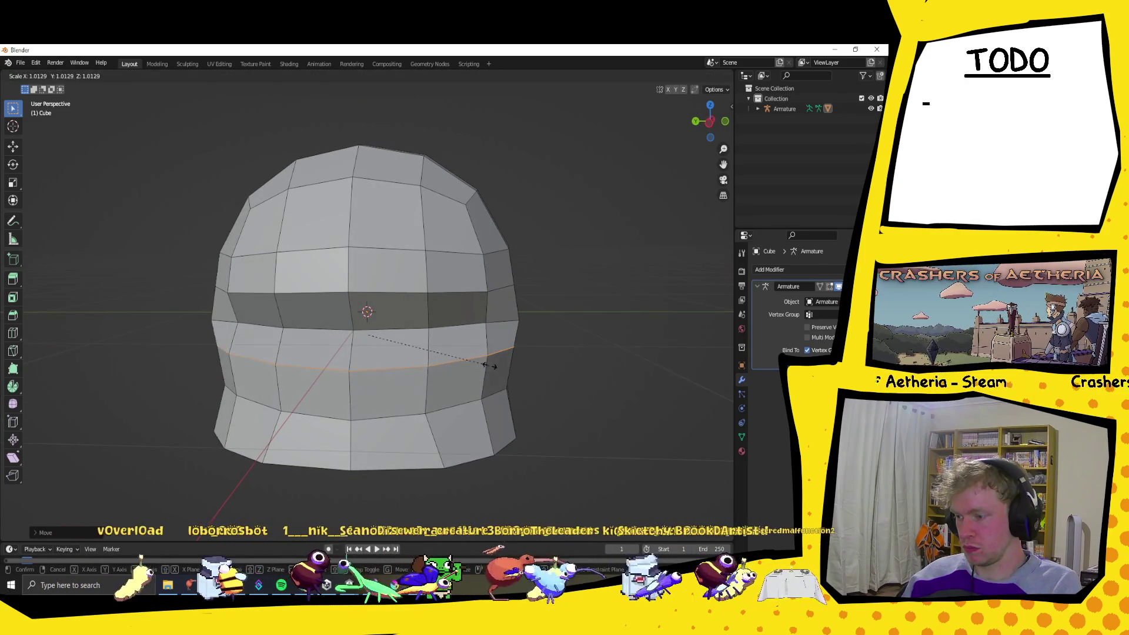
left_click(497, 363)
mouse_move(534, 348)
left_mouse_down()
mouse_move(226, 305)
mouse_move(250, 289)
left_mouse_up()
Step: Lower the neighbouring mouth edge loop along Z and rescale it
left_click(233, 302, "alt")
key("g")
key("z")
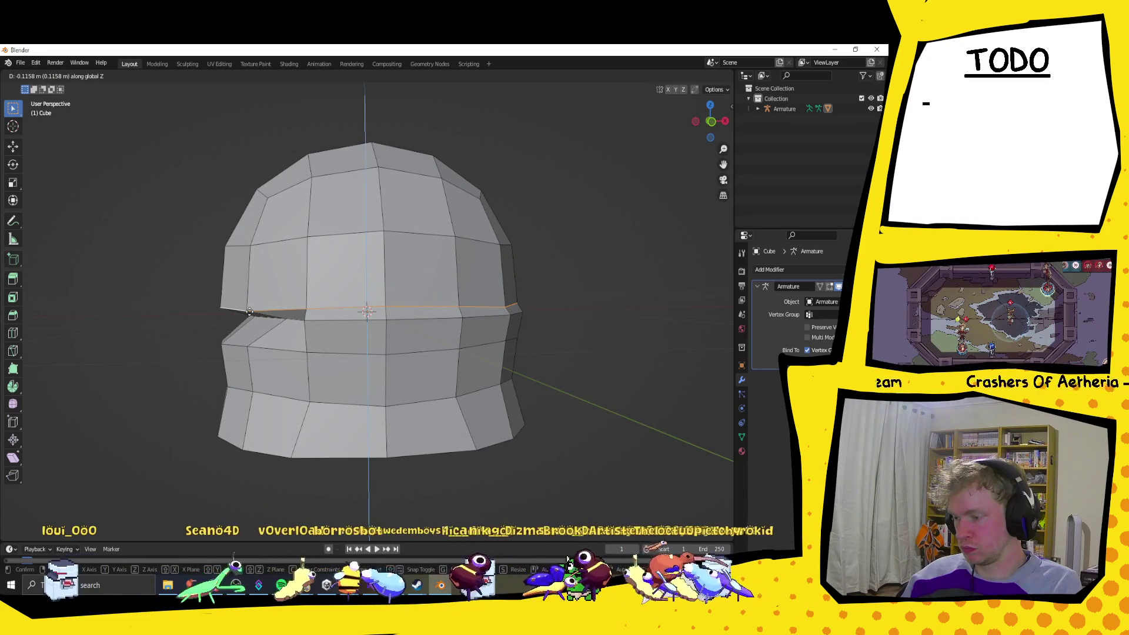
left_click(249, 312)
mouse_move(250, 311)
left_mouse_down()
mouse_move(505, 369)
mouse_move(518, 361)
left_mouse_up()
key("s")
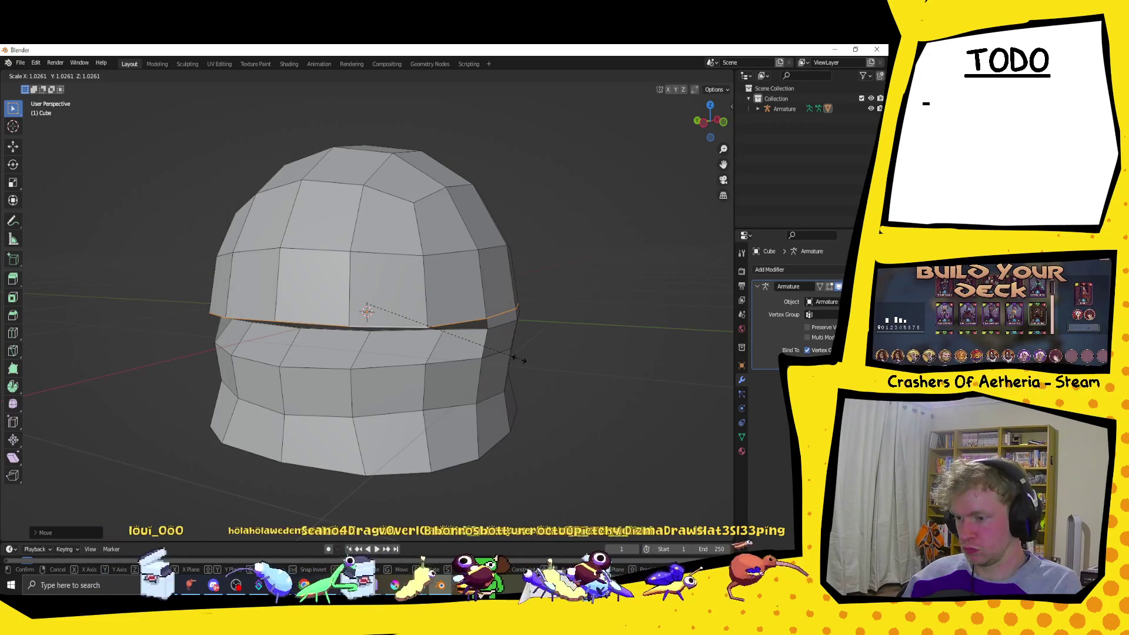
left_click(518, 359)
mouse_move(516, 353)
left_mouse_down()
mouse_move(402, 340)
mouse_move(454, 347)
left_mouse_up()
Step: Move the lower mouth loop vertically and rescale it to even the gap
left_click(403, 346, "alt")
key("g")
key("z")
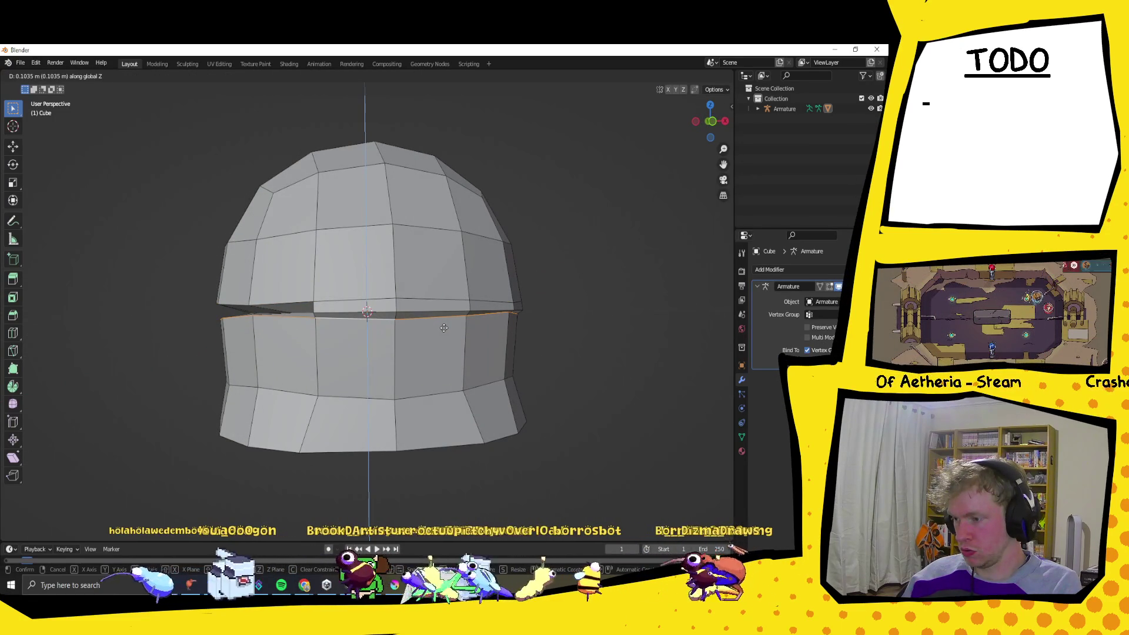
left_click(445, 328)
left_click_drag(444, 328, 469, 350)
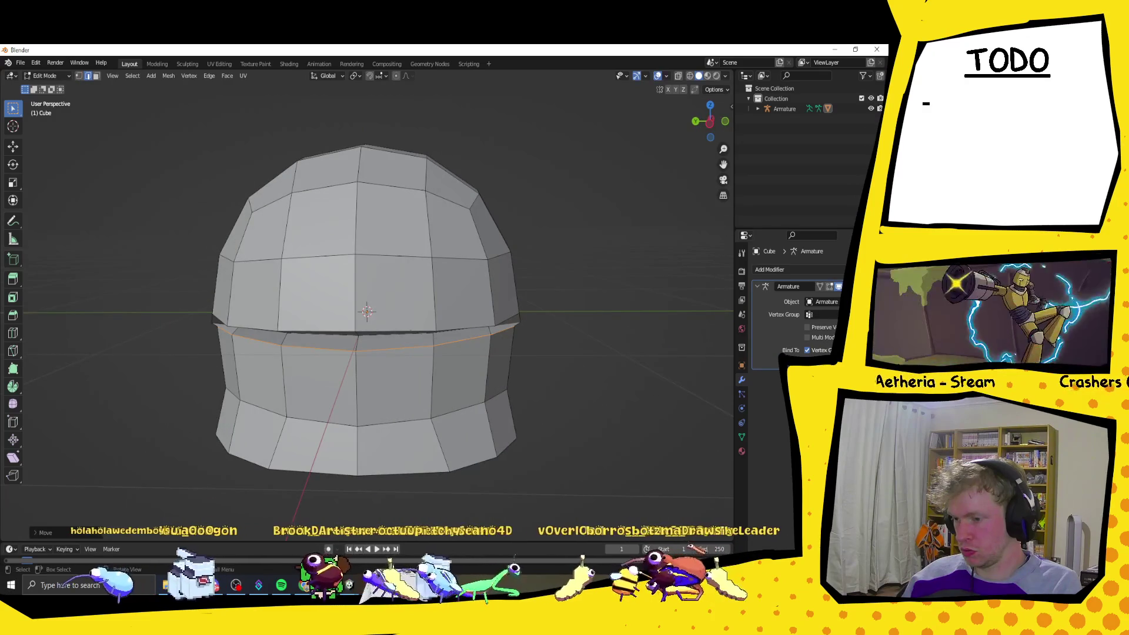
key("s")
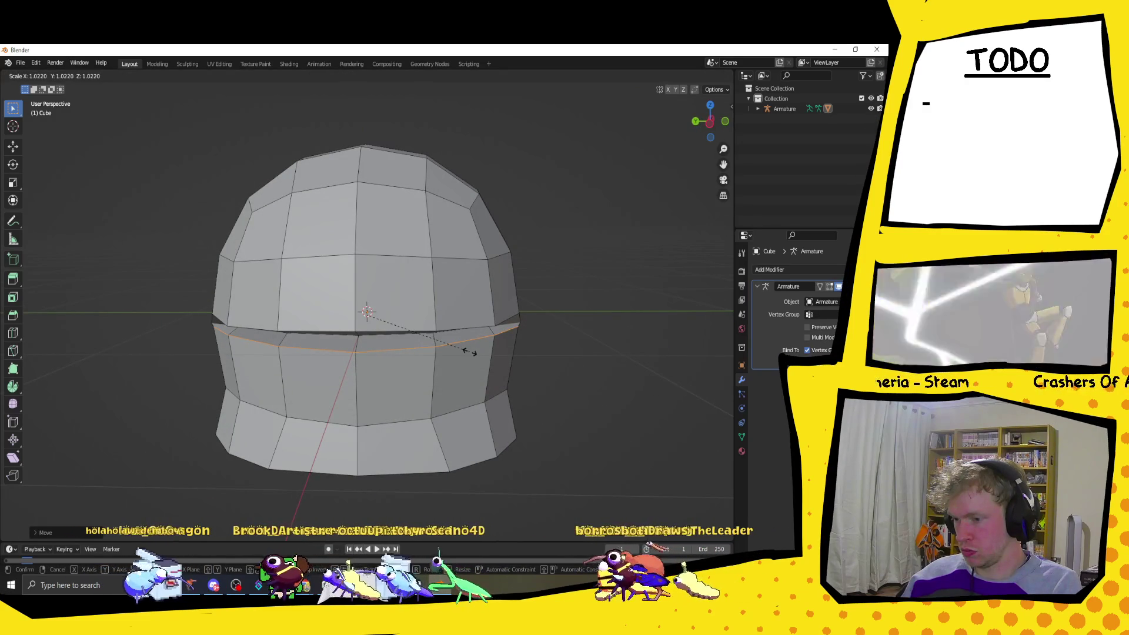
left_click(469, 353)
mouse_move(537, 330)
left_mouse_down()
mouse_move(381, 332)
mouse_move(374, 318)
mouse_move(537, 315)
mouse_move(406, 335)
mouse_move(460, 342)
left_mouse_up()
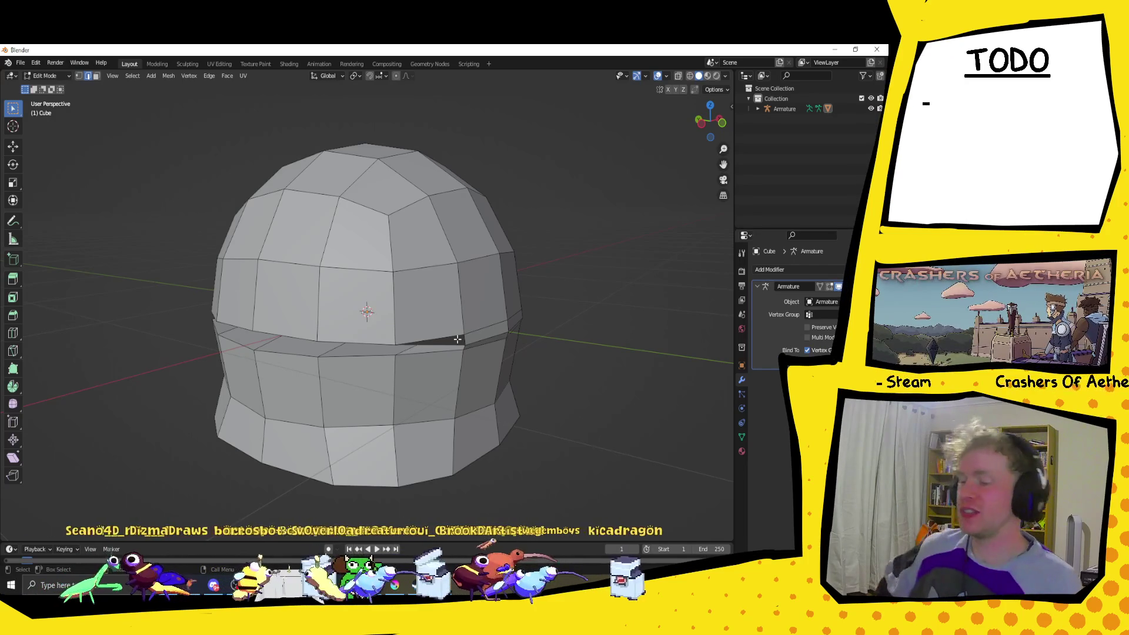
mouse_move(457, 339)
left_mouse_down()
mouse_move(512, 308)
mouse_move(447, 290)
mouse_move(500, 305)
mouse_move(602, 297)
mouse_move(566, 287)
left_mouse_up()
mouse_move(406, 321)
left_mouse_down()
mouse_move(393, 312)
mouse_move(459, 313)
mouse_move(413, 300)
mouse_move(401, 315)
left_mouse_up()
left_click(689, 76)
Step: Box-select the mouth band and lower it slightly along Z
left_click_drag(671, 232, 657, 275)
left_click_drag(183, 284, 552, 353)
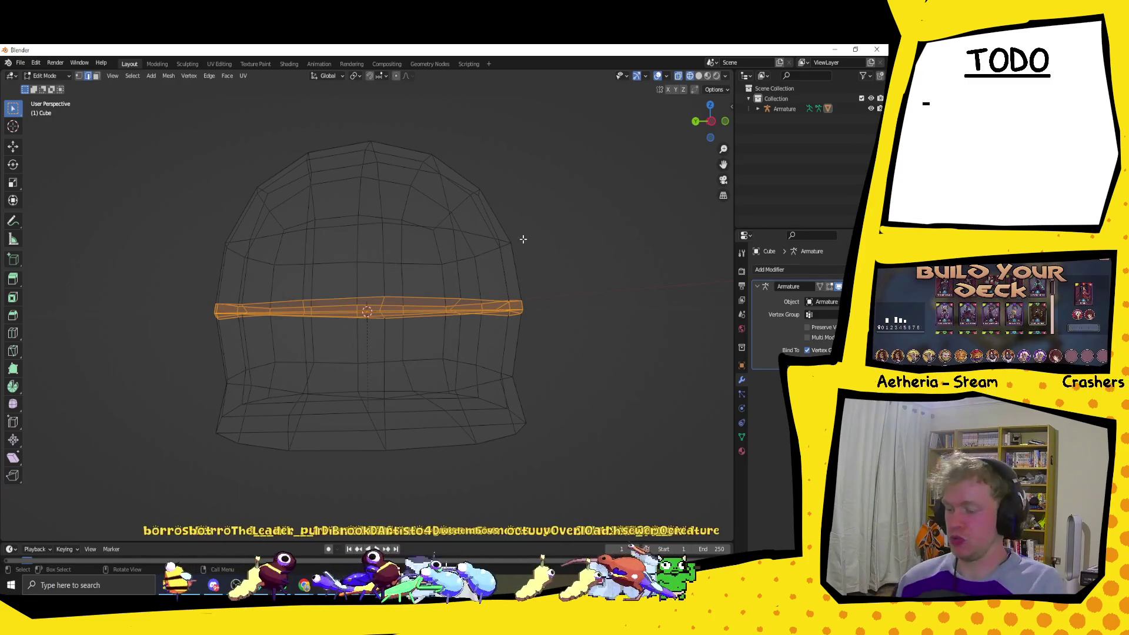
key("g")
key("z")
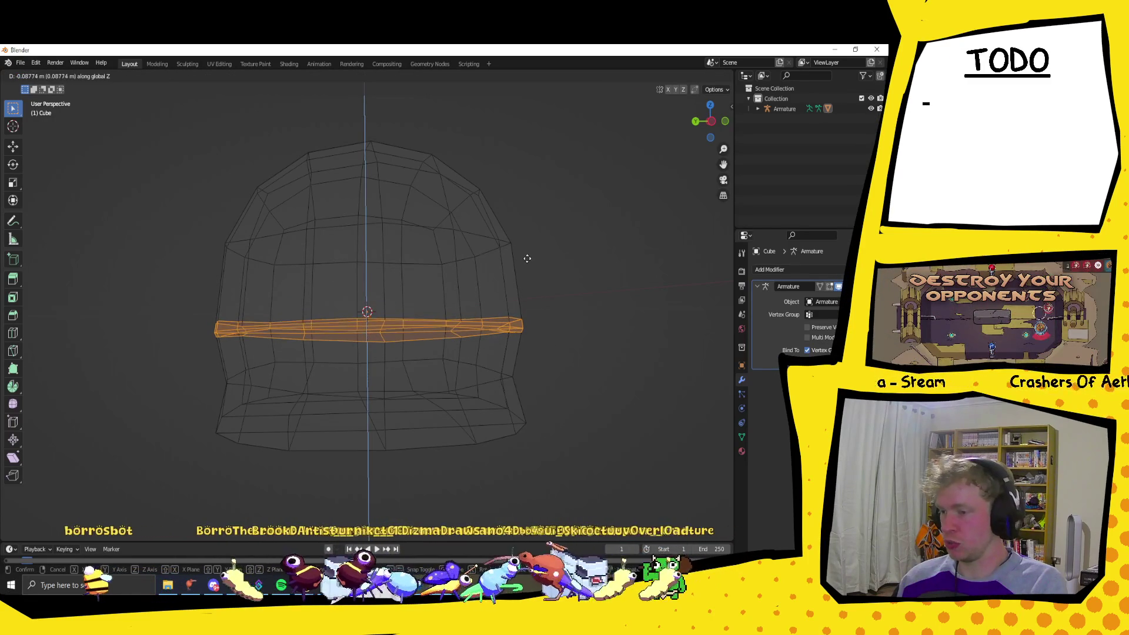
left_click(527, 260)
left_click_drag(559, 272, 494, 277)
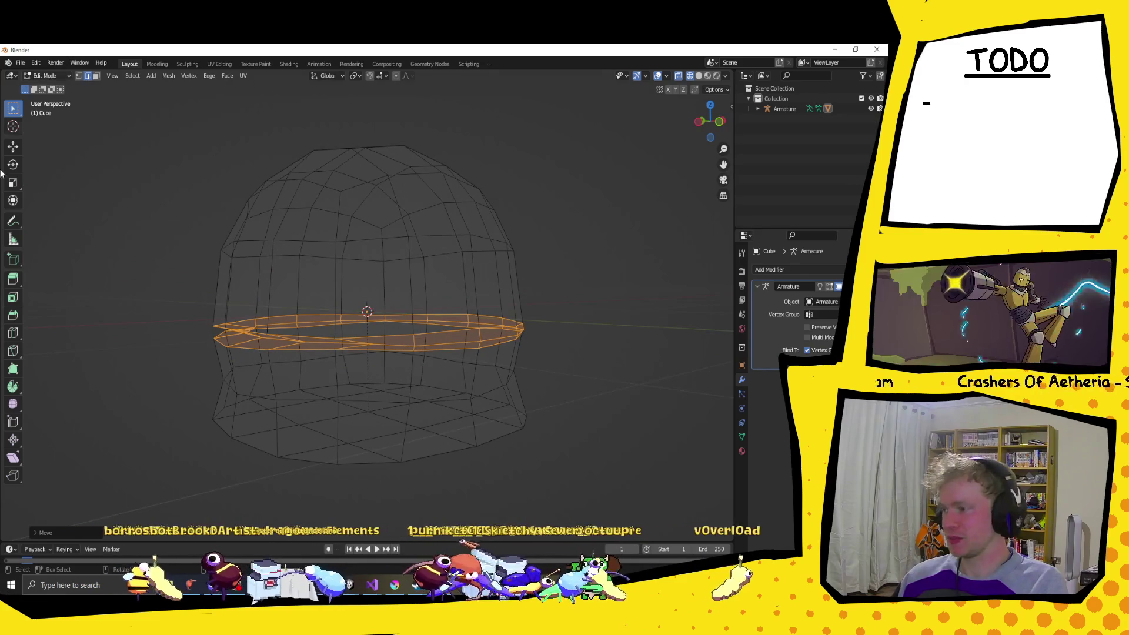
Step: Cut a new edge loop across the upper dome, then return to solid shading without X-ray
left_click(14, 333)
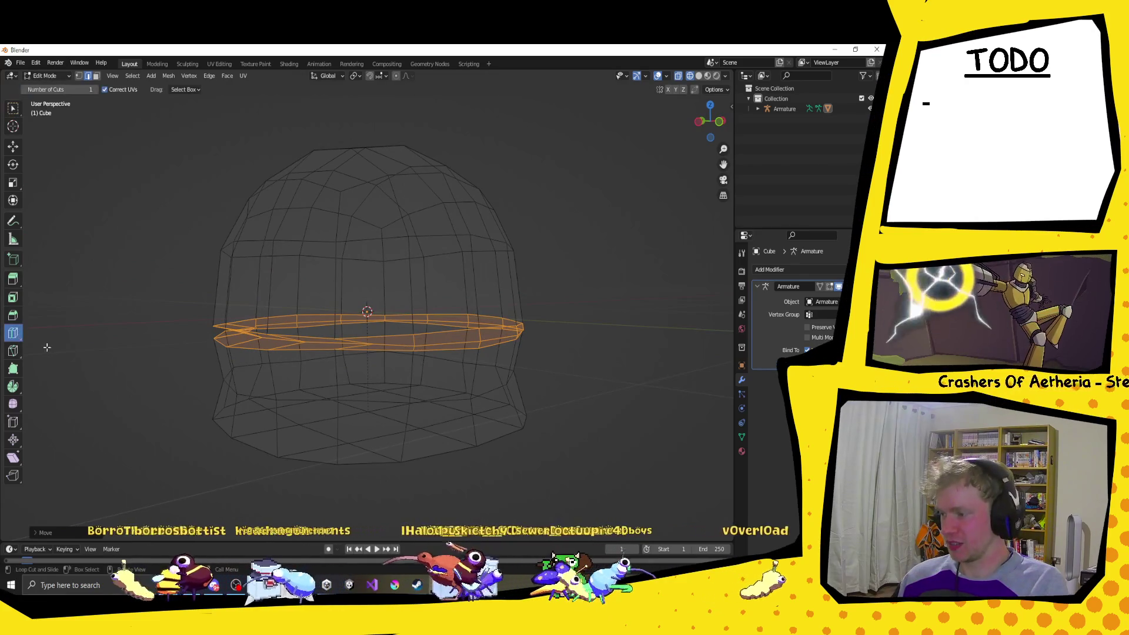
left_click(304, 295)
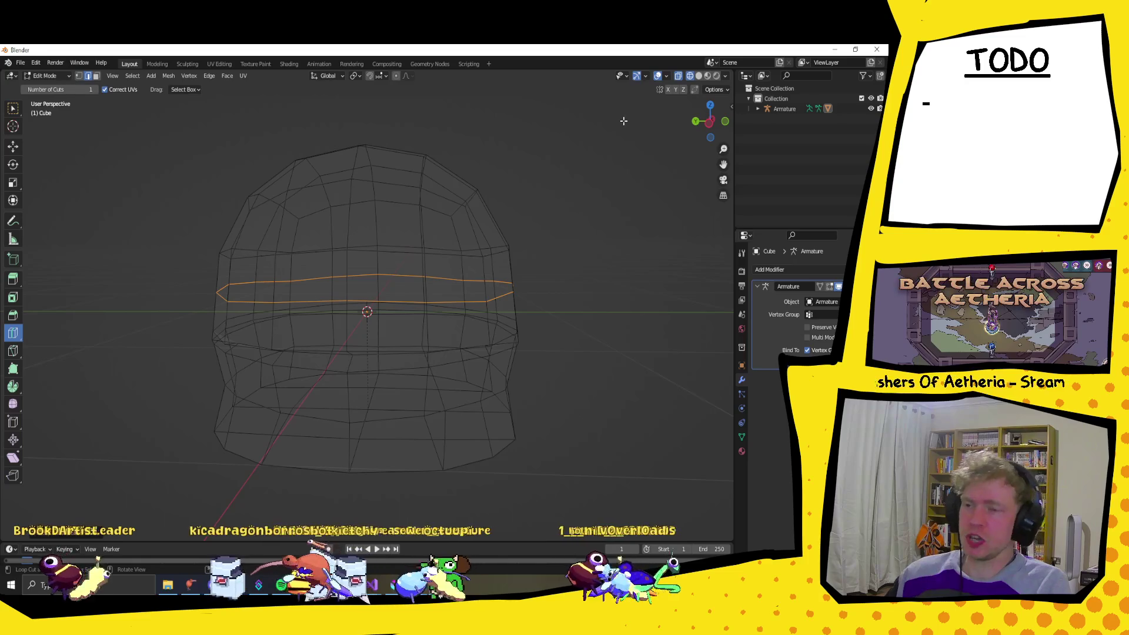
key("alt+z")
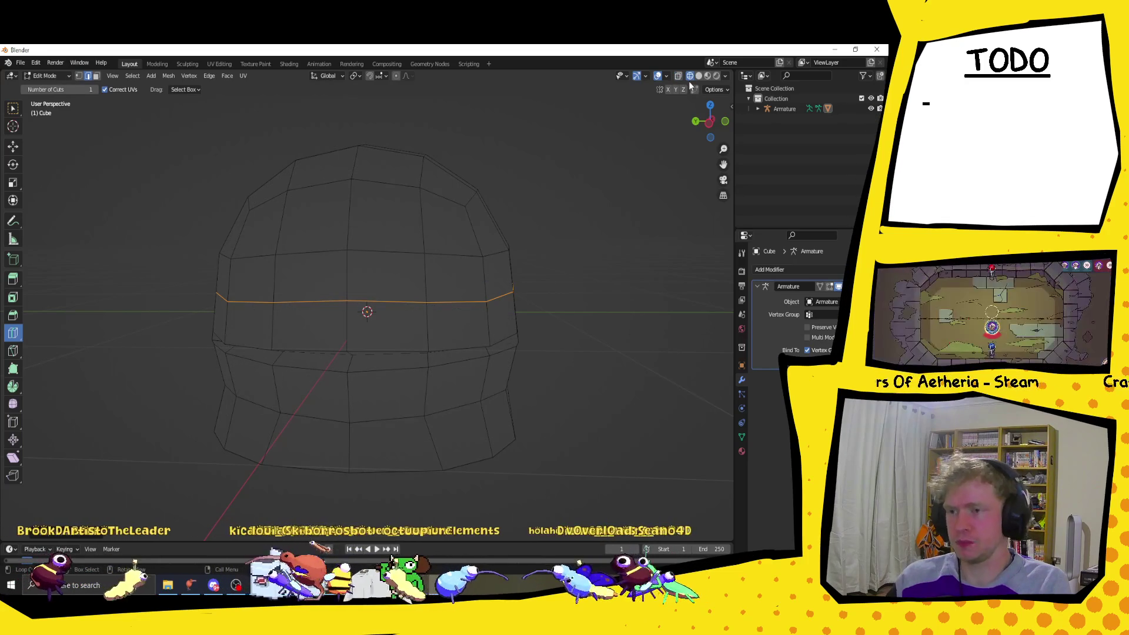
left_click(699, 76)
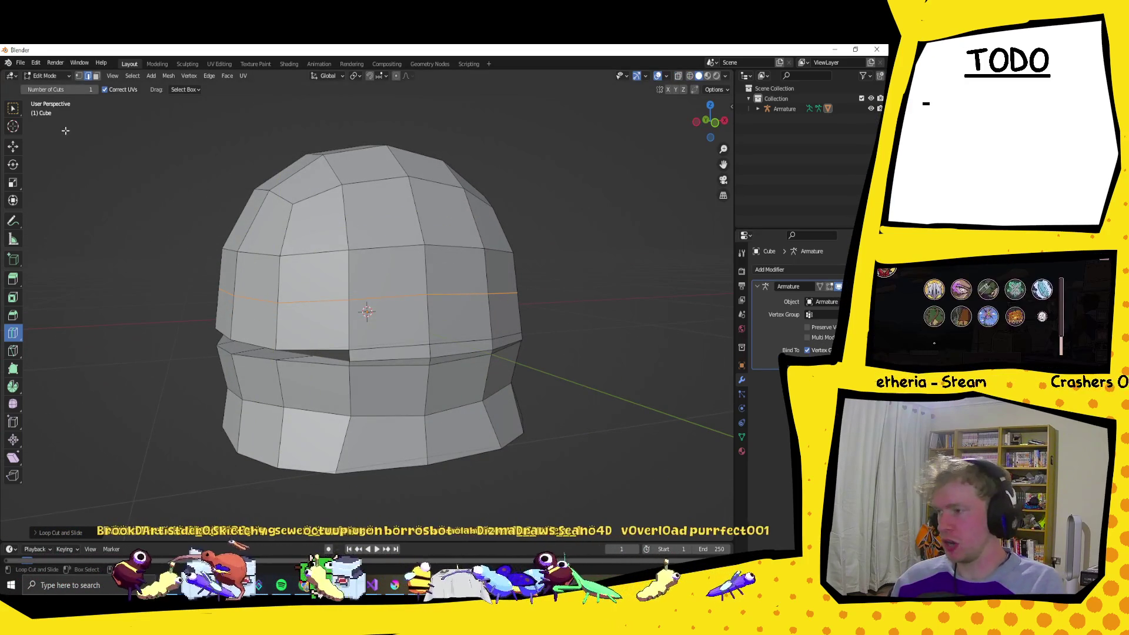
mouse_move(253, 194)
left_mouse_down()
mouse_move(400, 218)
mouse_move(469, 242)
left_mouse_up()
Step: Switch to vertex select with the Select Box tool, orbiting to view the head's underside
left_click(78, 76)
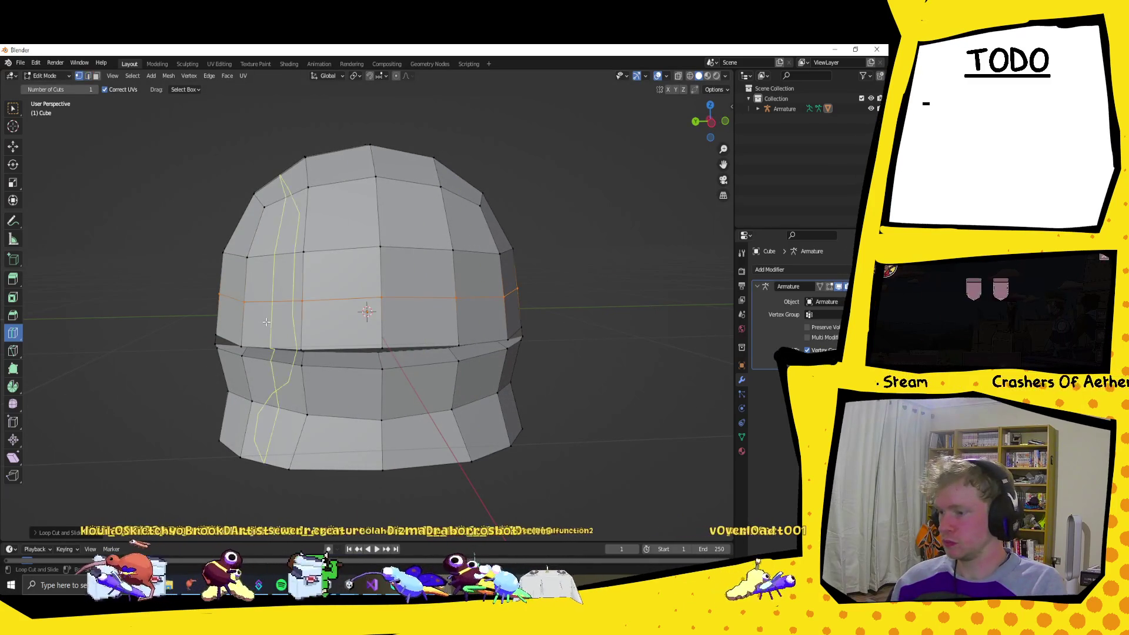
left_click(47, 76)
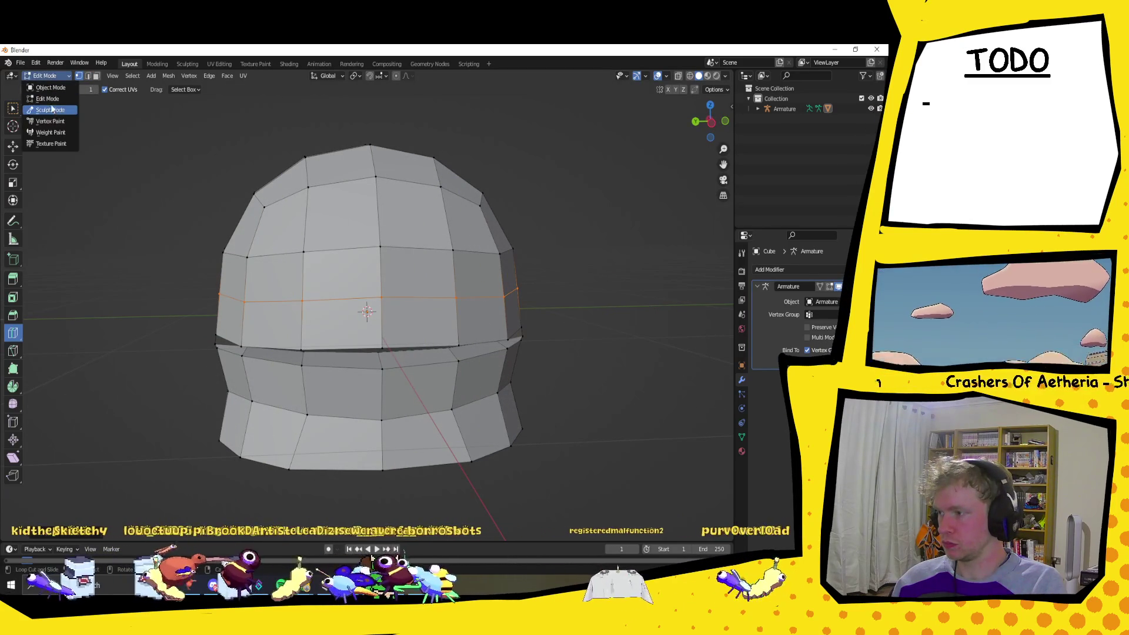
left_click(44, 75)
left_click(43, 75)
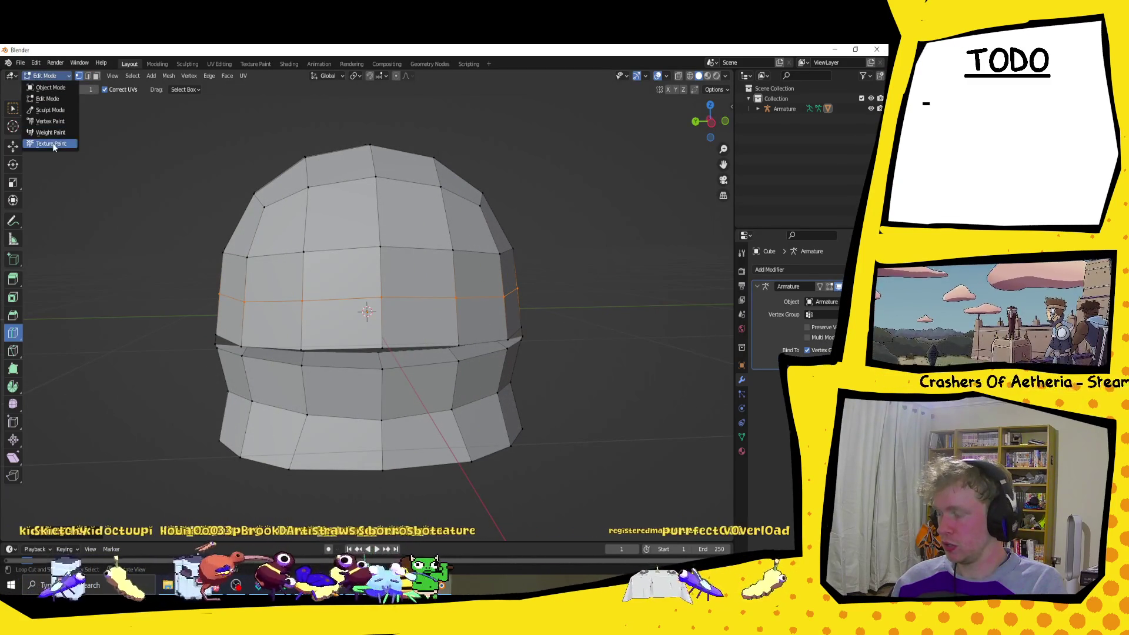
left_click_drag(236, 329, 249, 263)
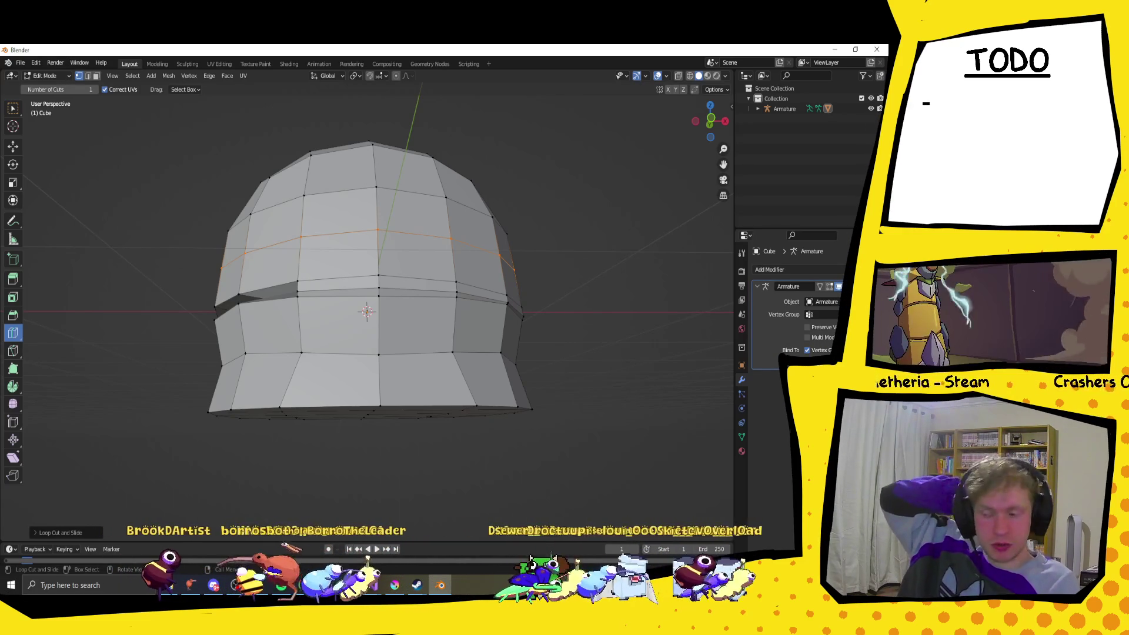
left_click(54, 76)
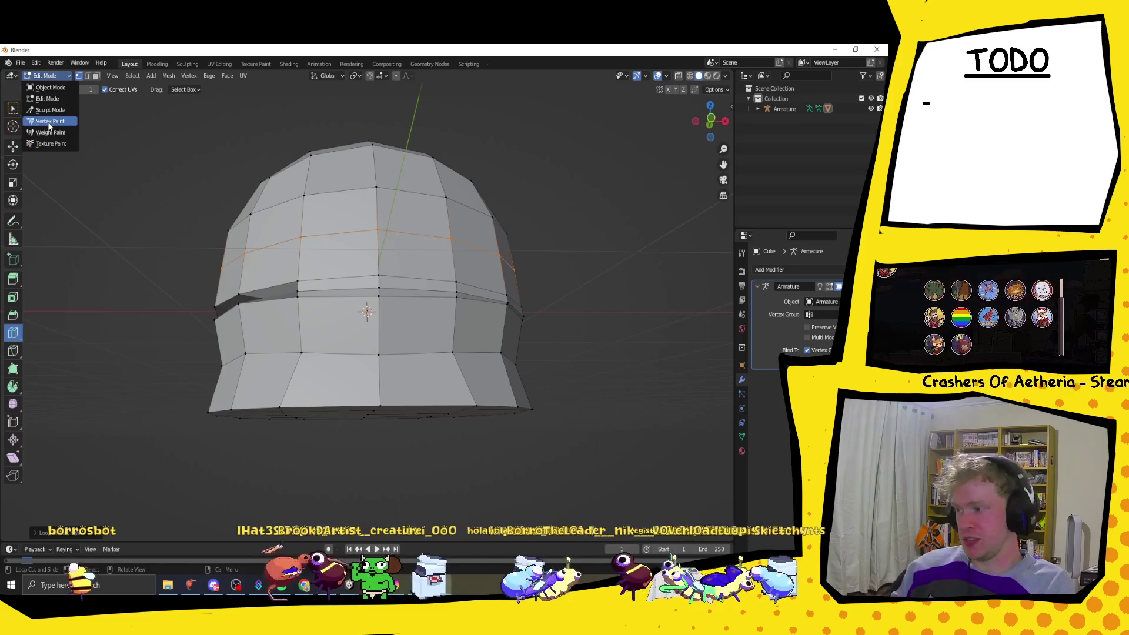
mouse_move(247, 329)
left_mouse_down()
mouse_move(276, 374)
mouse_move(202, 259)
mouse_move(378, 382)
mouse_move(479, 429)
mouse_move(529, 429)
mouse_move(517, 387)
mouse_move(474, 370)
mouse_move(355, 390)
left_mouse_up()
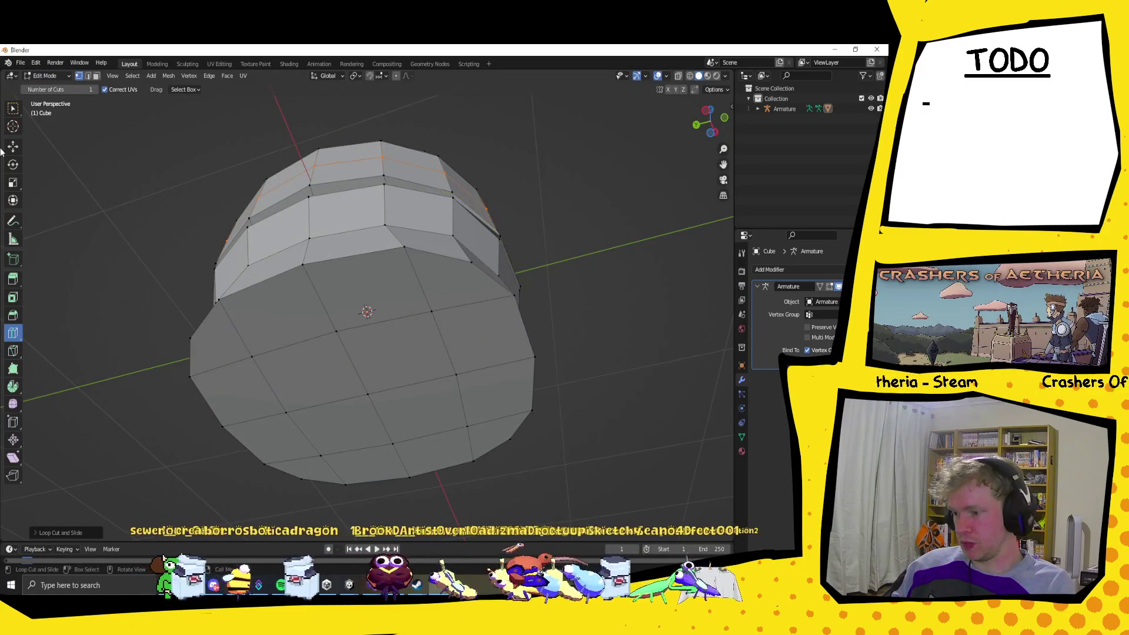
left_click(13, 108)
mouse_move(378, 394)
left_mouse_down()
mouse_move(493, 439)
mouse_move(517, 469)
mouse_move(478, 451)
mouse_move(428, 307)
mouse_move(312, 269)
mouse_move(431, 384)
mouse_move(431, 402)
left_mouse_up()
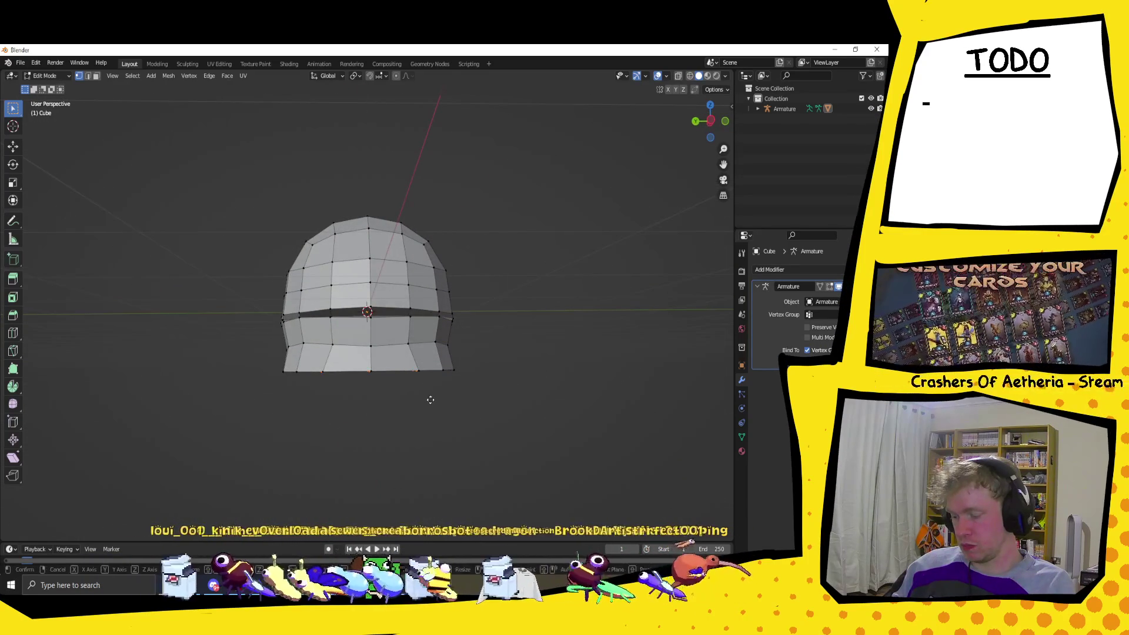
Step: Pull the bottom vertices down along Z twice to form a pointed chin
key("g")
key("z")
left_click(435, 410)
left_click_drag(435, 410, 451, 411)
key("g")
key("z")
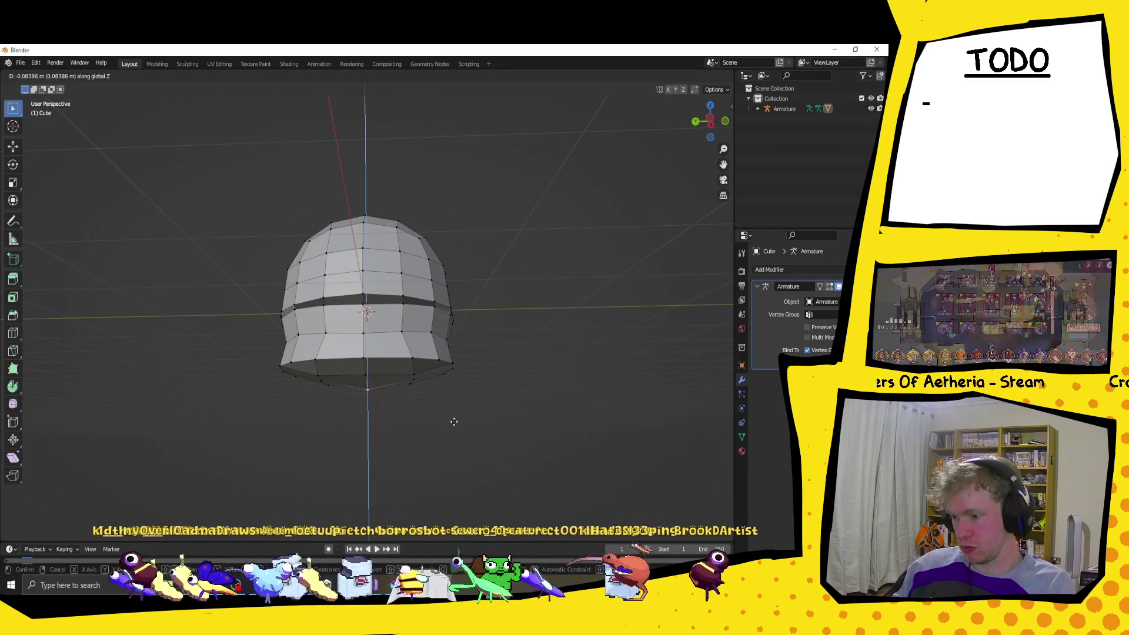
left_click(451, 431)
mouse_move(451, 431)
left_mouse_down()
mouse_move(456, 416)
mouse_move(396, 421)
mouse_move(408, 434)
mouse_move(492, 440)
mouse_move(360, 425)
mouse_move(527, 386)
mouse_move(378, 435)
mouse_move(546, 455)
mouse_move(439, 457)
mouse_move(456, 458)
left_mouse_up()
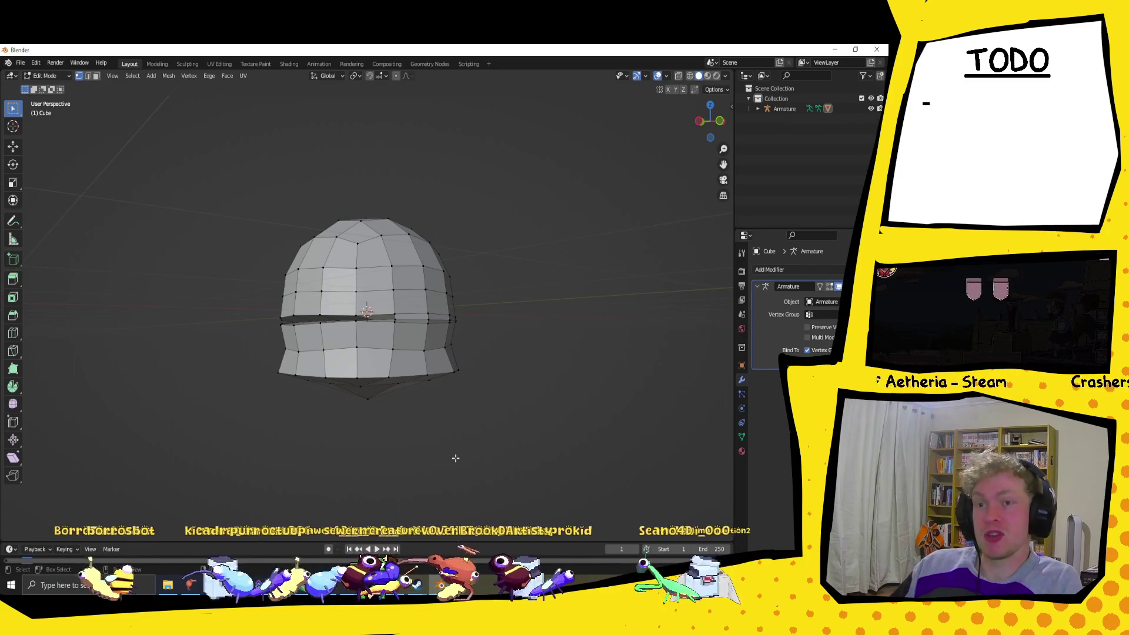
Step: Switch the head mesh back to Object Mode
mouse_move(280, 381)
left_mouse_down()
mouse_move(273, 439)
mouse_move(265, 429)
mouse_move(306, 398)
mouse_move(302, 410)
left_mouse_up()
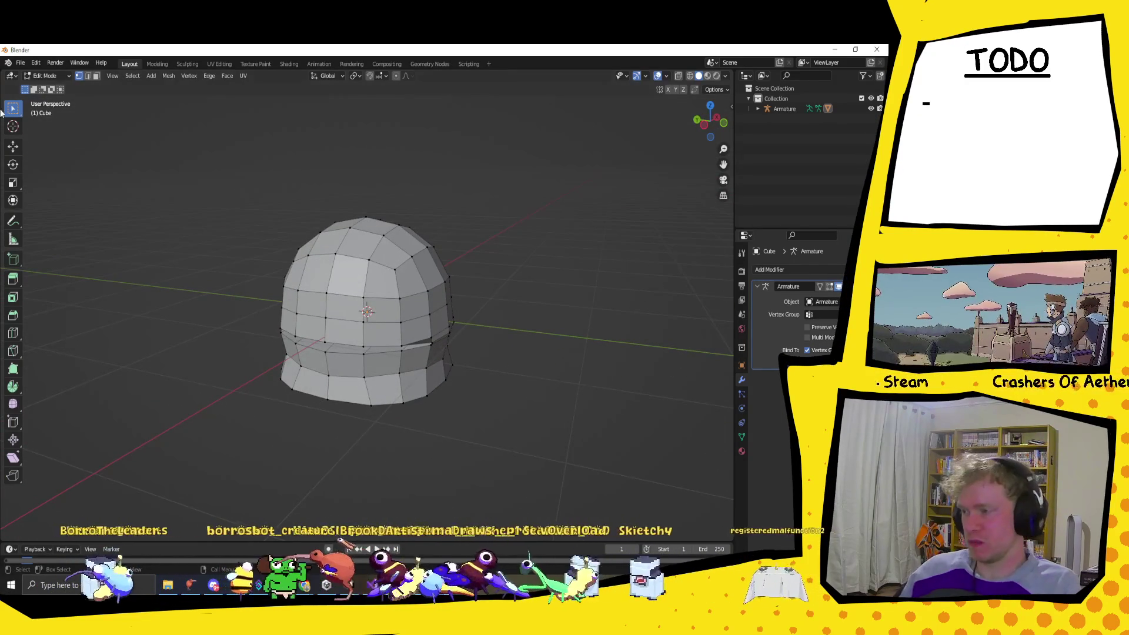
left_click(52, 76)
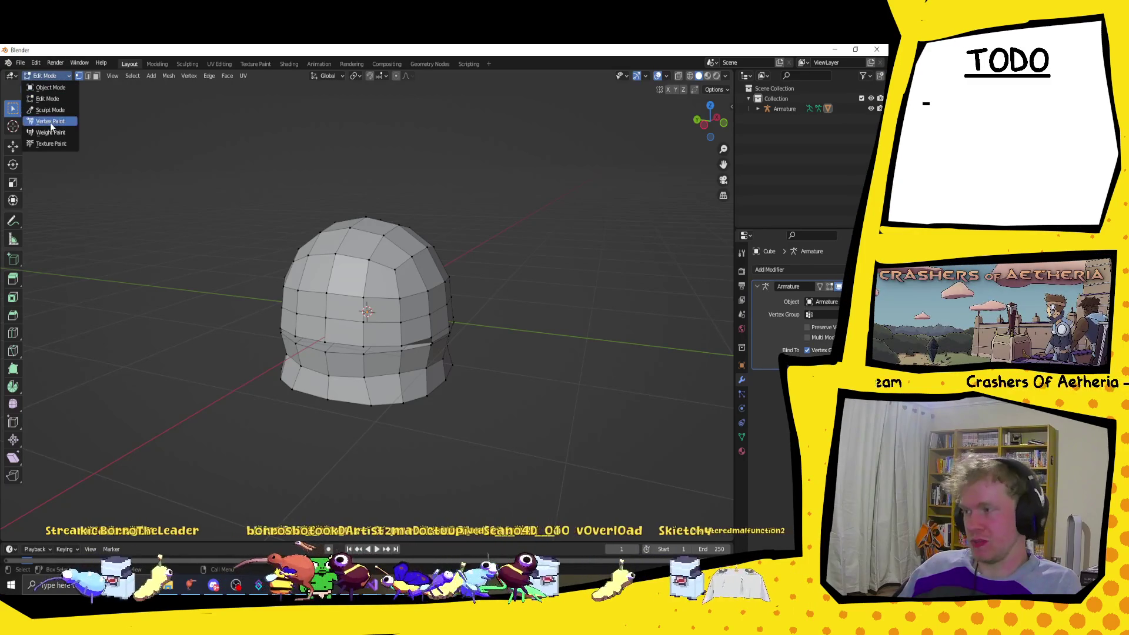
left_click(51, 87)
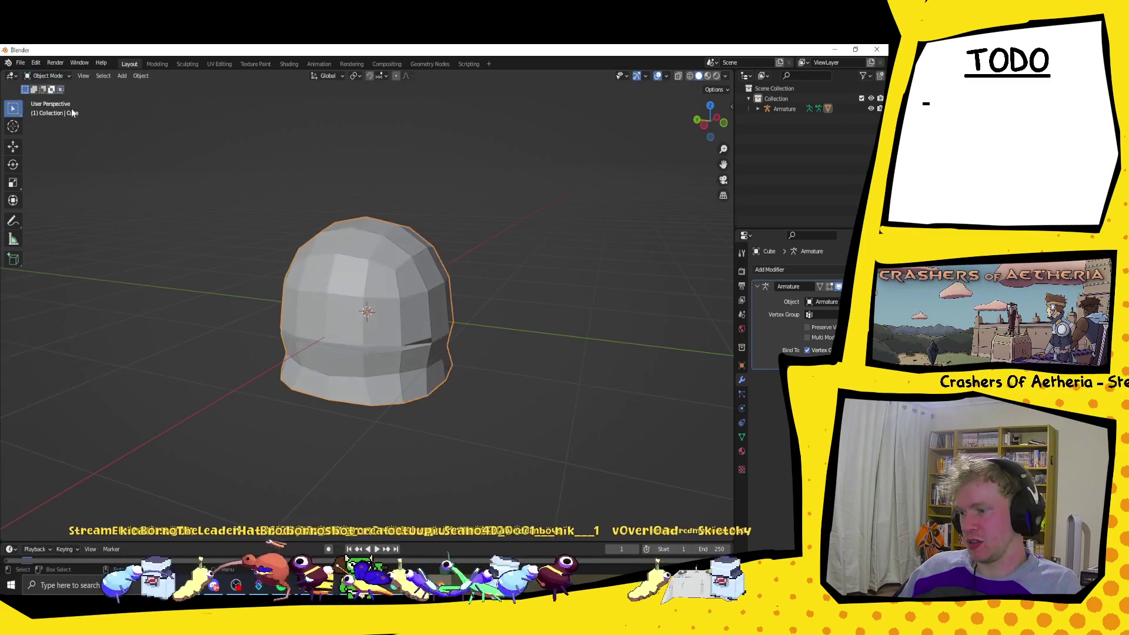
Step: In Object Mode, add a new single-bone armature to the scene
mouse_move(276, 268)
left_mouse_down()
mouse_move(325, 252)
mouse_move(387, 265)
mouse_move(316, 247)
mouse_move(377, 312)
left_mouse_up()
scroll(377, 311, "up", 2)
left_click(45, 73)
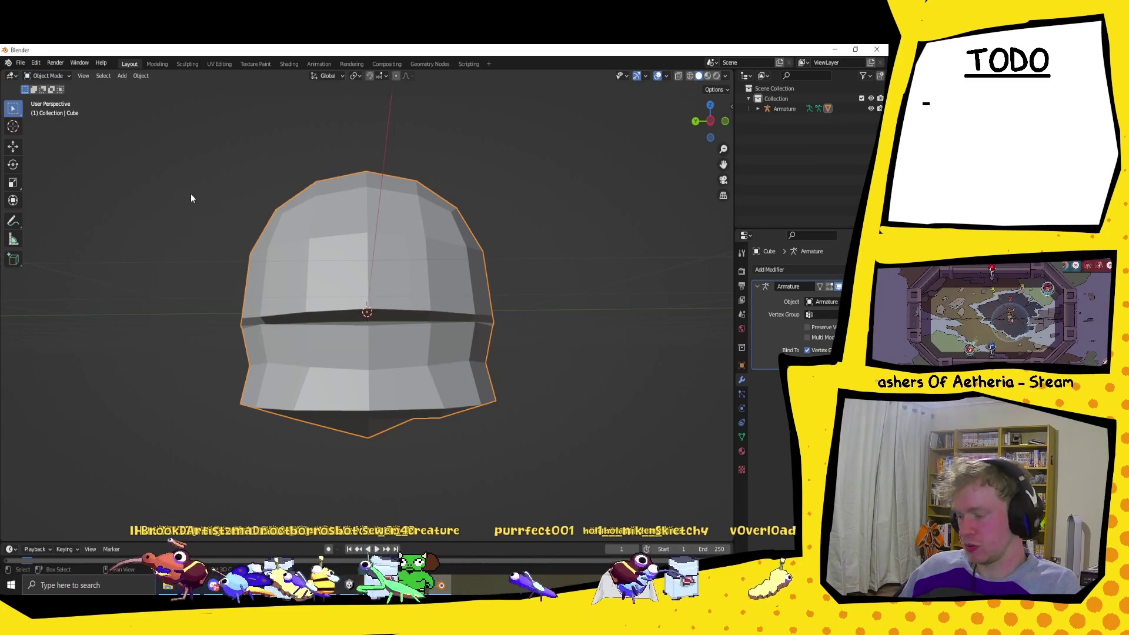
key("shift+a")
mouse_move(191, 197)
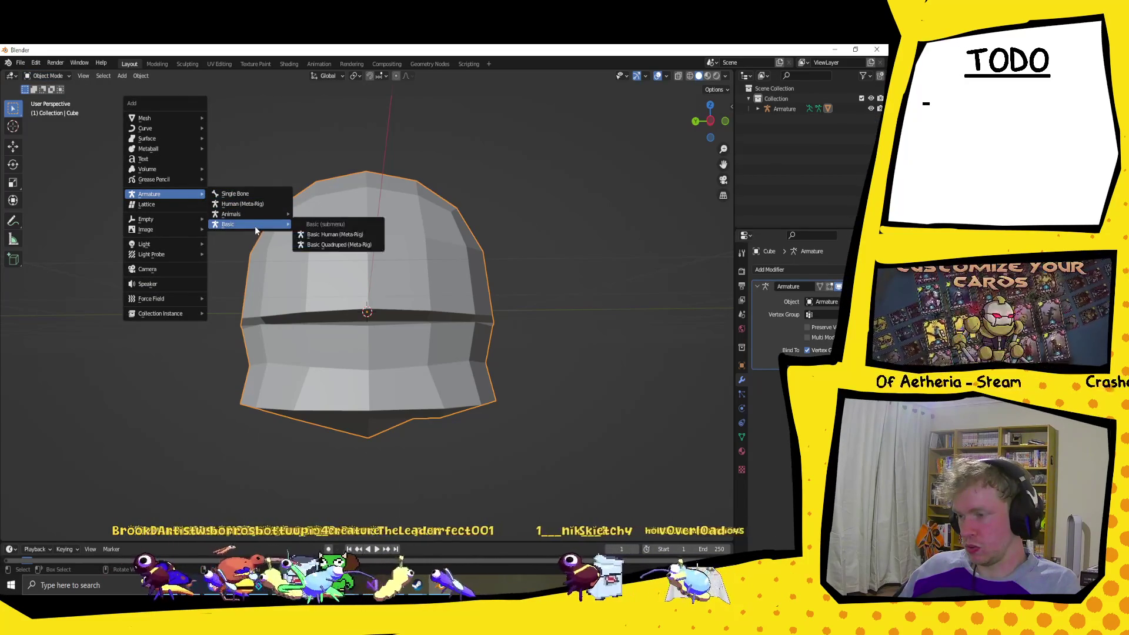
left_click(251, 196)
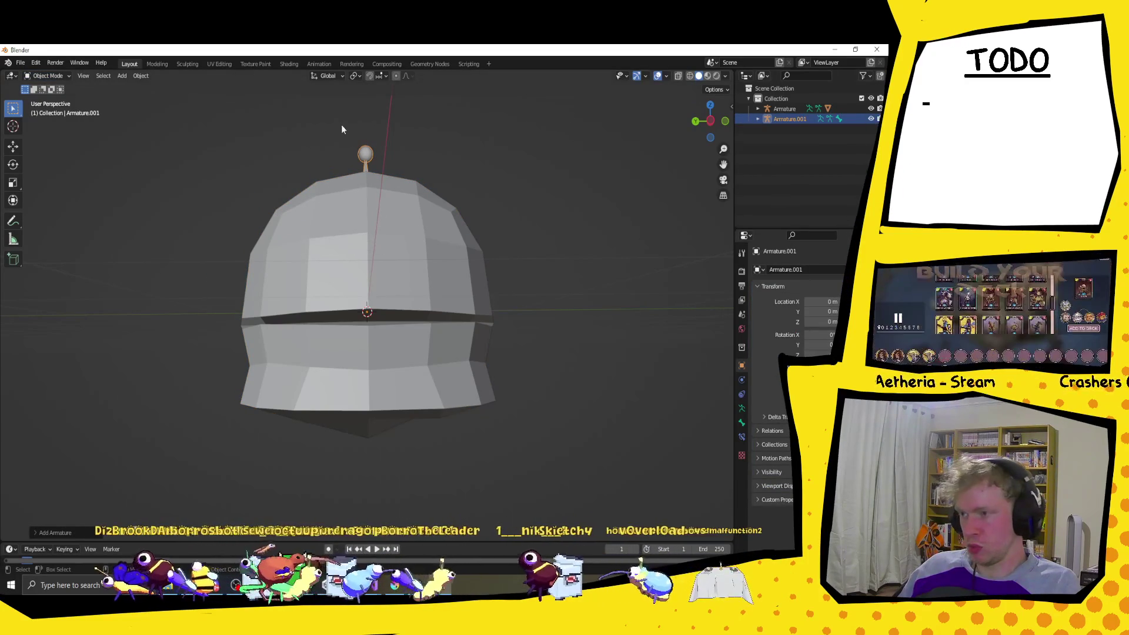
Step: Show the head in wireframe with X-ray and put the armature into Edit Mode
left_click(689, 75)
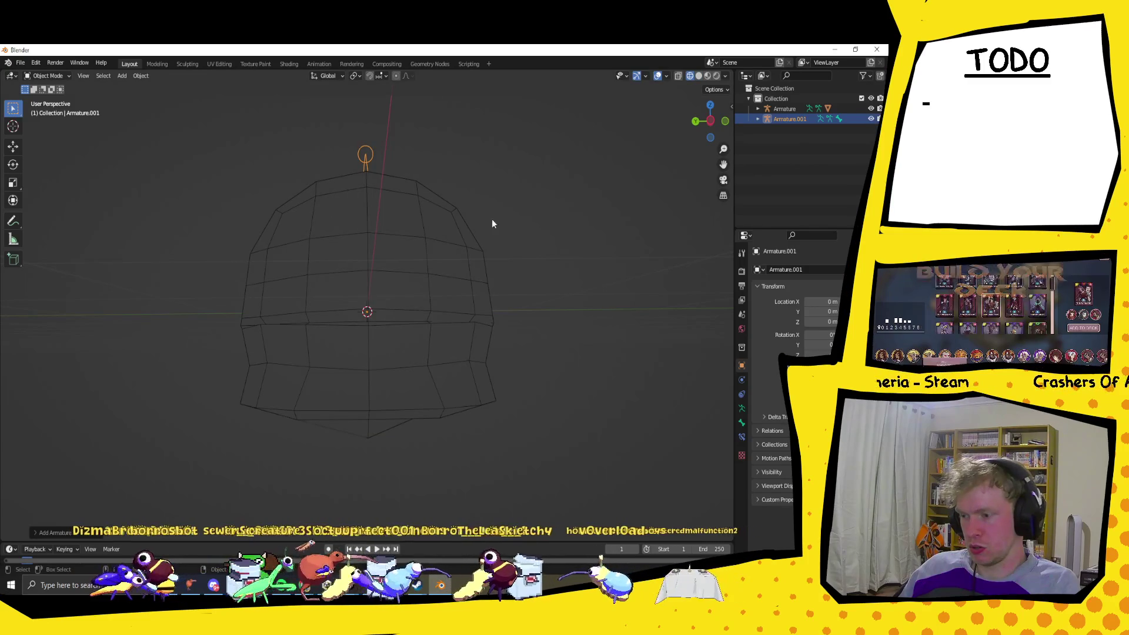
mouse_move(527, 268)
left_mouse_down()
mouse_move(599, 289)
mouse_move(469, 261)
mouse_move(487, 247)
left_mouse_up()
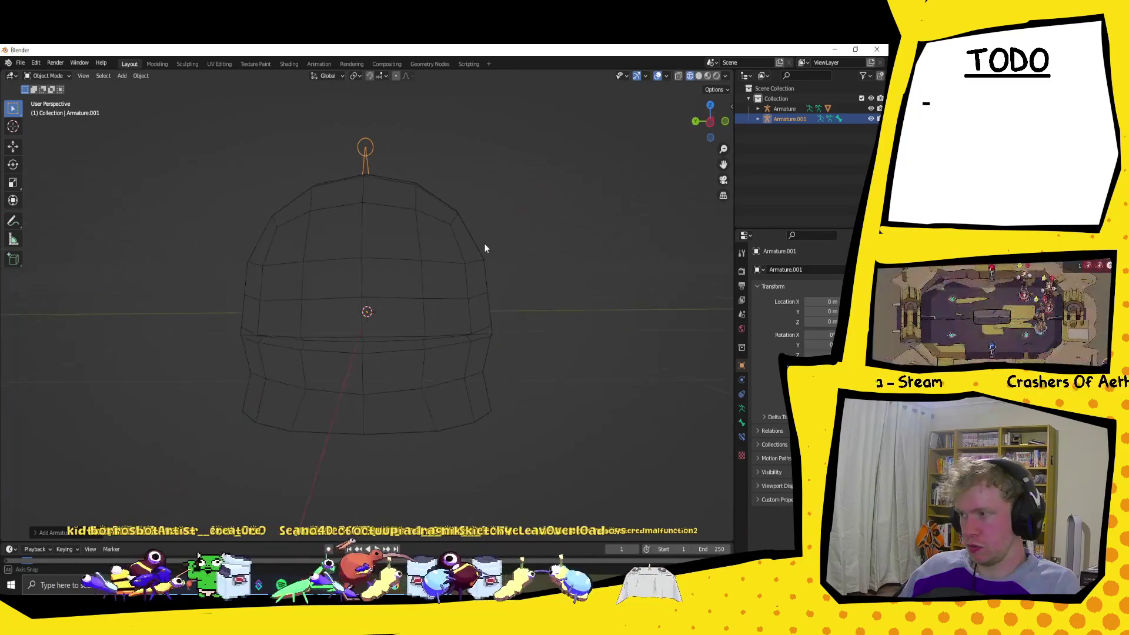
left_click(33, 76)
left_click(48, 91)
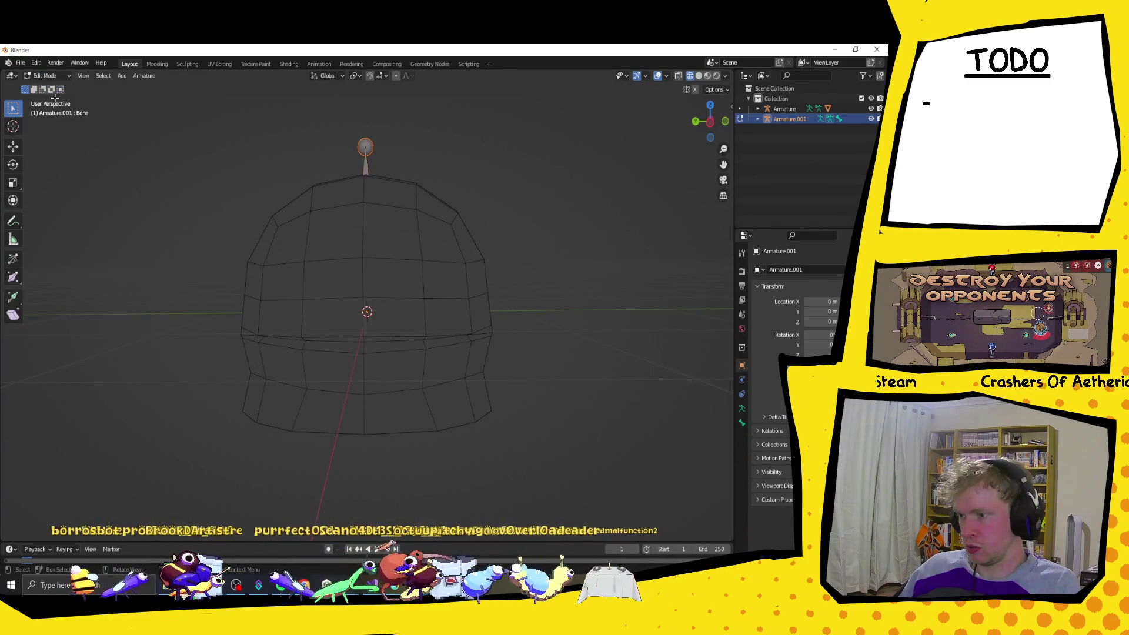
left_click_drag(528, 174, 457, 176)
left_click(677, 76)
left_click_drag(388, 294, 363, 318)
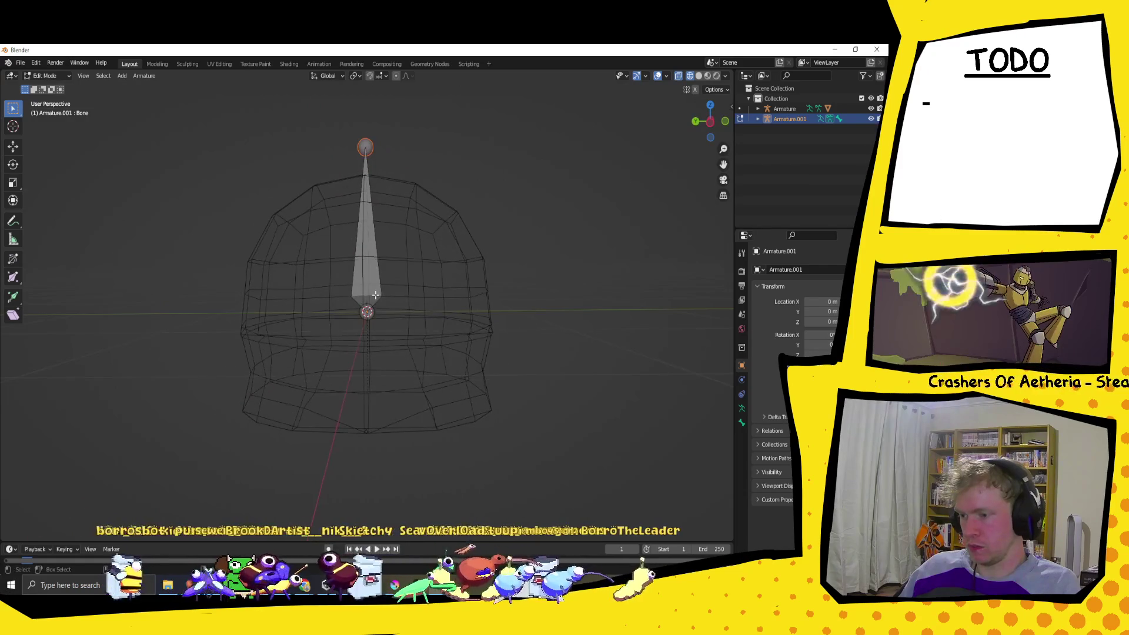
Step: Lower the bone along Z into the middle of the head, checked from a side view
left_click(364, 314)
key("g")
key("z")
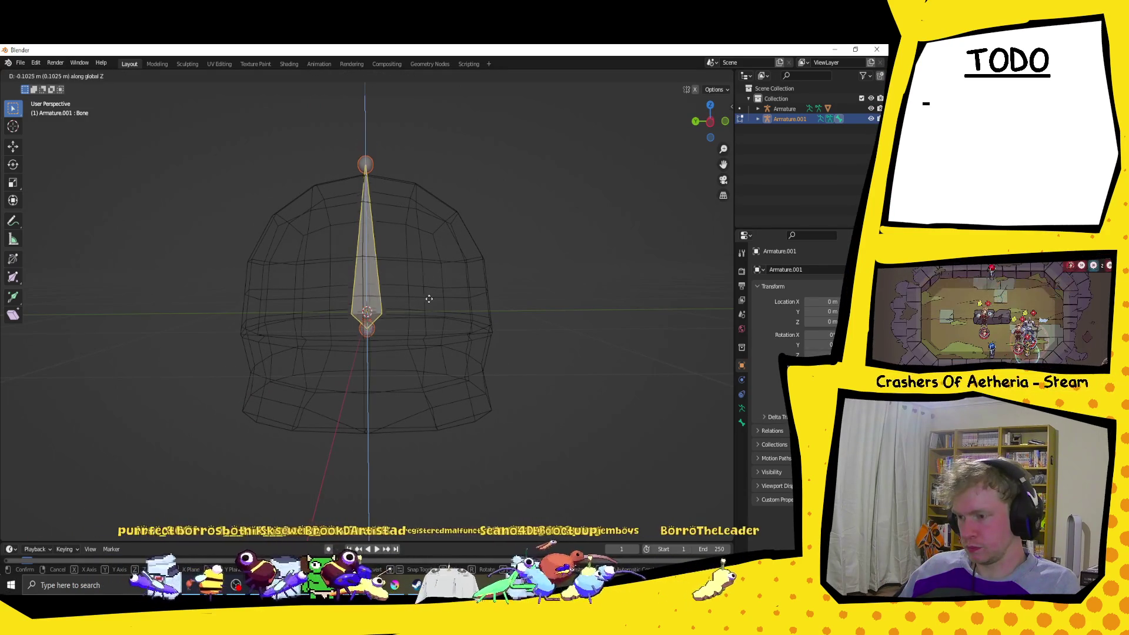
left_click(430, 323)
left_click_drag(429, 322, 428, 335)
left_click(711, 120)
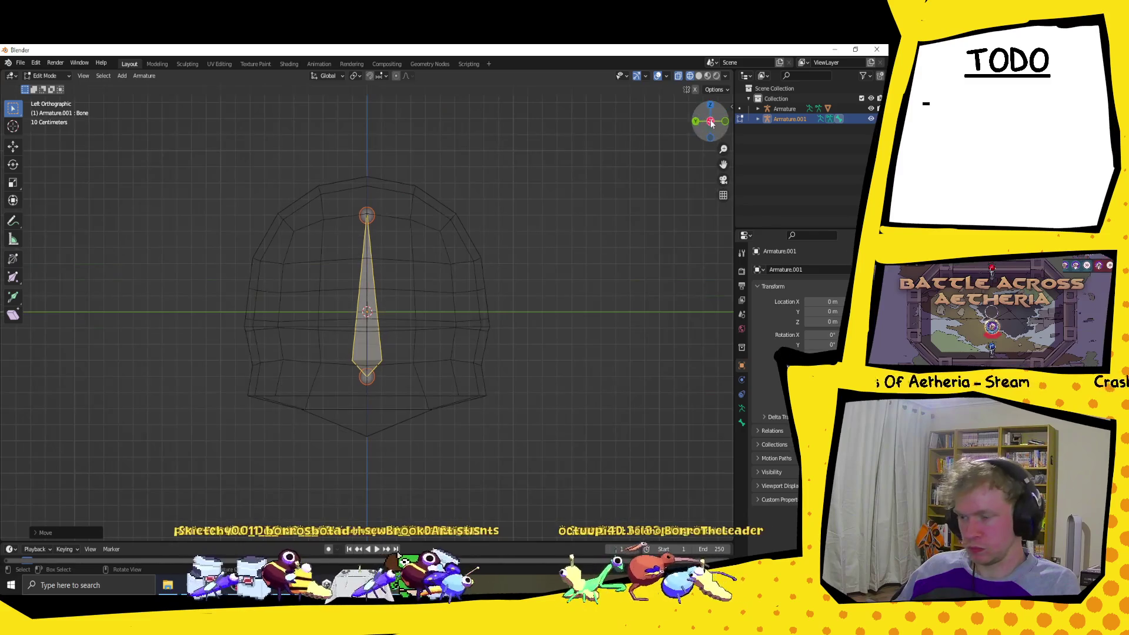
key("g")
left_click(406, 297)
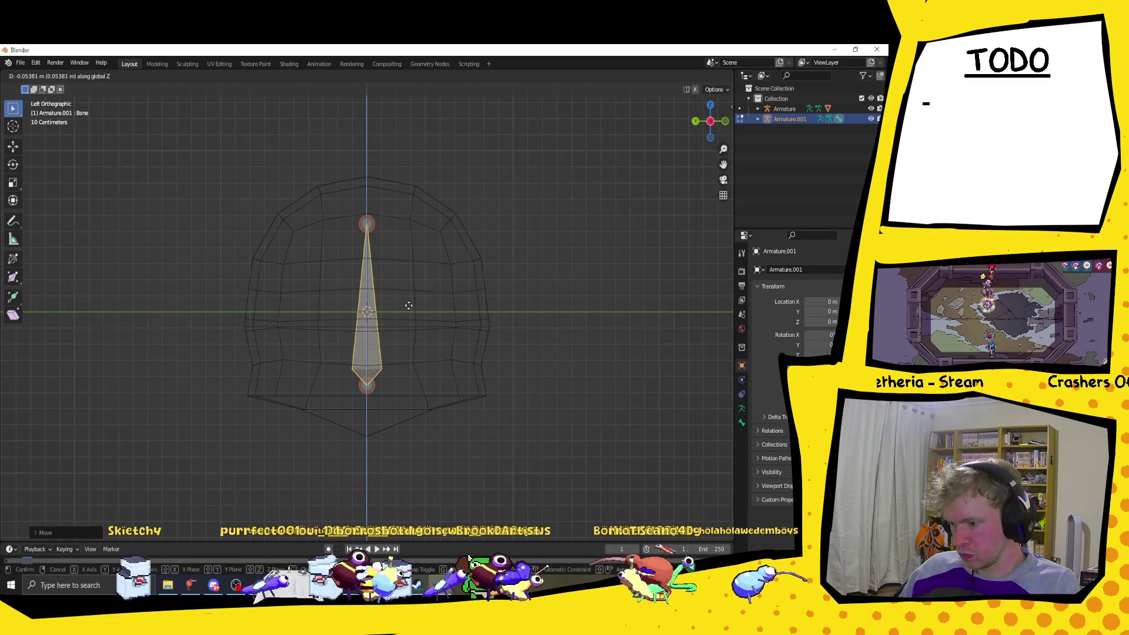
right_click(368, 222)
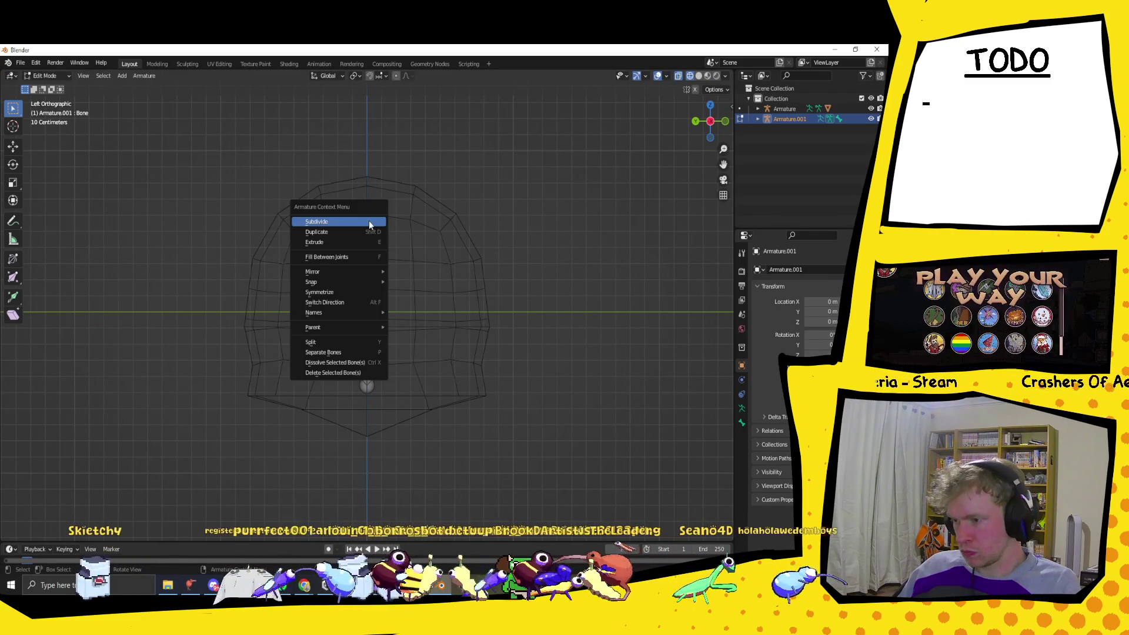
Step: After cancelling an upward try, extrude a new bone from the bottom joint down to the chin
left_click(369, 222)
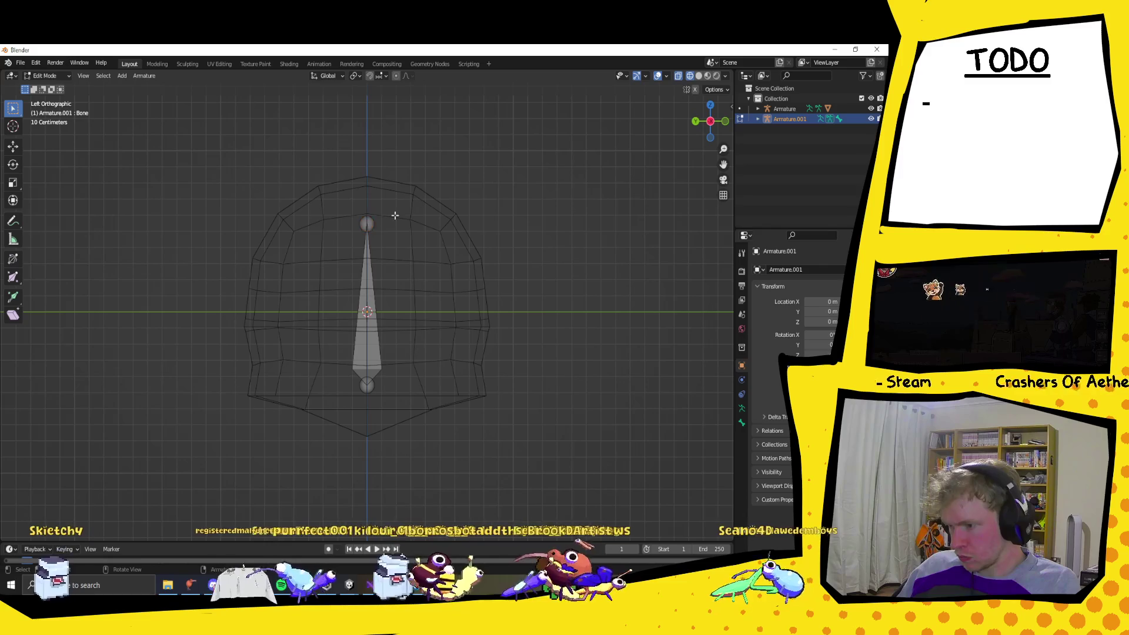
right_click(367, 225)
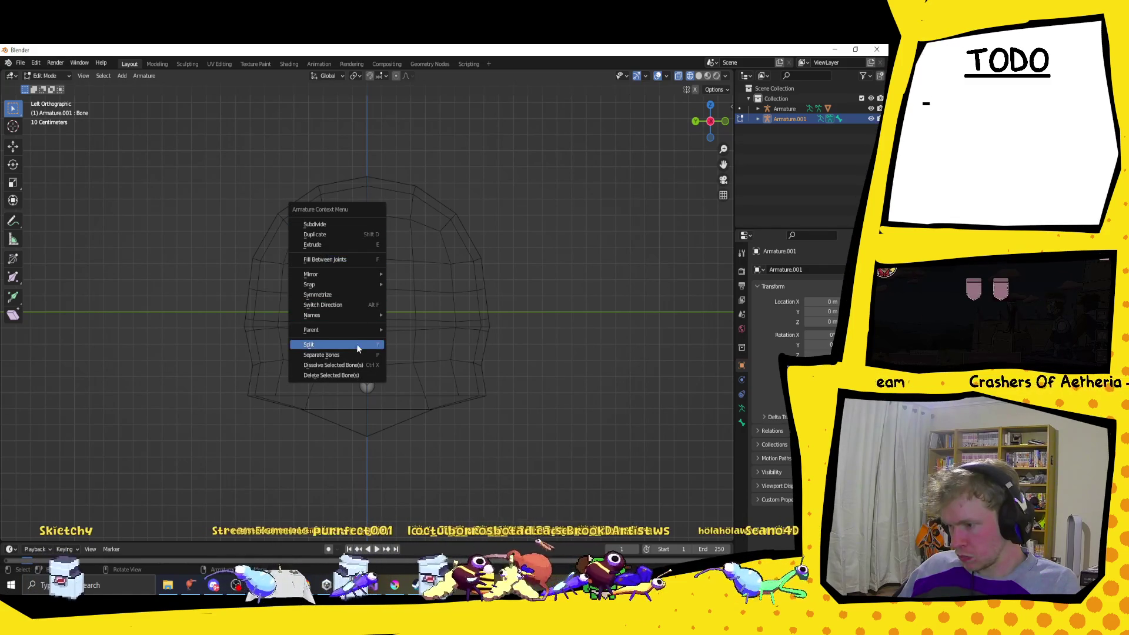
left_click(365, 226)
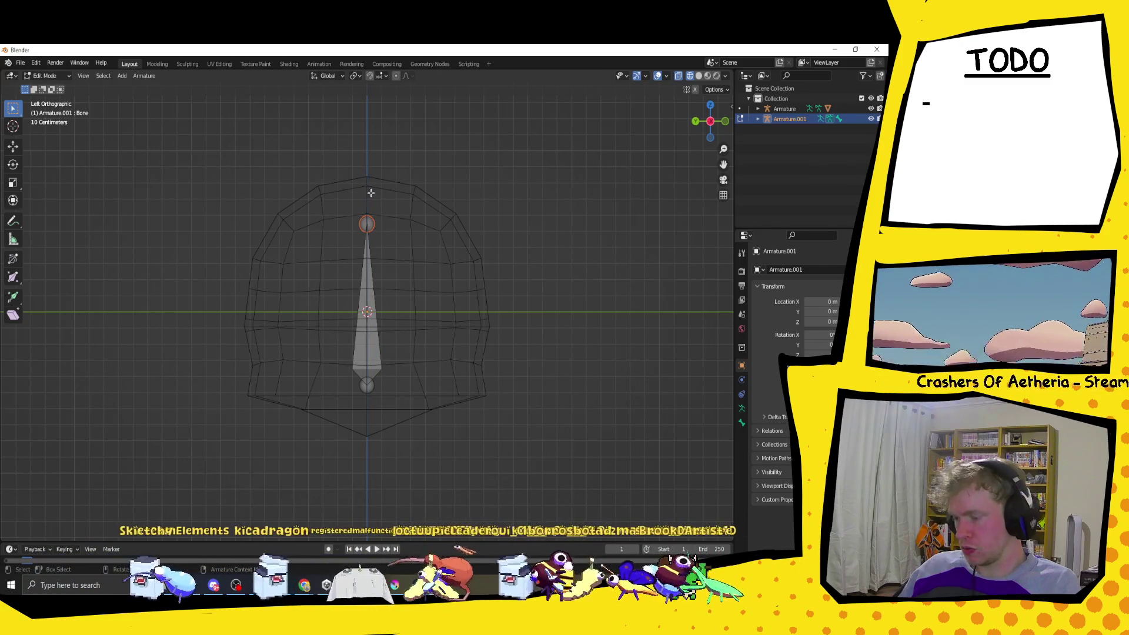
left_click(13, 297)
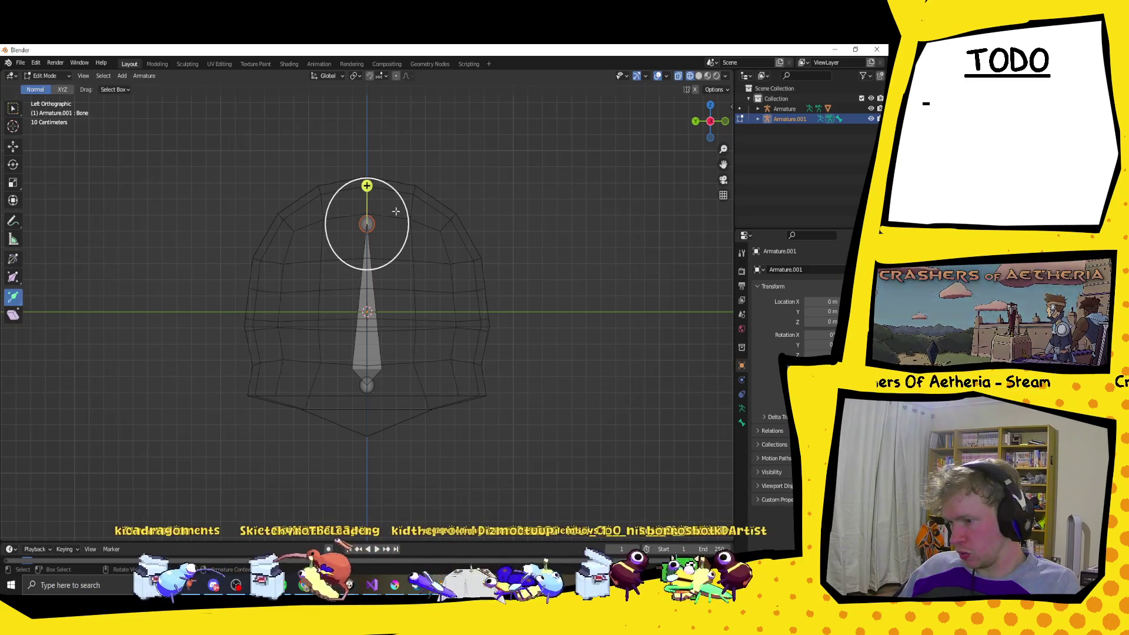
left_click_drag(367, 188, 380, 113)
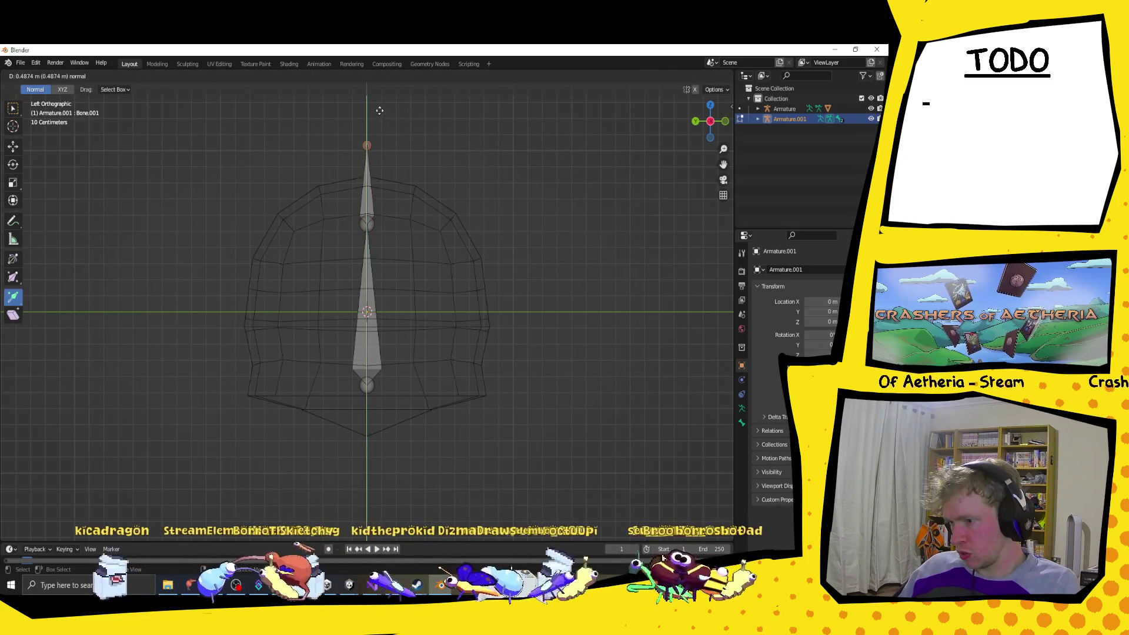
right_click(365, 263)
left_click(360, 384)
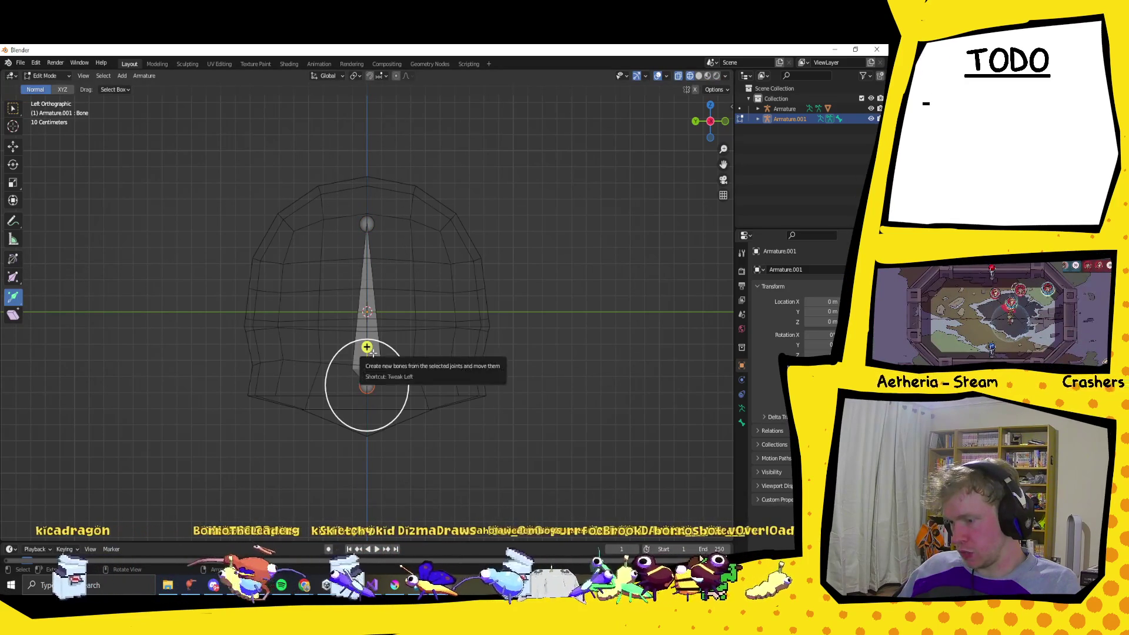
mouse_move(367, 346)
left_mouse_down()
mouse_move(400, 353)
mouse_move(423, 335)
mouse_move(374, 418)
mouse_move(363, 468)
mouse_move(323, 397)
mouse_move(358, 450)
left_mouse_up()
mouse_move(382, 255)
left_mouse_down()
mouse_move(437, 282)
mouse_move(474, 283)
left_mouse_up()
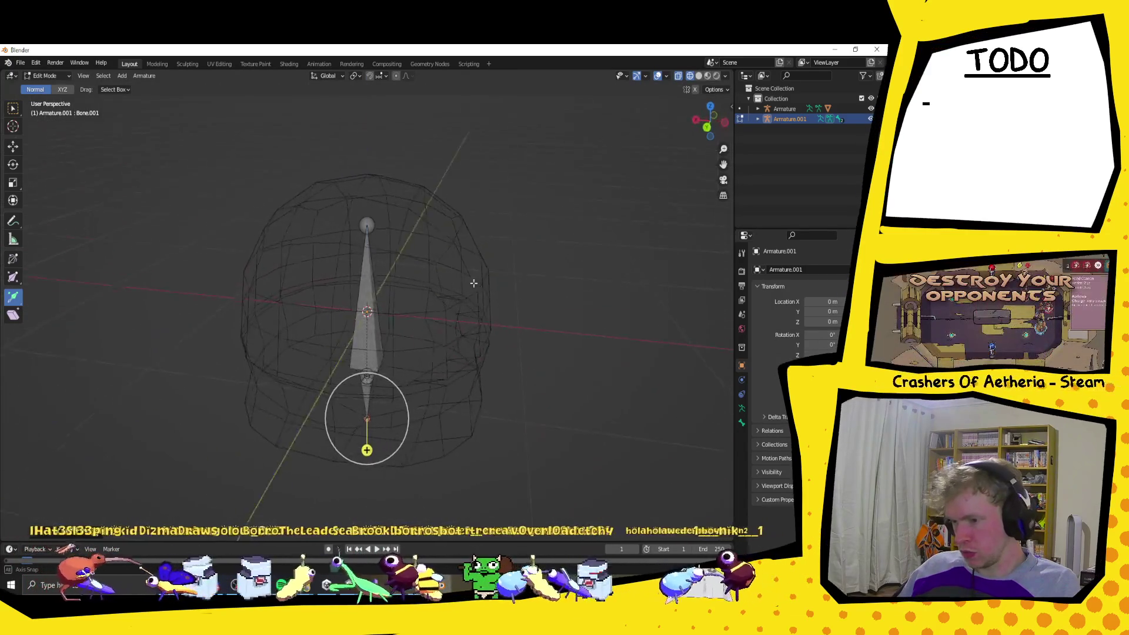
left_click(709, 123)
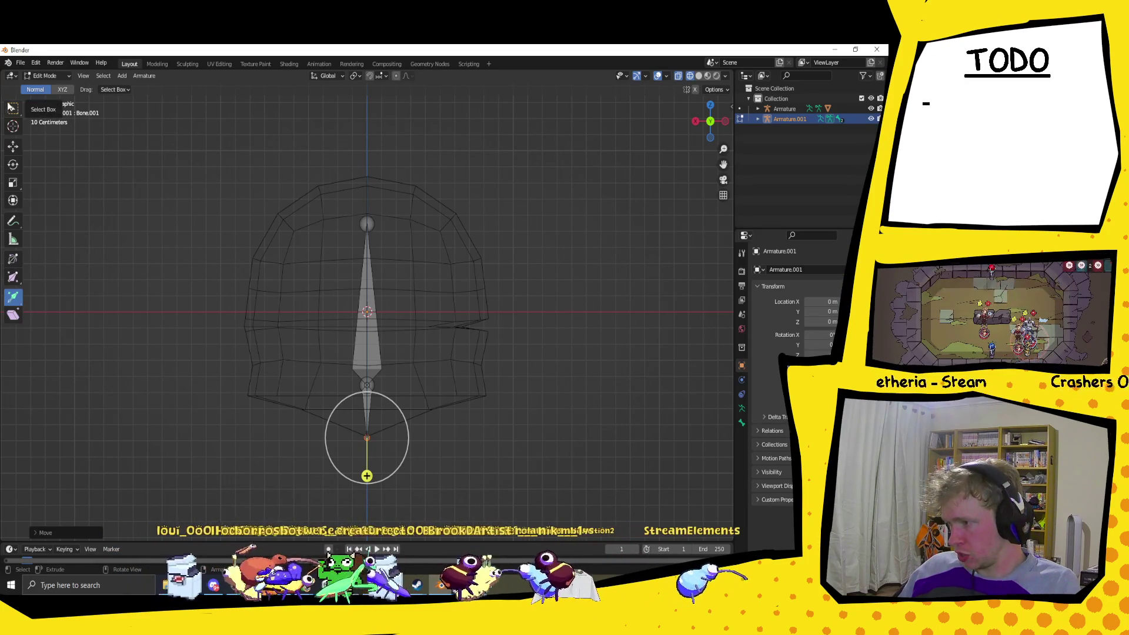
Step: Select the upper bone and try an upward extrusion, then undo it
key("w")
left_click(368, 338)
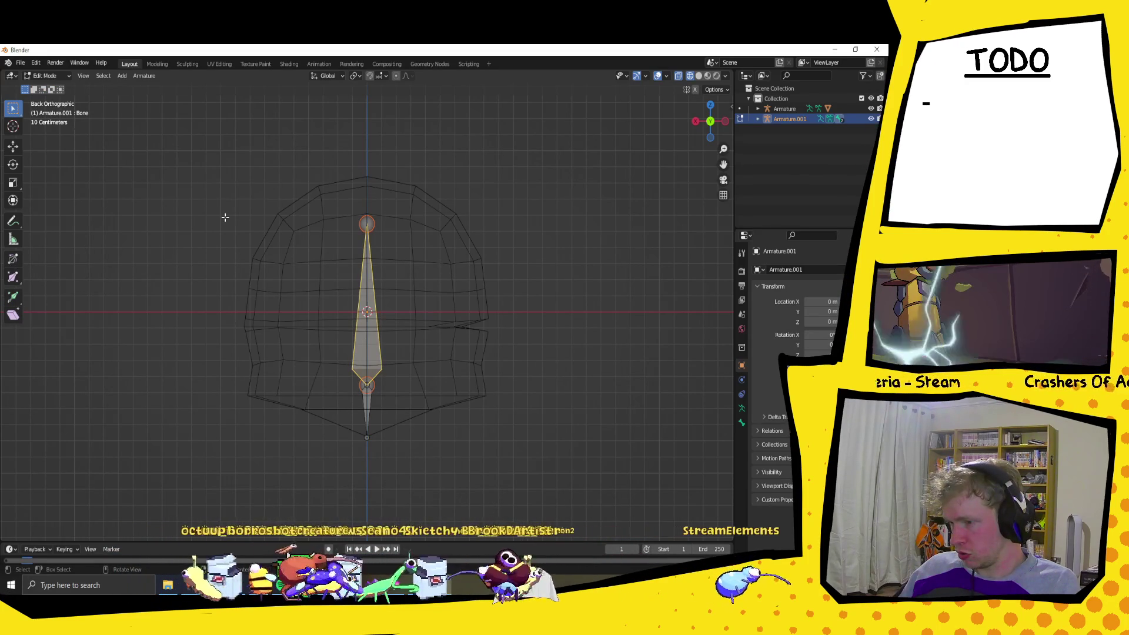
left_click(13, 297)
mouse_move(367, 265)
left_mouse_down()
mouse_move(388, 238)
mouse_move(418, 135)
mouse_move(418, 171)
mouse_move(431, 133)
mouse_move(430, 162)
left_mouse_up()
key("ctrl+z")
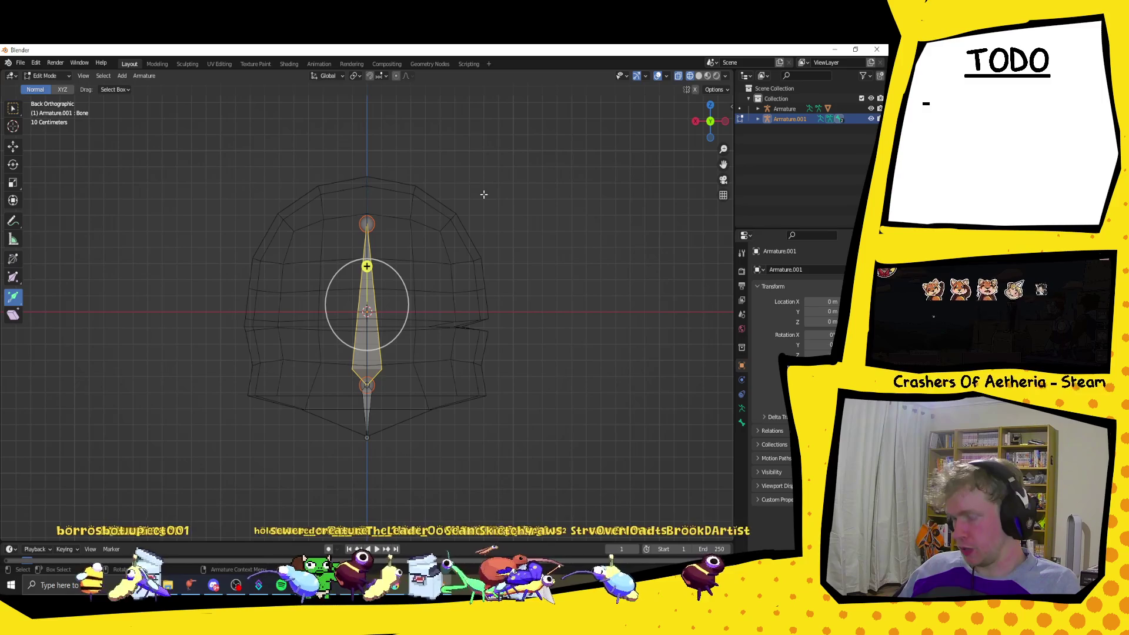
Step: Shorten the upper bone by lowering its tip on Z, then extrude a bone up to the dome top
left_click(367, 223)
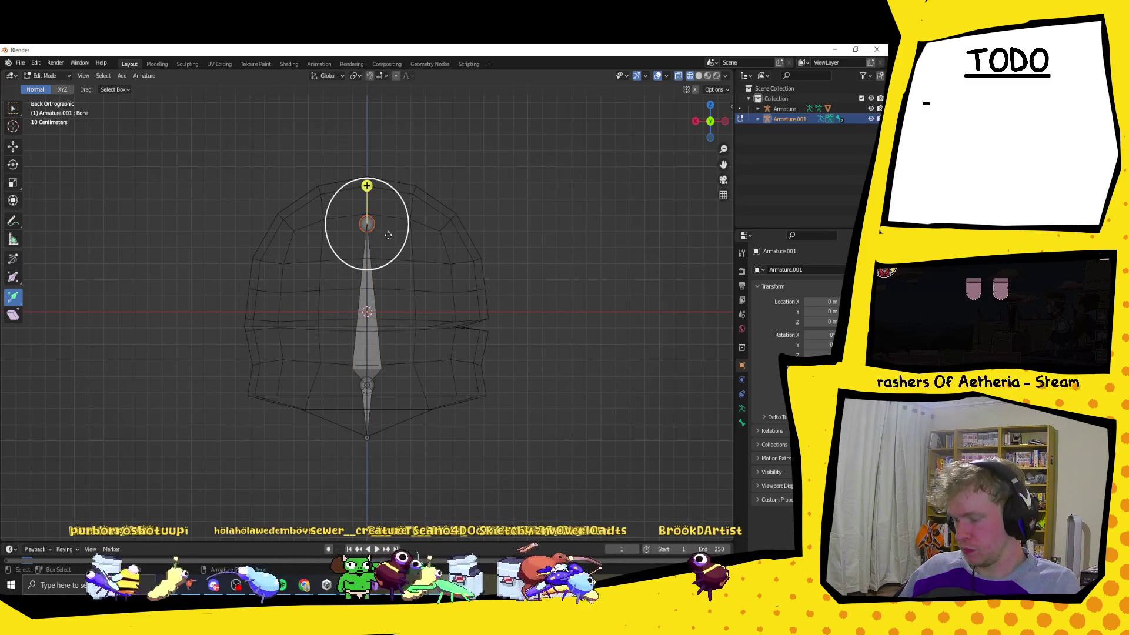
key("g")
key("z")
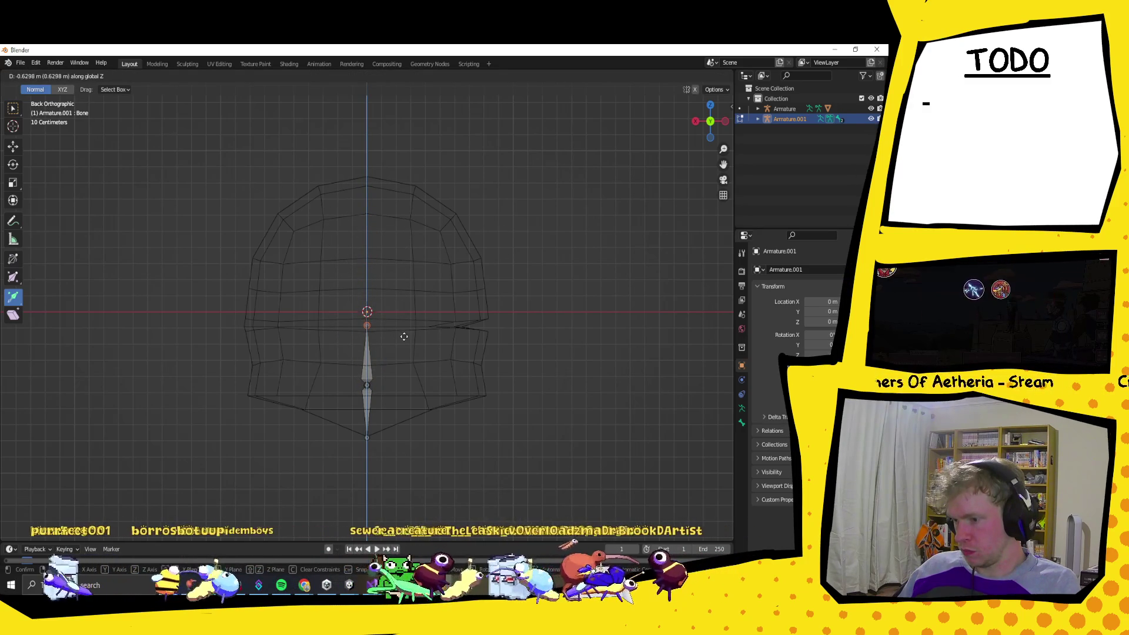
left_click(404, 336)
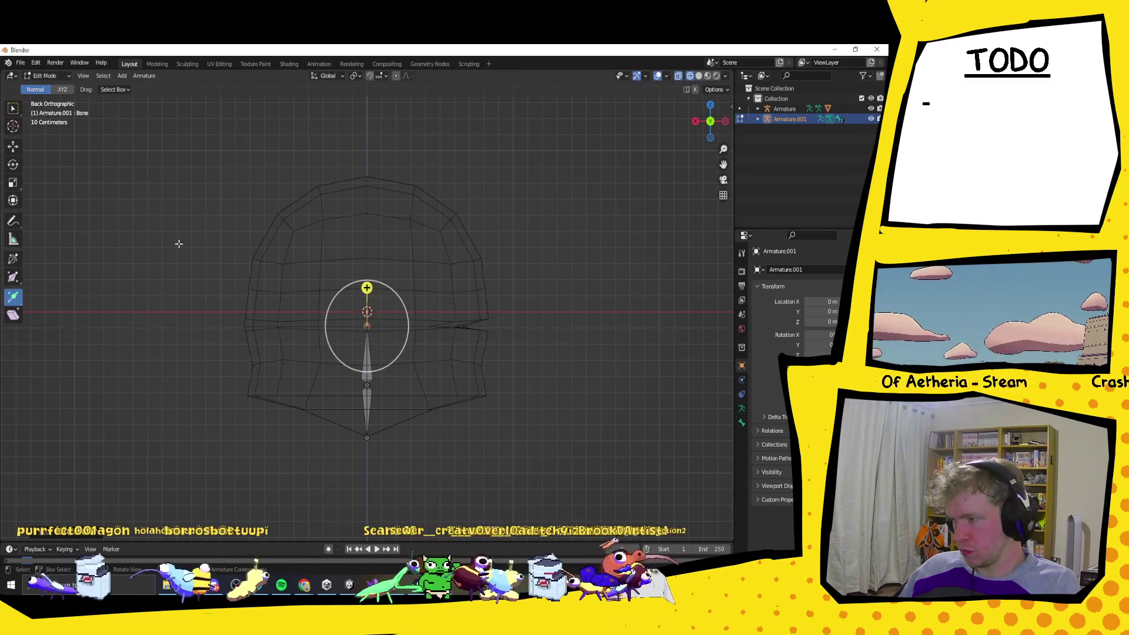
left_click_drag(367, 287, 423, 149)
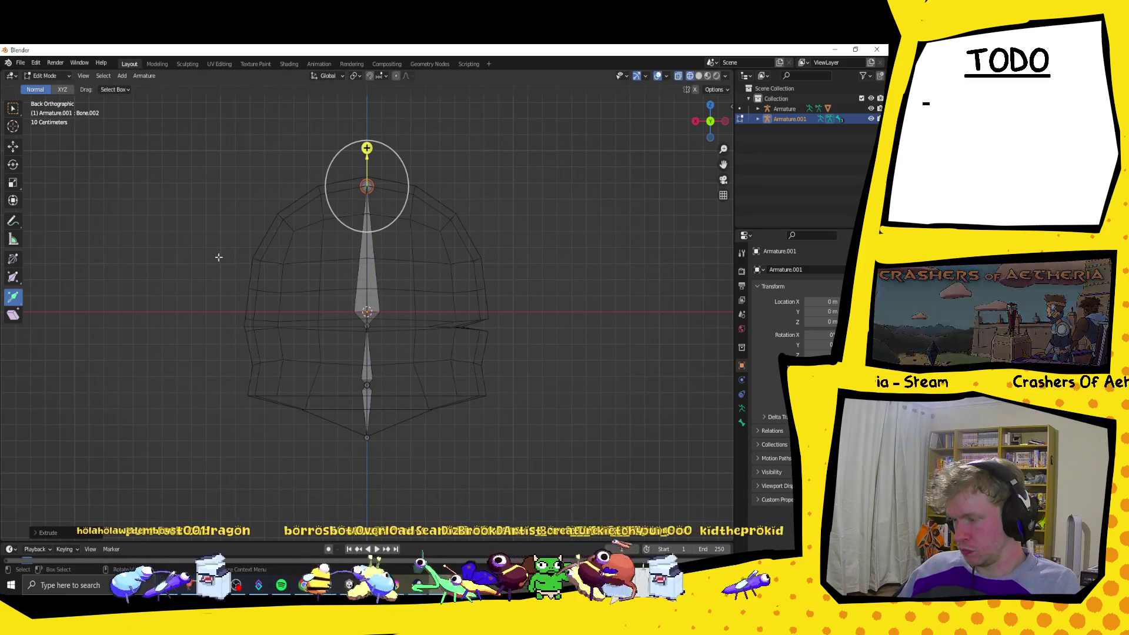
left_click(368, 297)
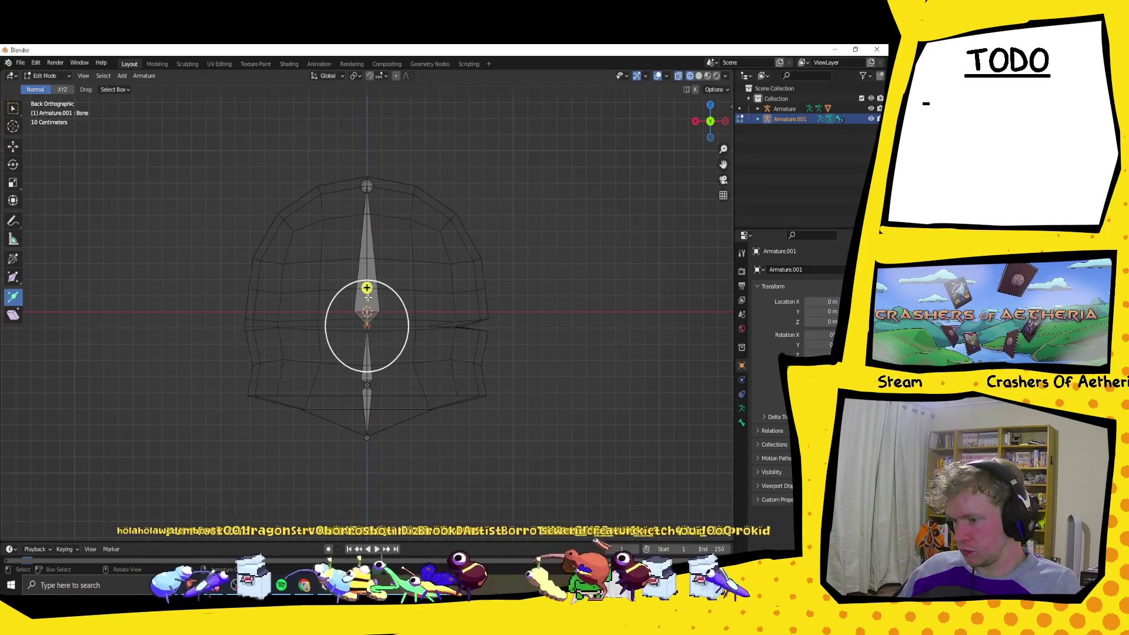